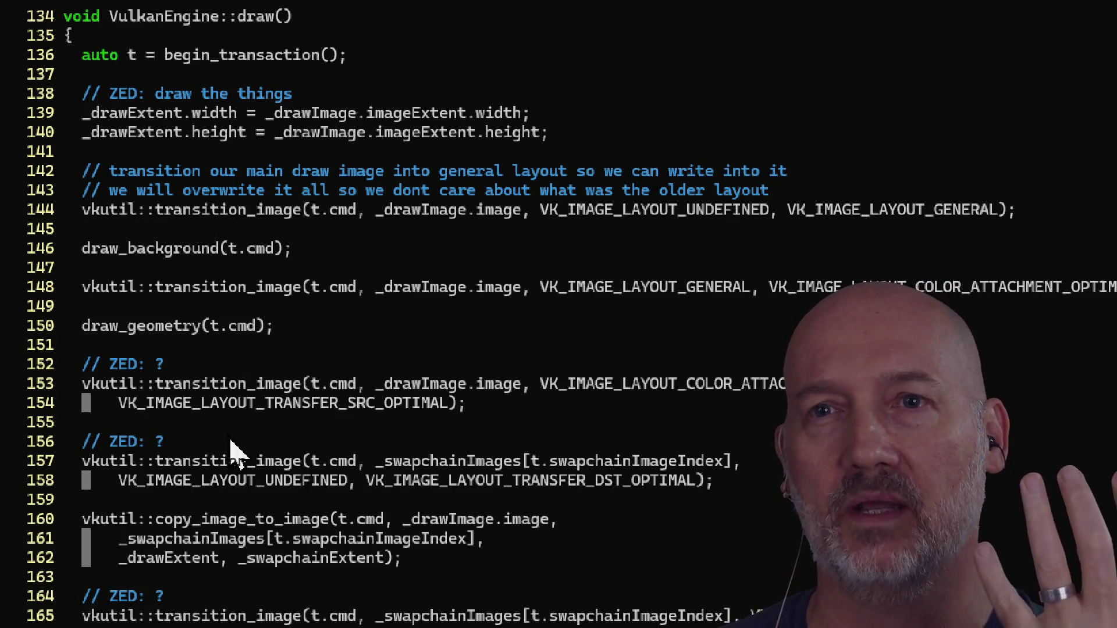
# Page down through vk_engine.cpp to VulkanEngine::draw_geometry and its viewport declaration.
pyautogui.scroll(-3, 230, 501)
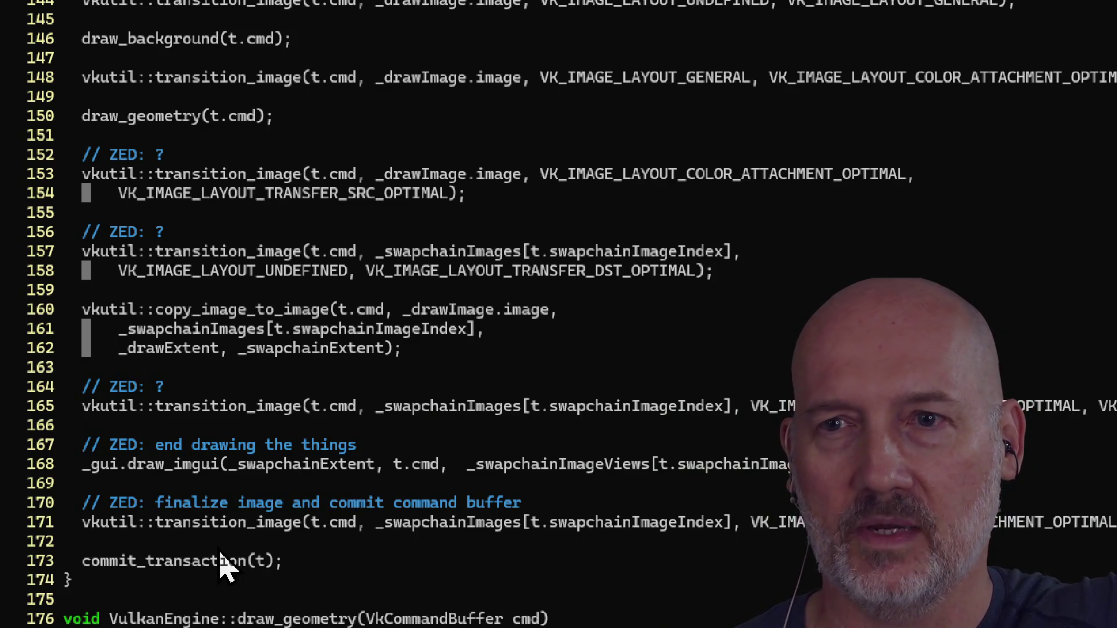
pyautogui.scroll(3, 225, 163)
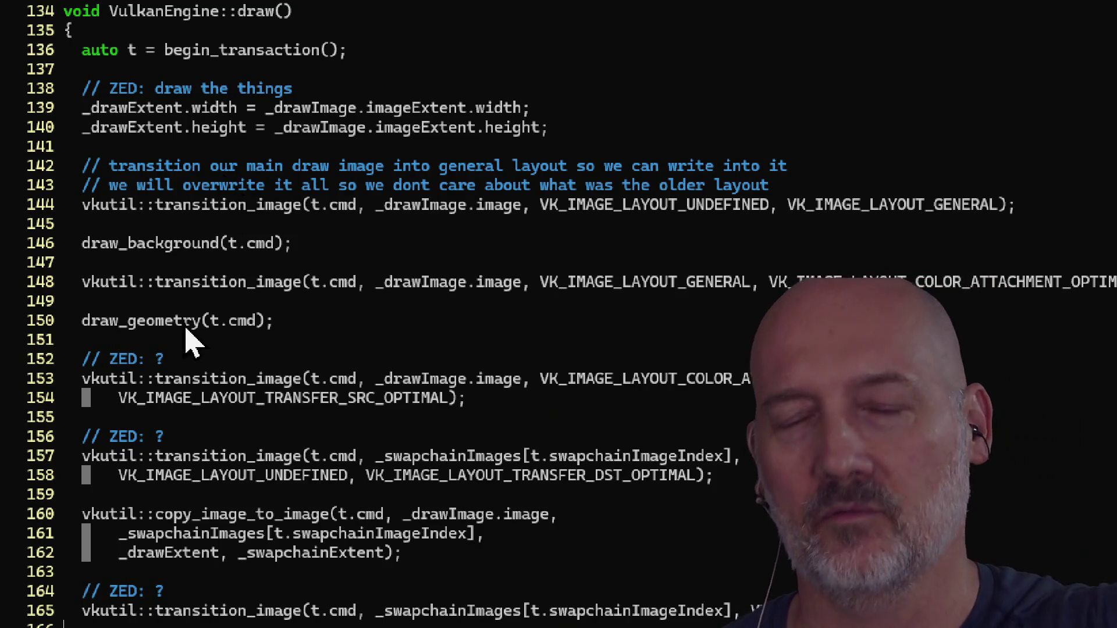
pyautogui.scroll(-1, 182, 572)
pyautogui.scroll(-2, 177, 567)
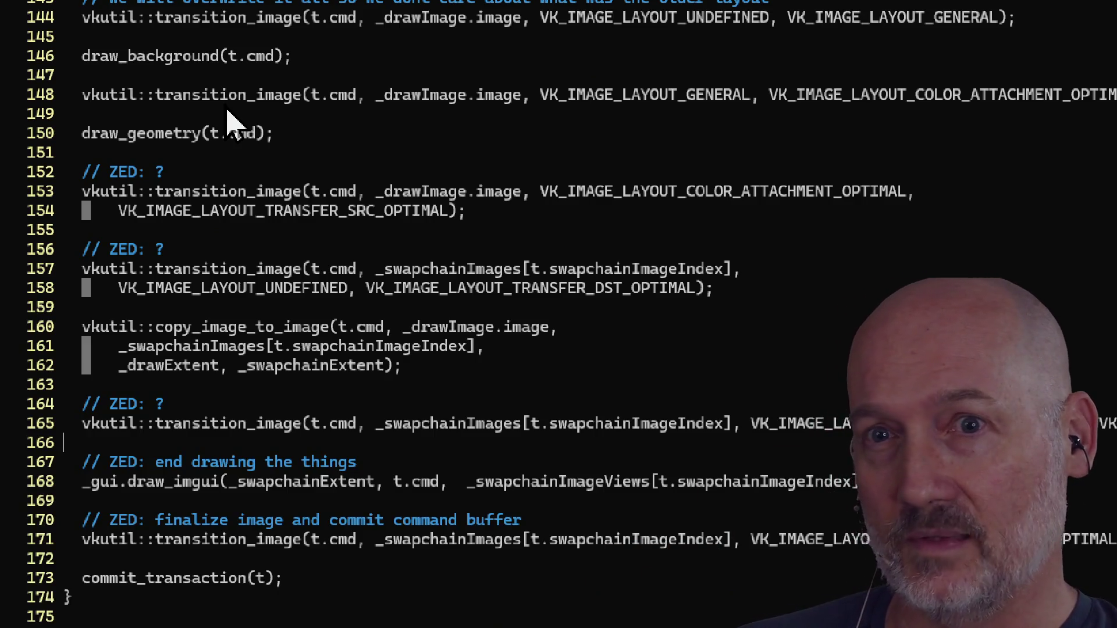
pyautogui.scroll(2, 221, 104)
pyautogui.scroll(1, 205, 99)
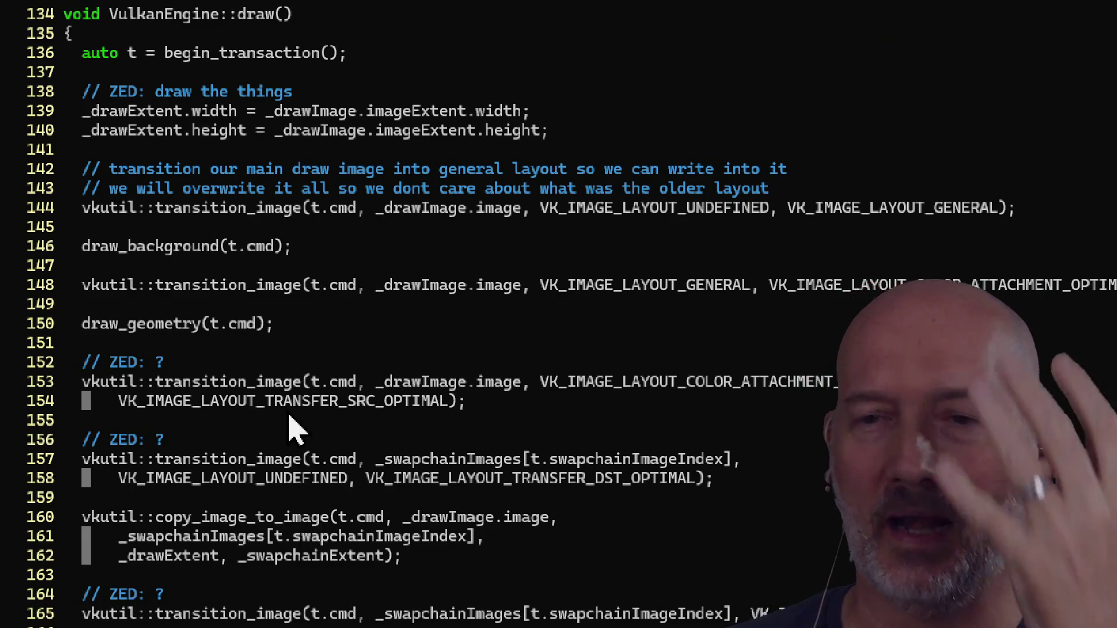
pyautogui.scroll(-3, 291, 568)
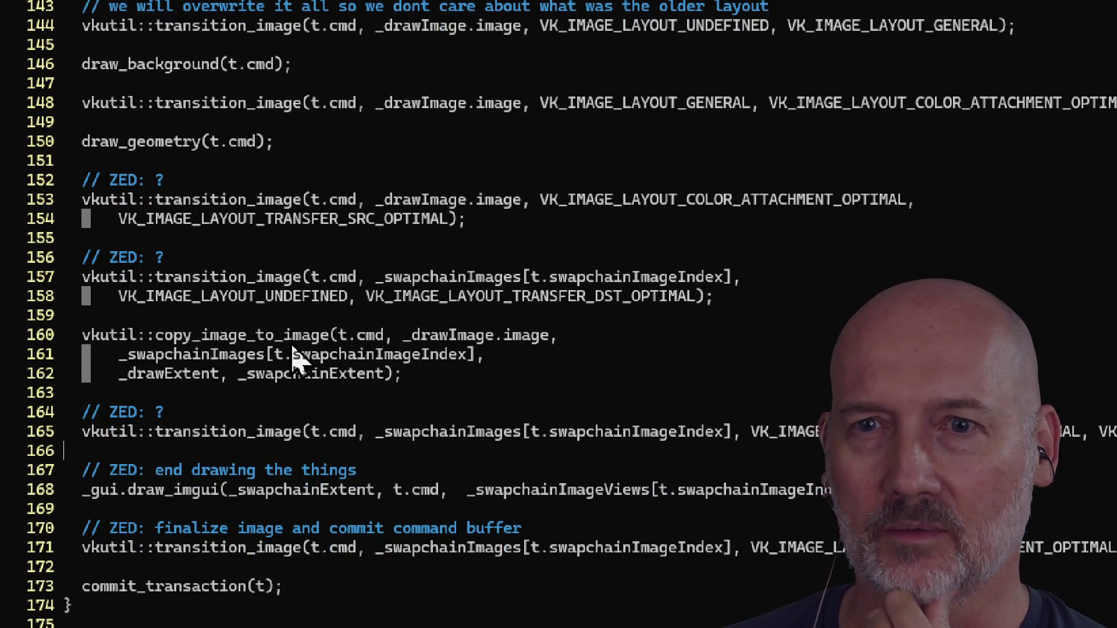
pyautogui.scroll(2, 293, 95)
pyautogui.scroll(1, 288, 98)
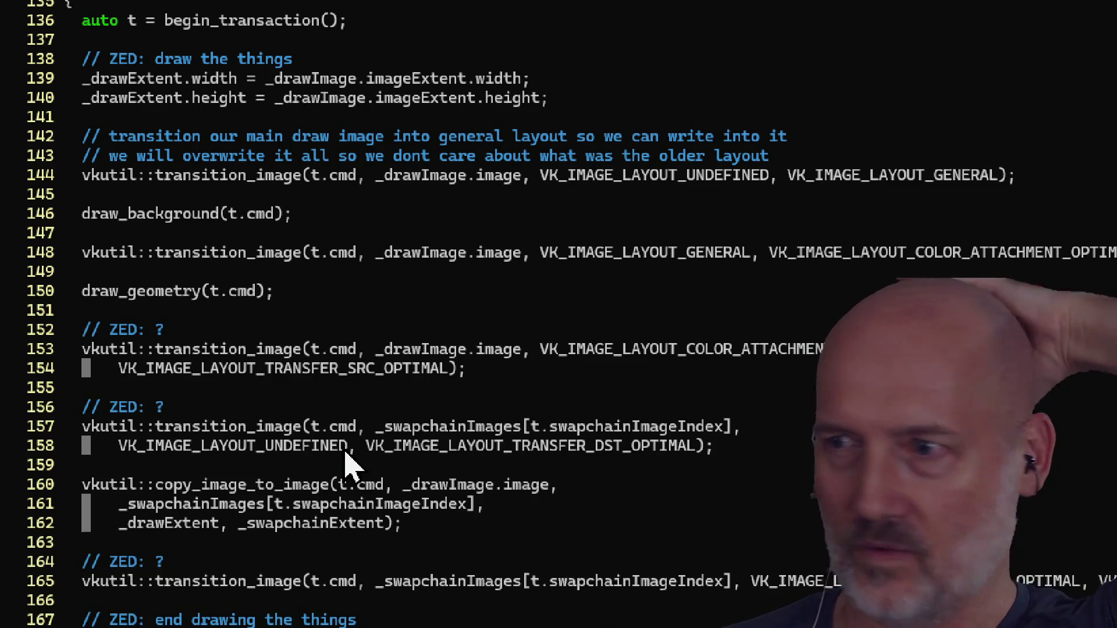
pyautogui.scroll(-3, 345, 544)
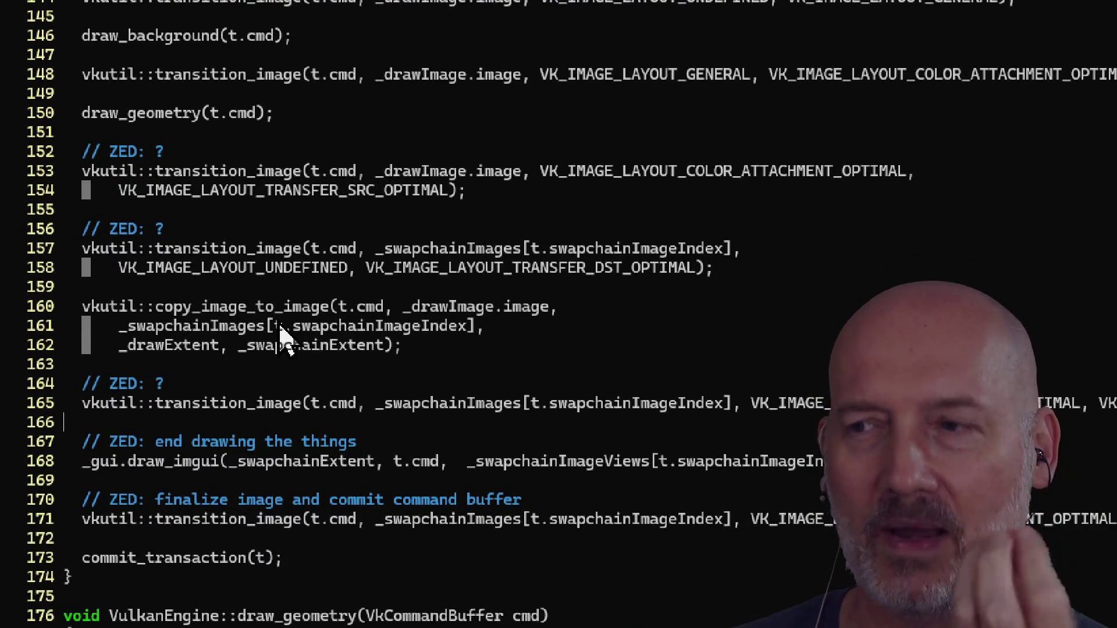
pyautogui.scroll(3, 259, 99)
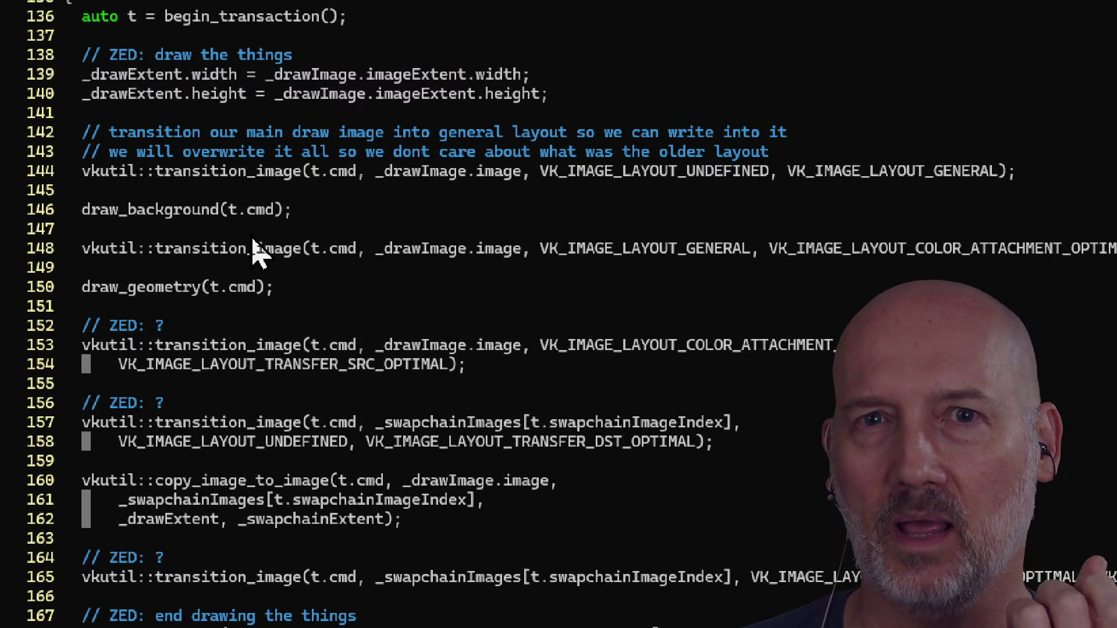
pyautogui.scroll(-3, 256, 559)
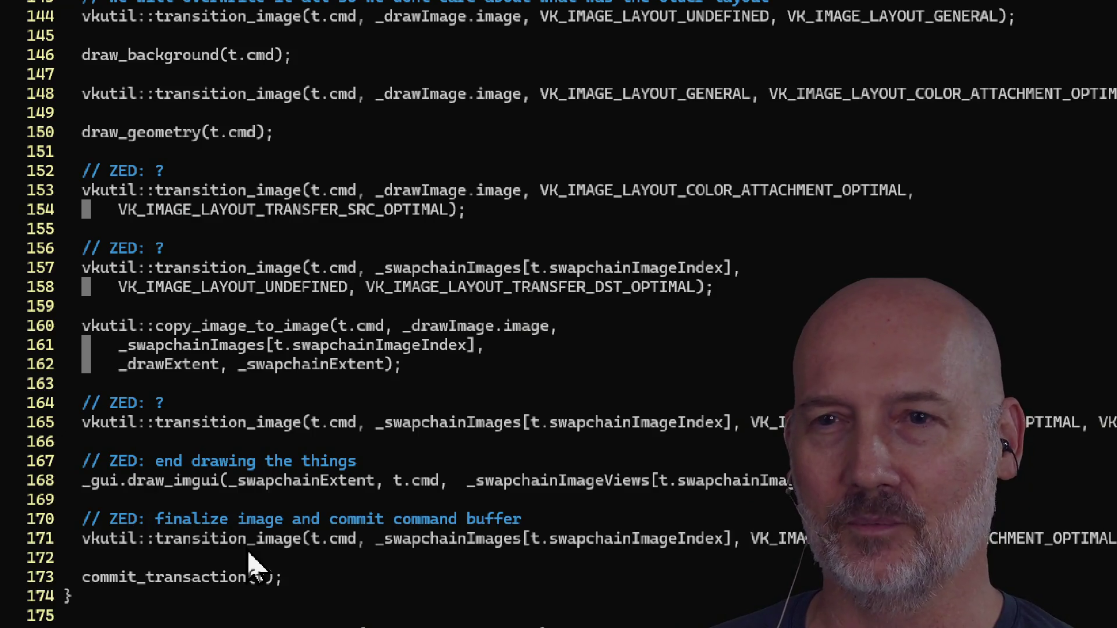
pyautogui.scroll(3, 314, 94)
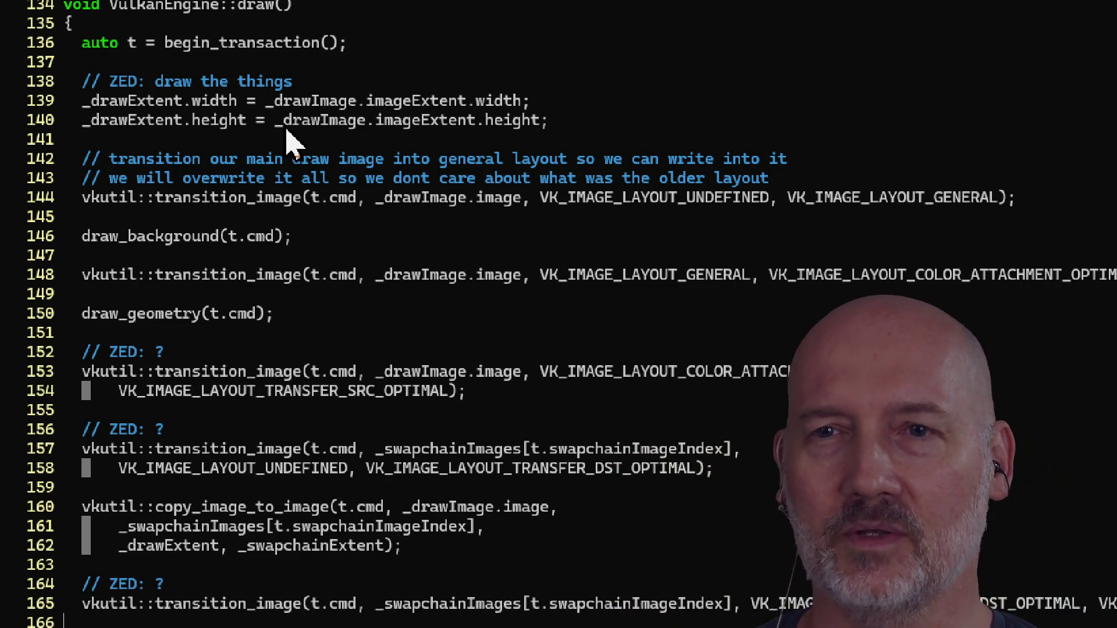
pyautogui.scroll(-2, 241, 564)
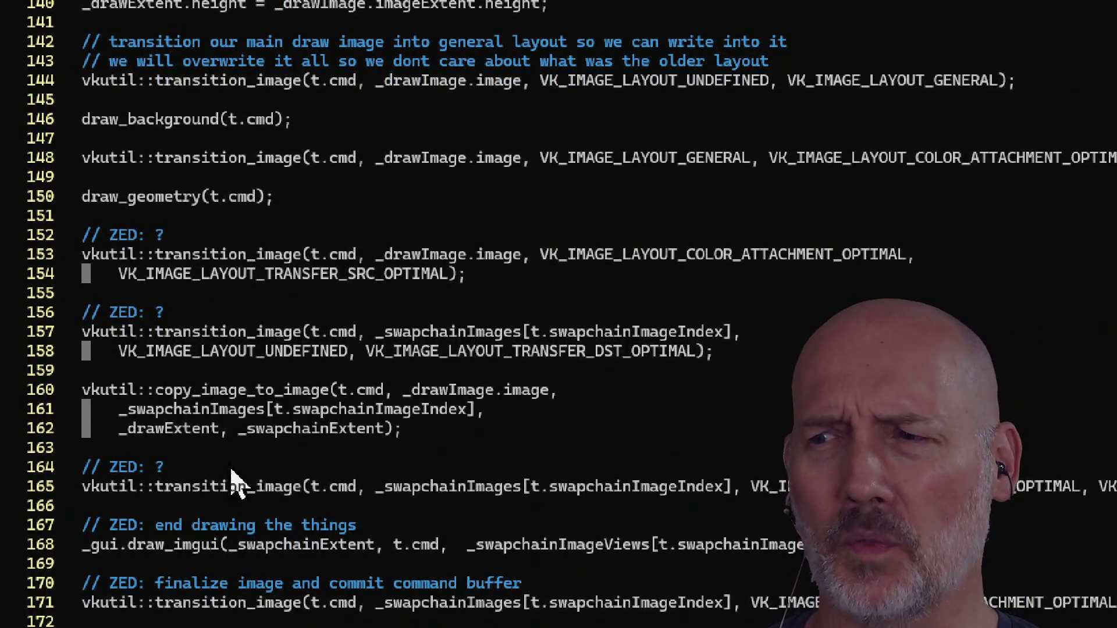
pyautogui.scroll(-2, 232, 568)
pyautogui.scroll(2, 259, 96)
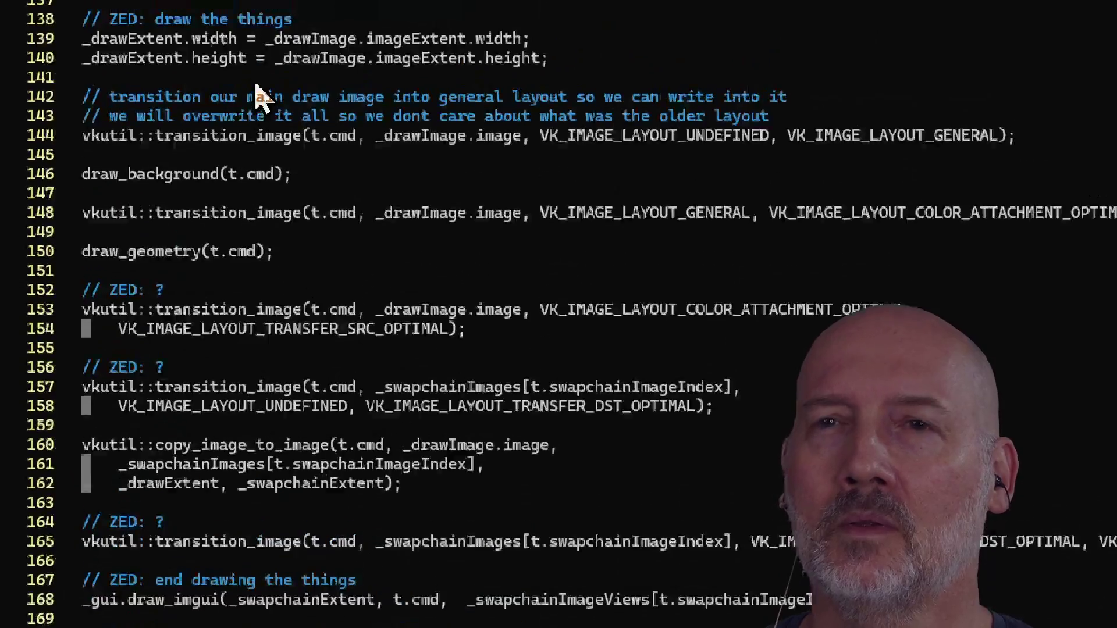
pyautogui.scroll(2, 261, 90)
pyautogui.scroll(-3, 256, 570)
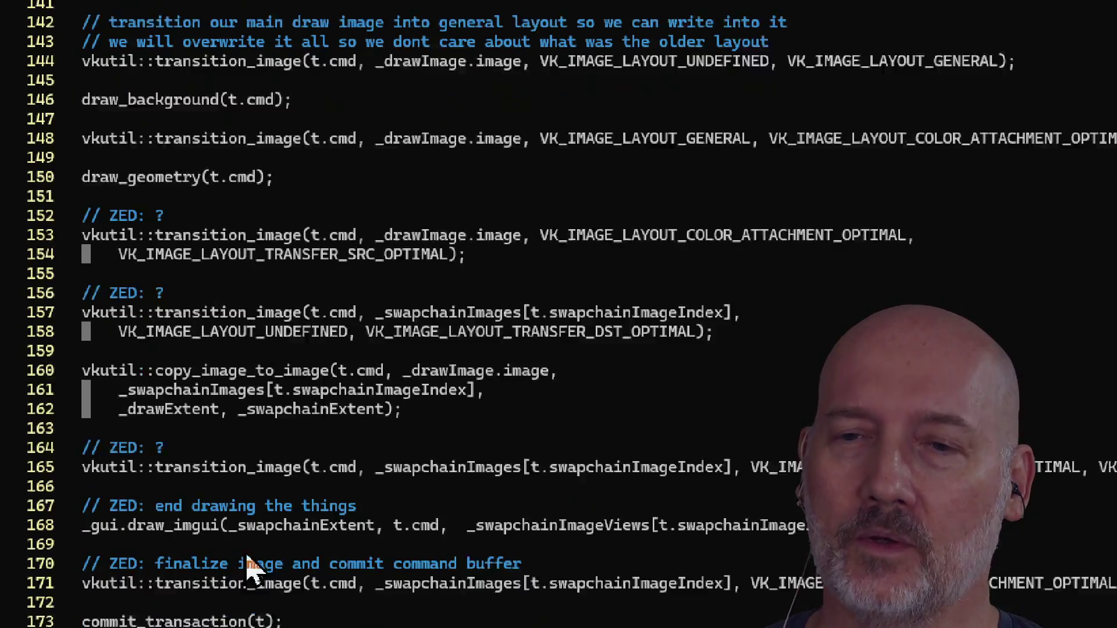
pyautogui.scroll(-2, 247, 564)
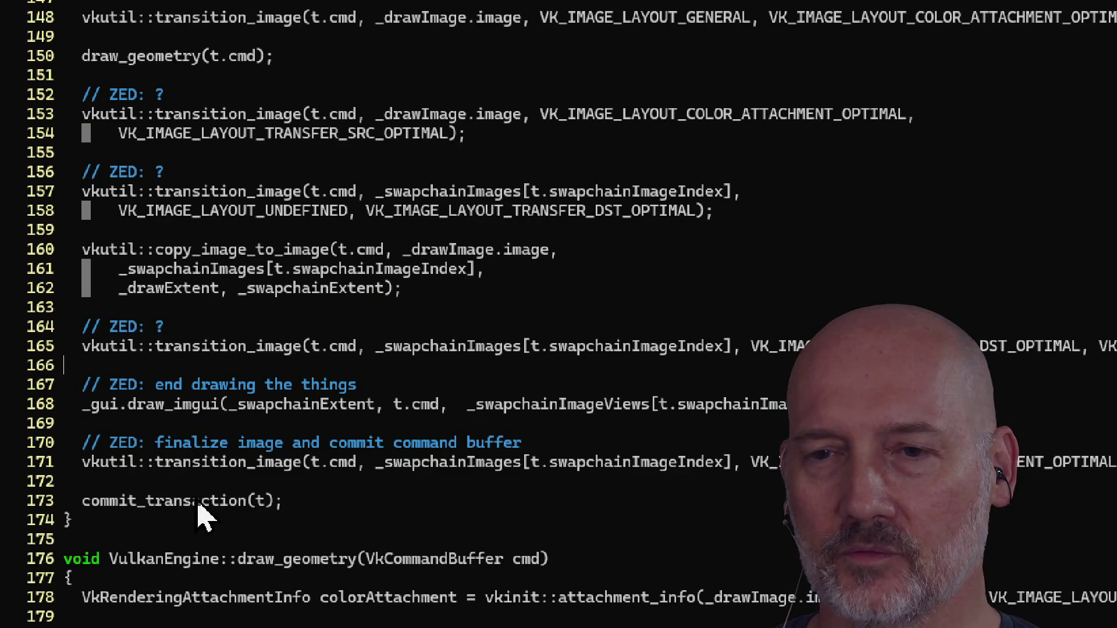
pyautogui.scroll(3, 200, 100)
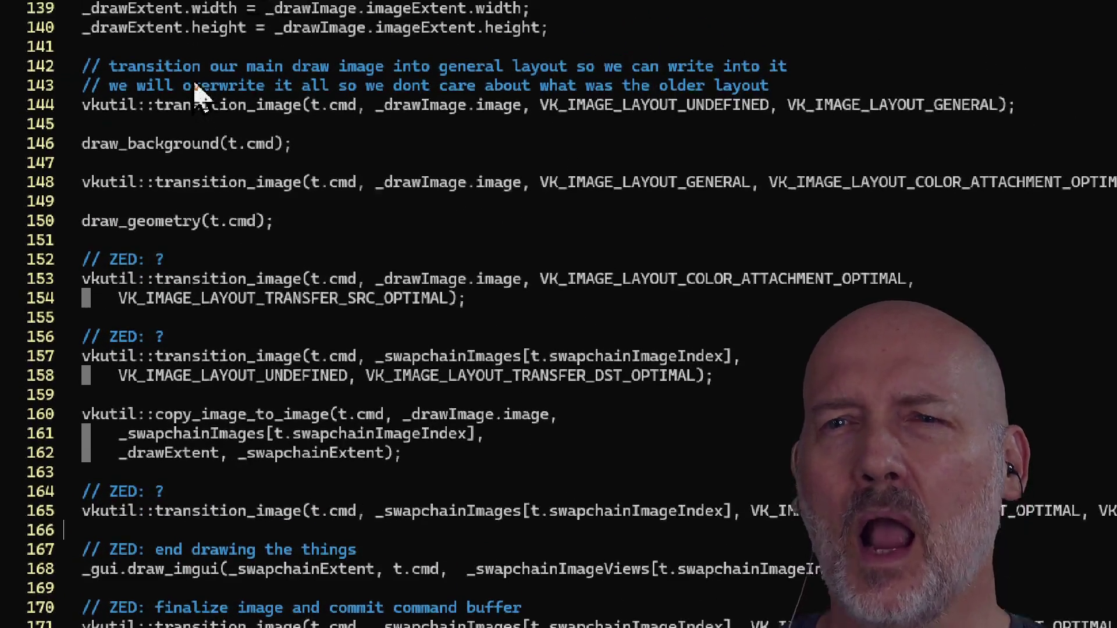
pyautogui.scroll(-2, 227, 567)
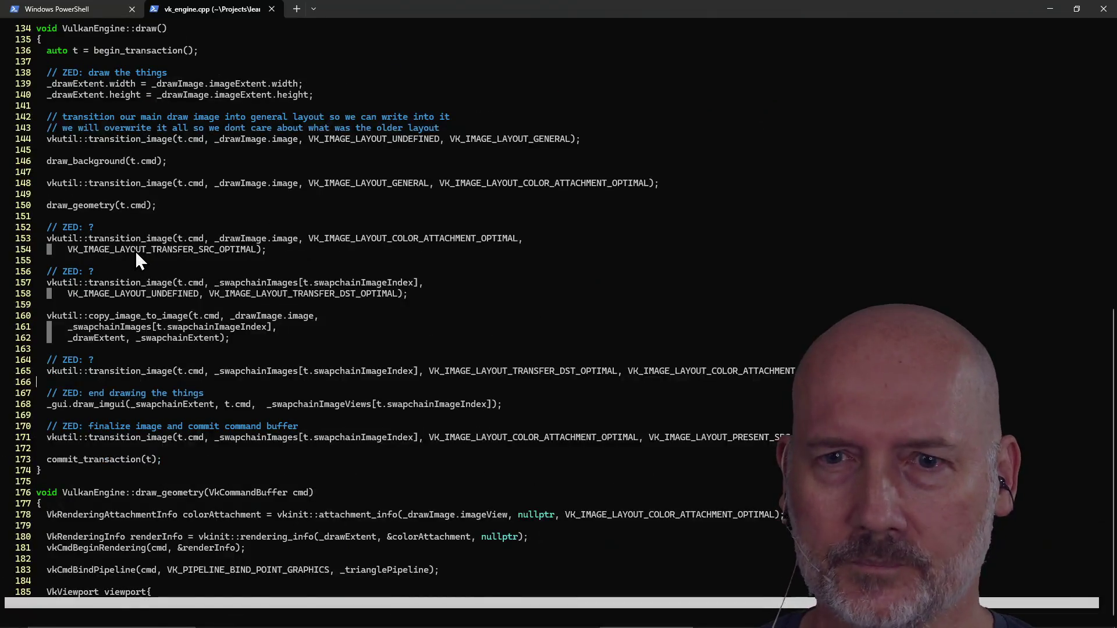
pyautogui.hotkey('ctrl', 'd')
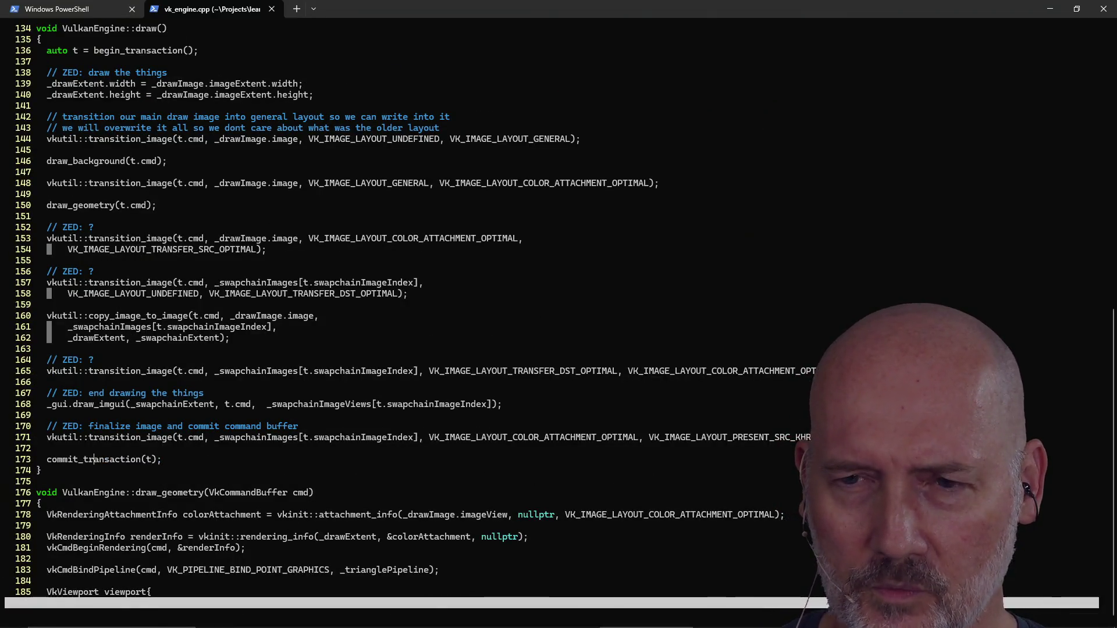
pyautogui.hotkey('ctrl', 'd')
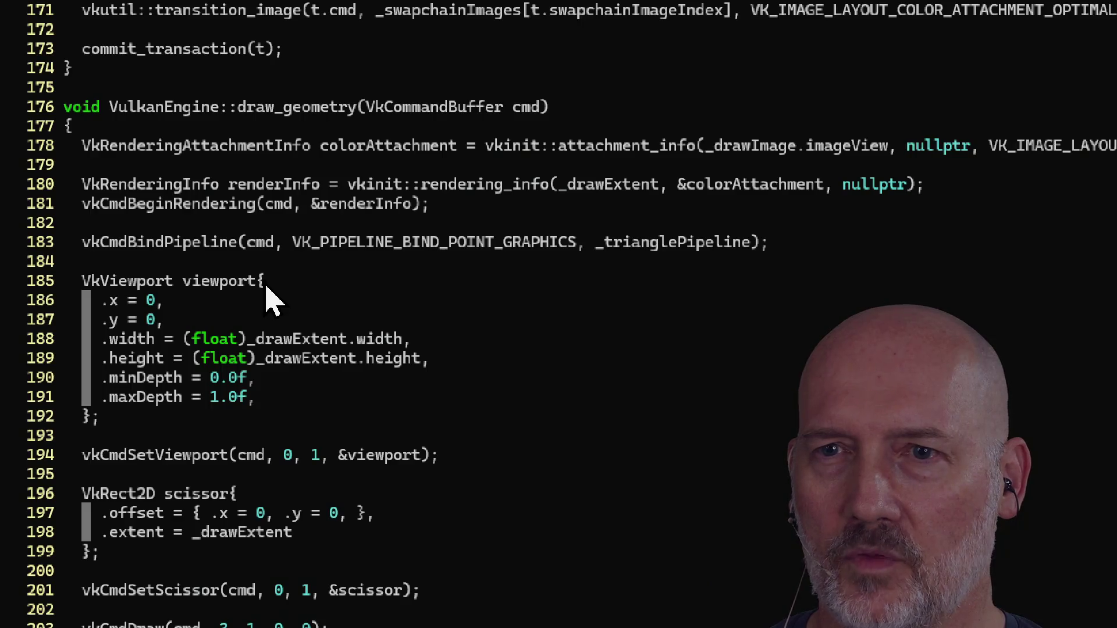
pyautogui.press('j')
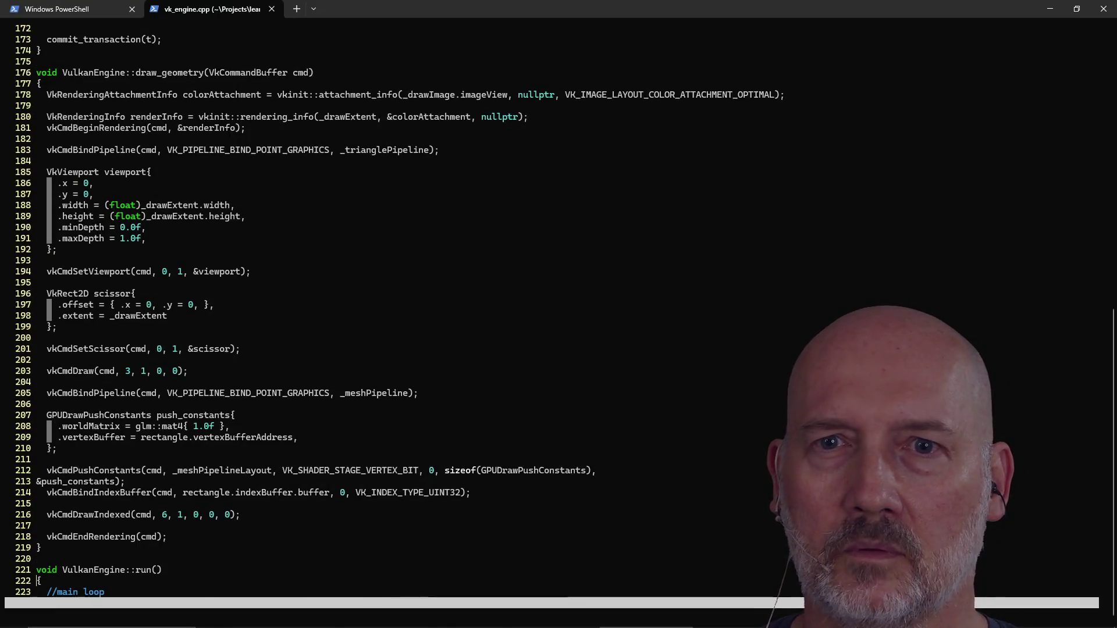
pyautogui.press('k')
pyautogui.press('k')
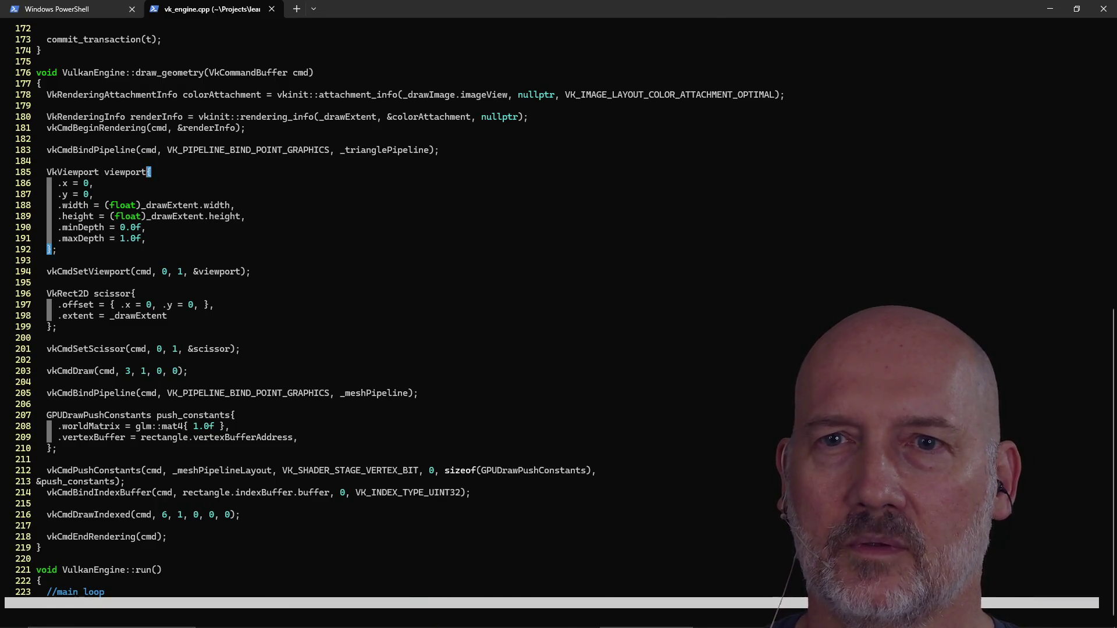
# Replace the viewport's opening '{' with ';' and delete the closing '};' line.
pyautogui.write('rt;')
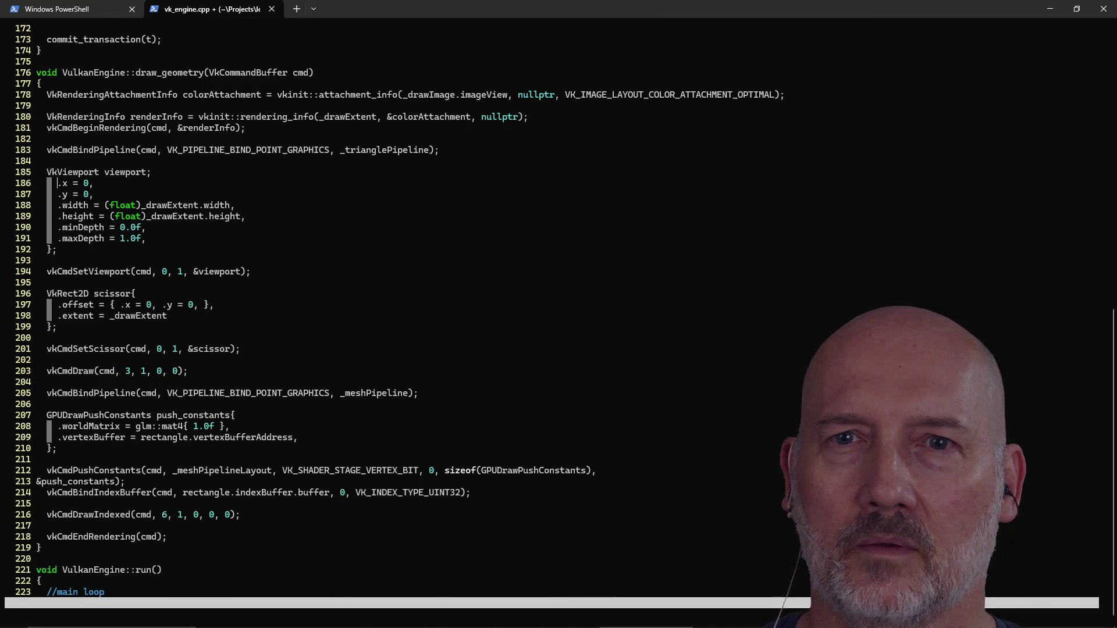
pyautogui.hotkey('ctrl', 'v')
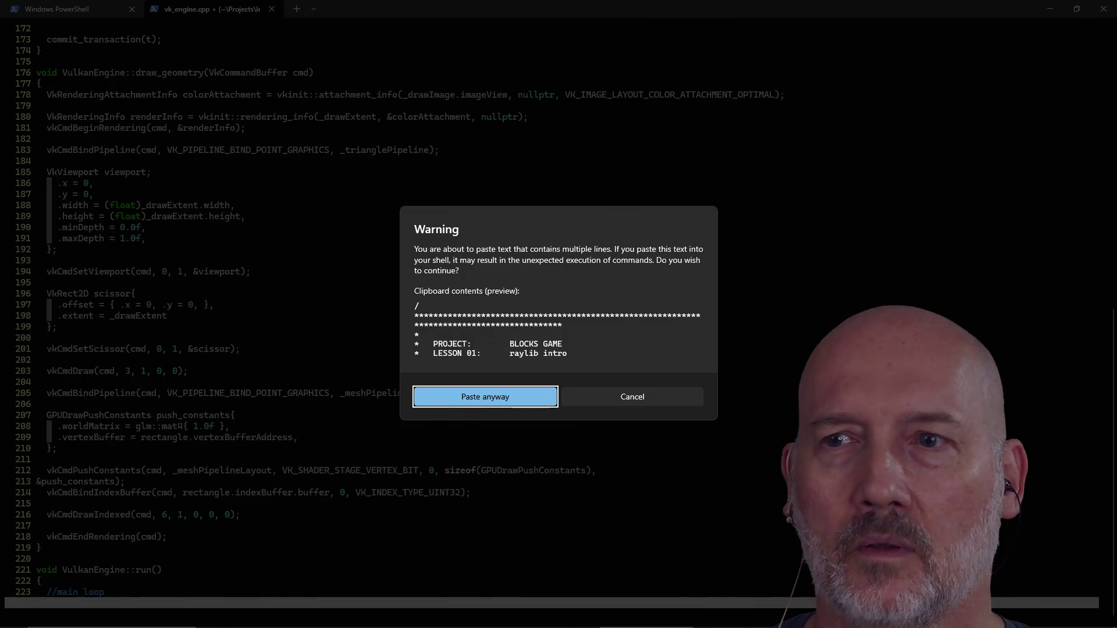
pyautogui.press('Escape')
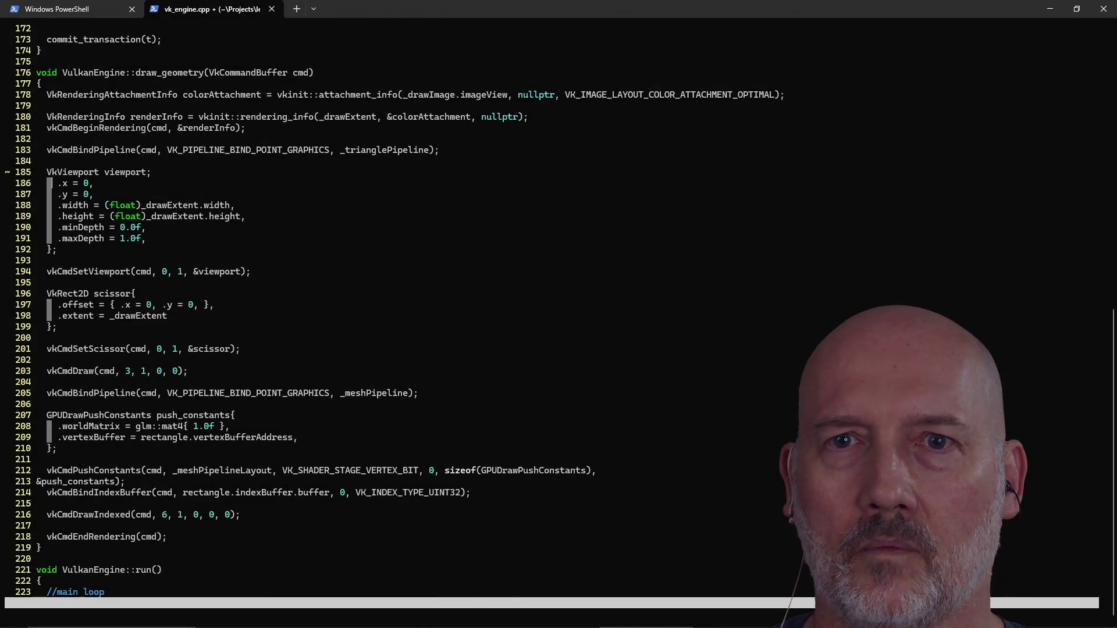
pyautogui.write('iviewport')
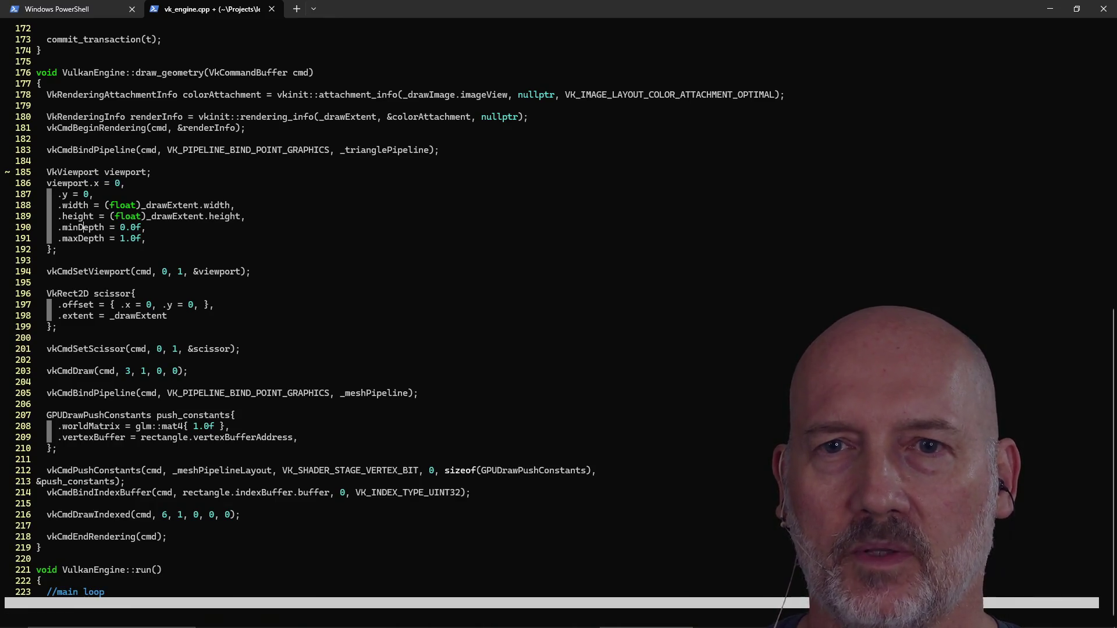
pyautogui.press('d')
pyautogui.press('d')
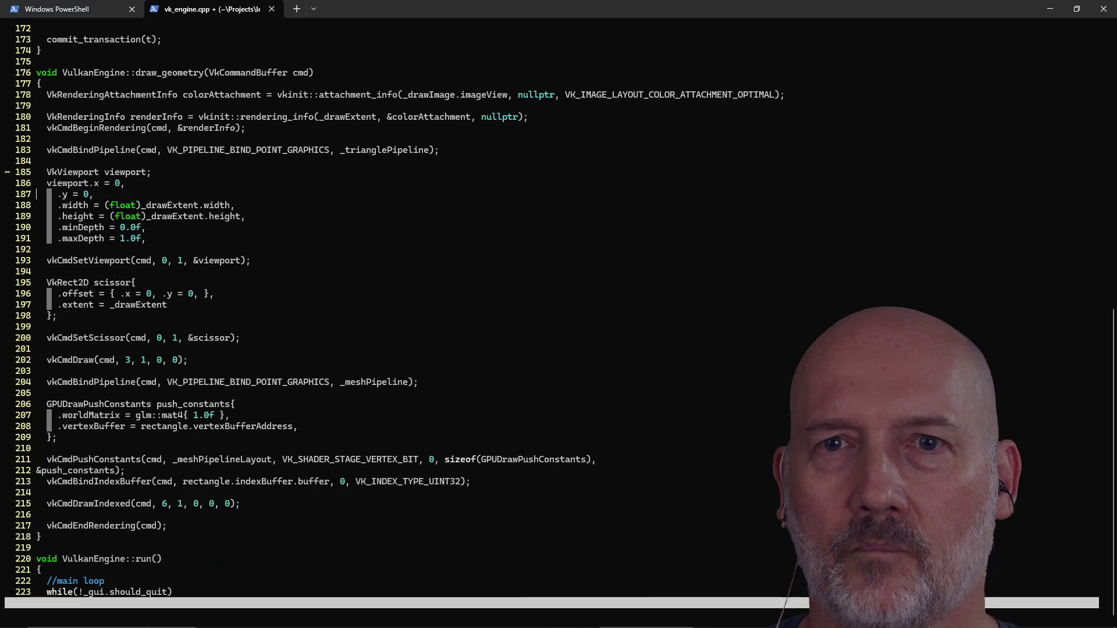
# Prefix the y, width, height, minDepth and maxDepth lines with 'viewport', repeating via the . command.
pyautogui.write('I')
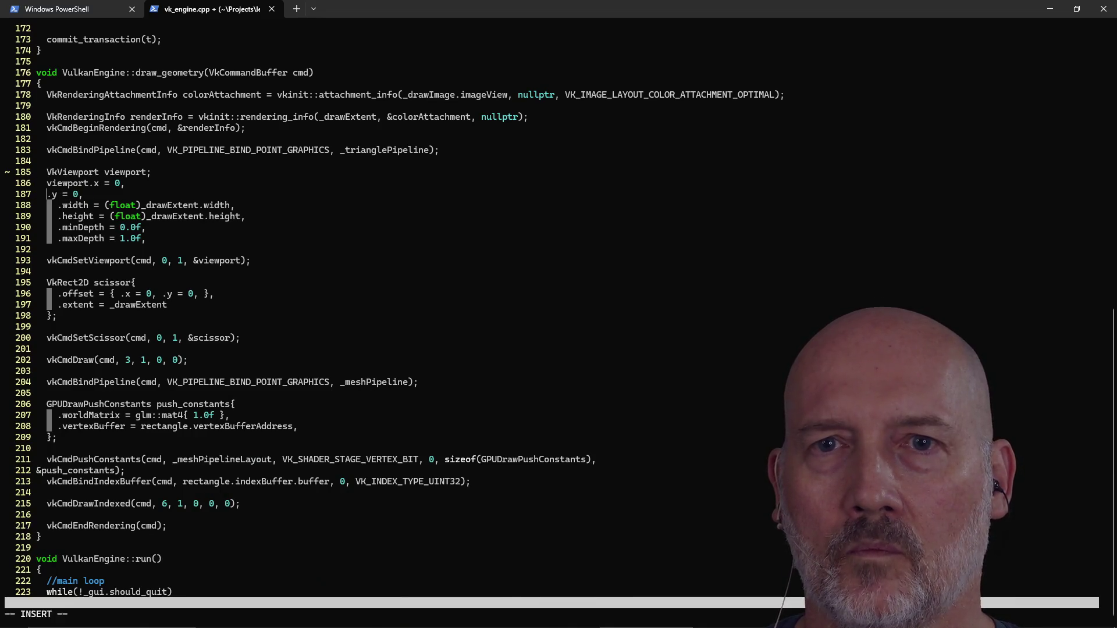
pyautogui.write('view')
pyautogui.write('port')
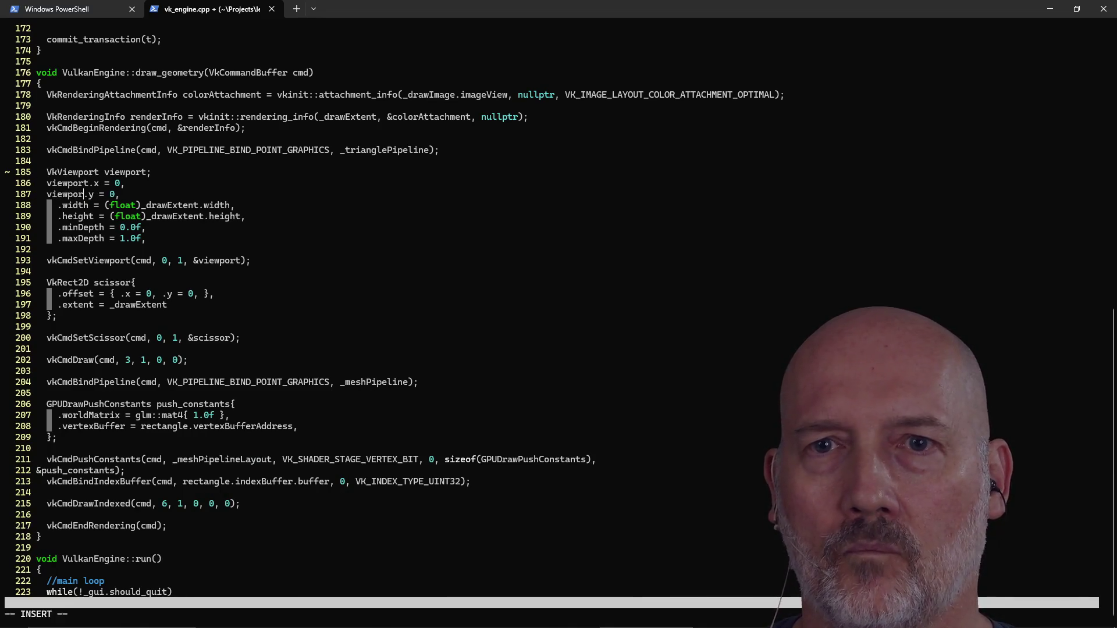
pyautogui.press('Escape')
pyautogui.press('j')
pyautogui.press('u')
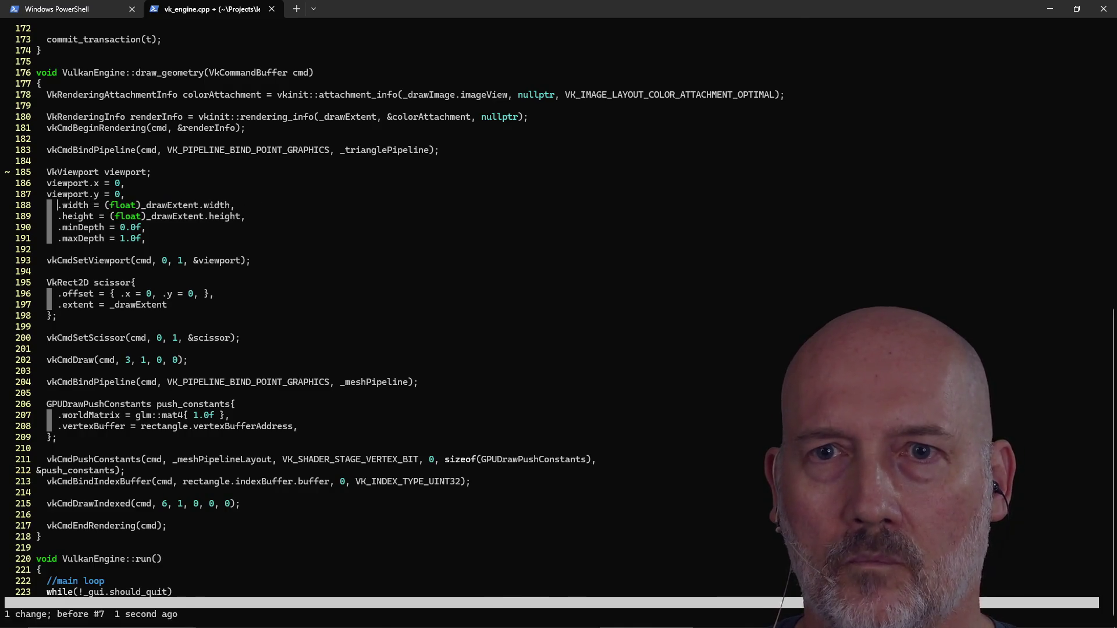
pyautogui.press('.')
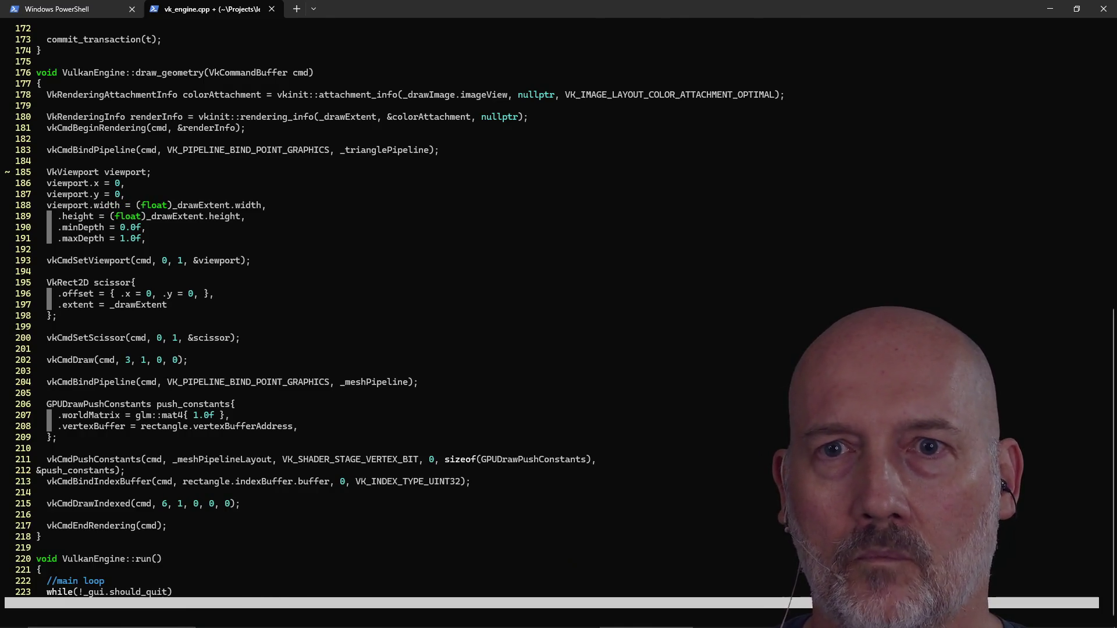
pyautogui.press('.')
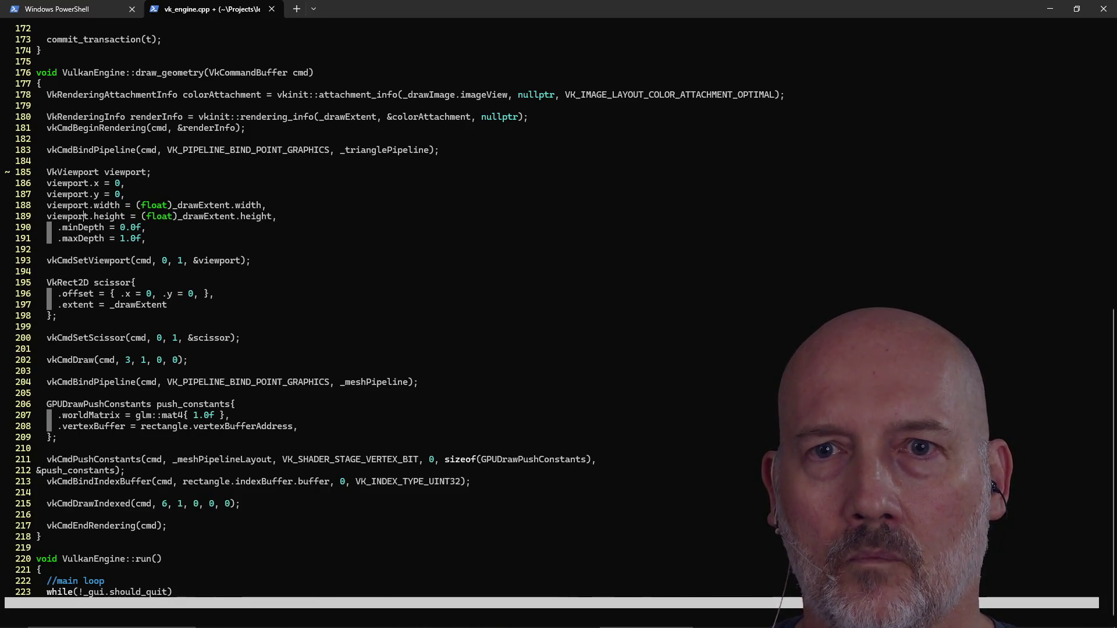
pyautogui.press('.')
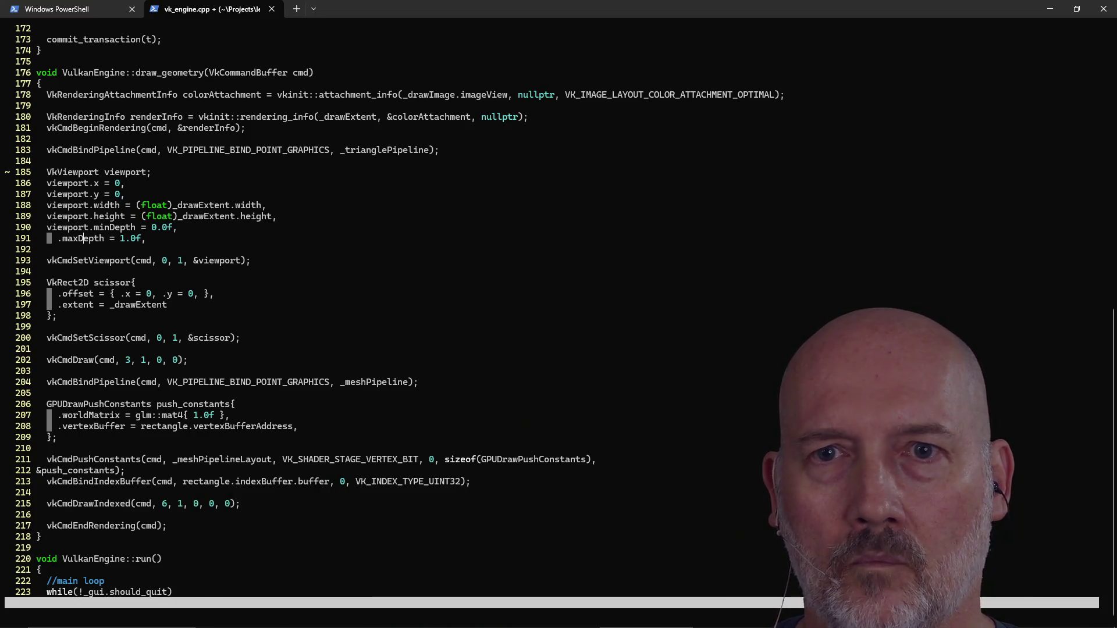
pyautogui.press('j')
pyautogui.press('.')
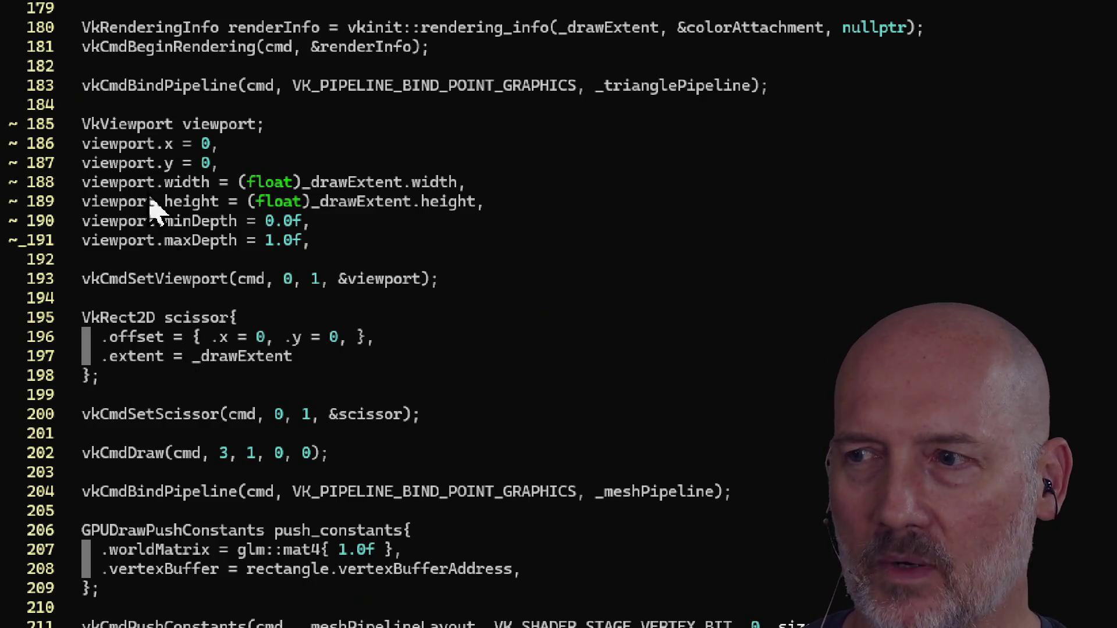
# Scroll through draw_geometry to review the viewport, scissor and push-constant code.
pyautogui.scroll(-1, 96, 576)
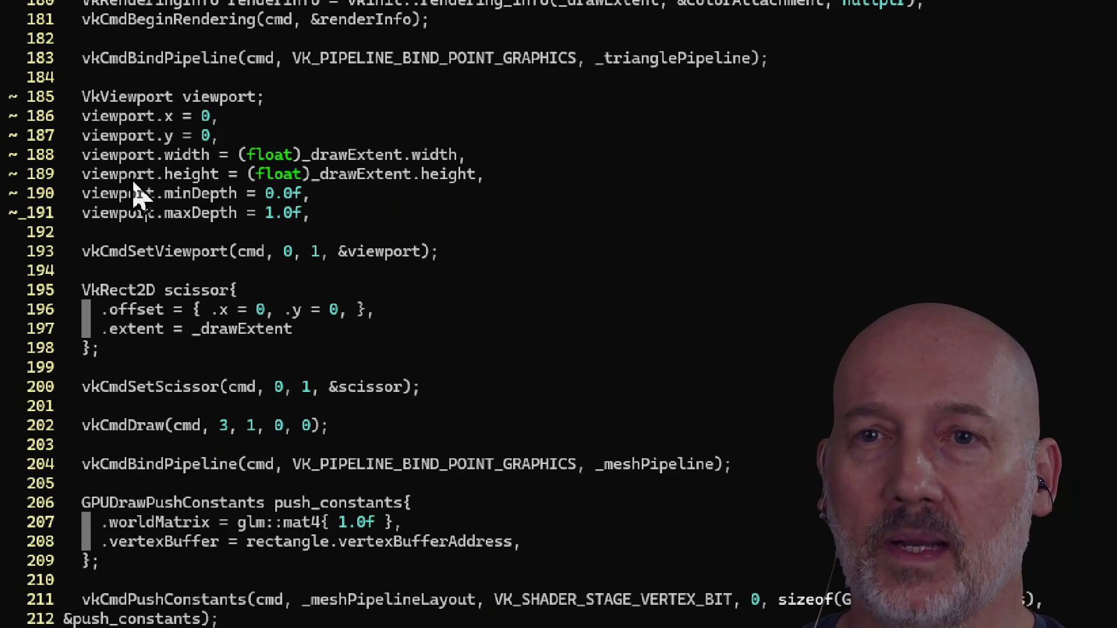
pyautogui.scroll(-4, 123, 530)
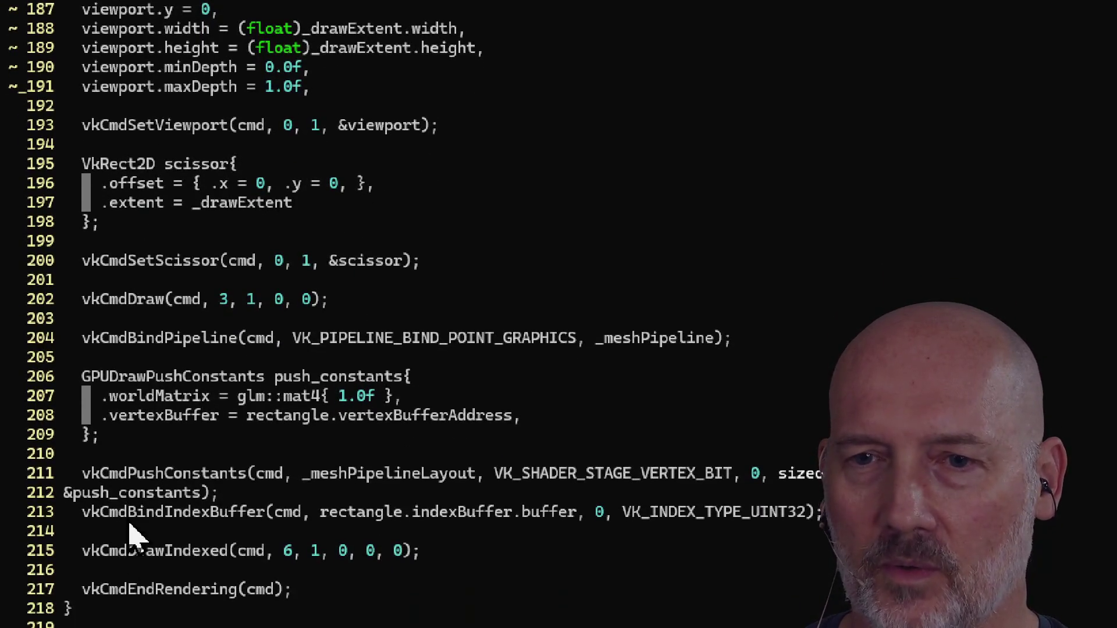
pyautogui.scroll(4, 129, 132)
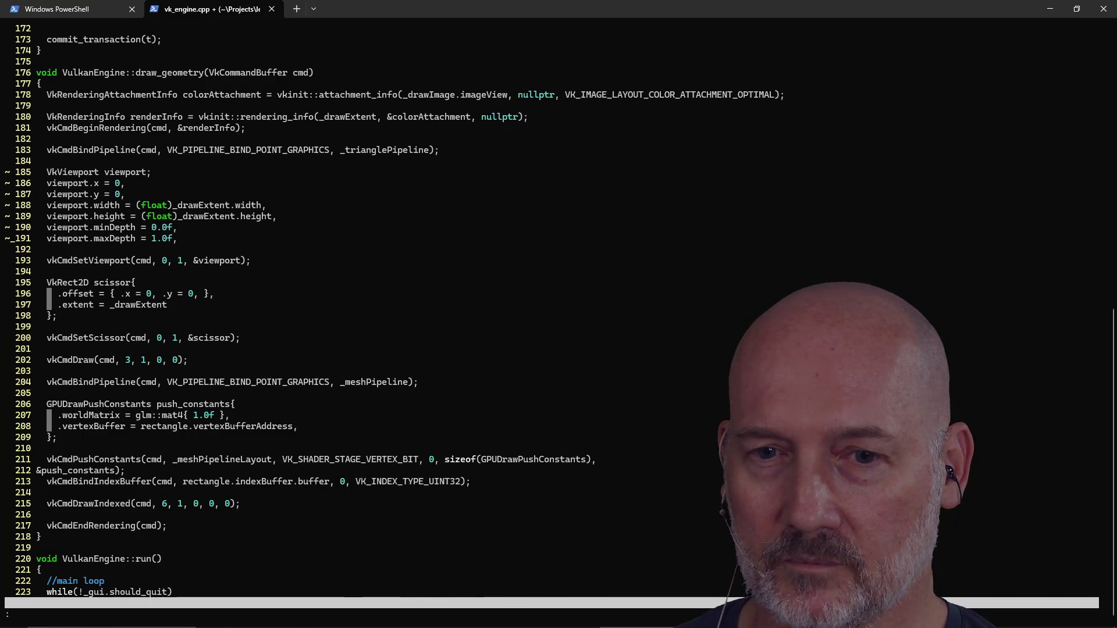
# Undo the viewport assignment rewrite and quit Vim with :q!
pyautogui.press('u')
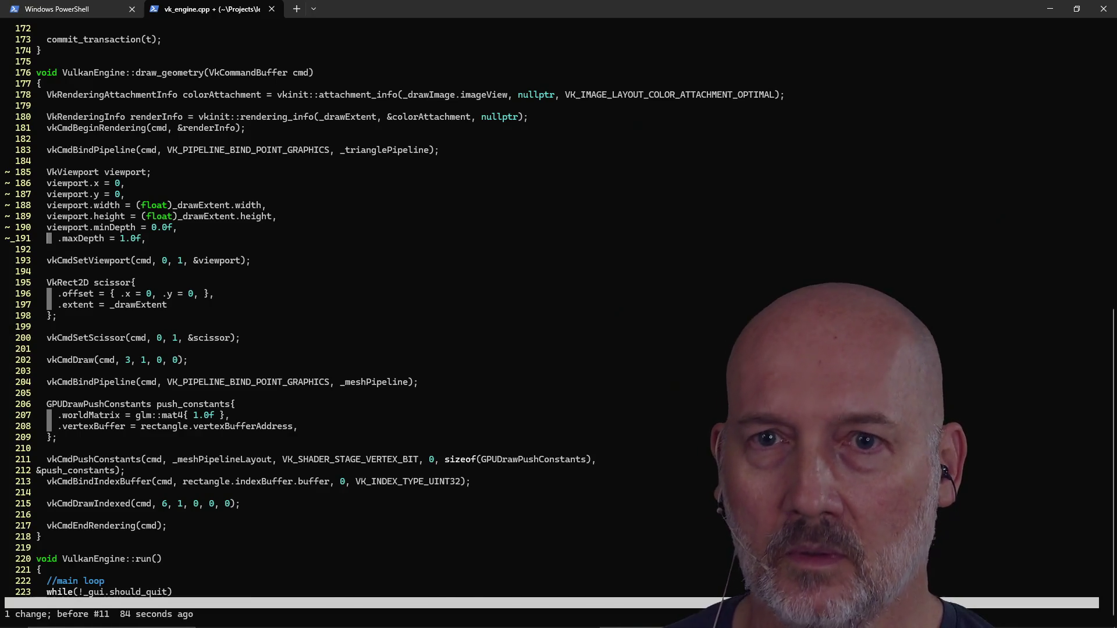
pyautogui.write(':q!')
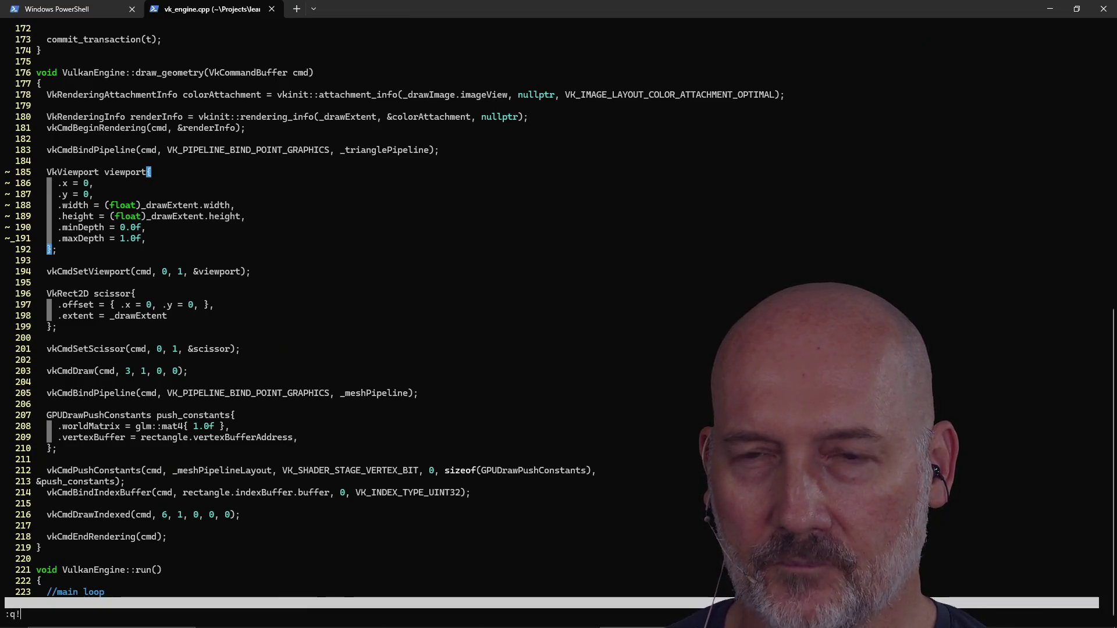
pyautogui.press('Return')
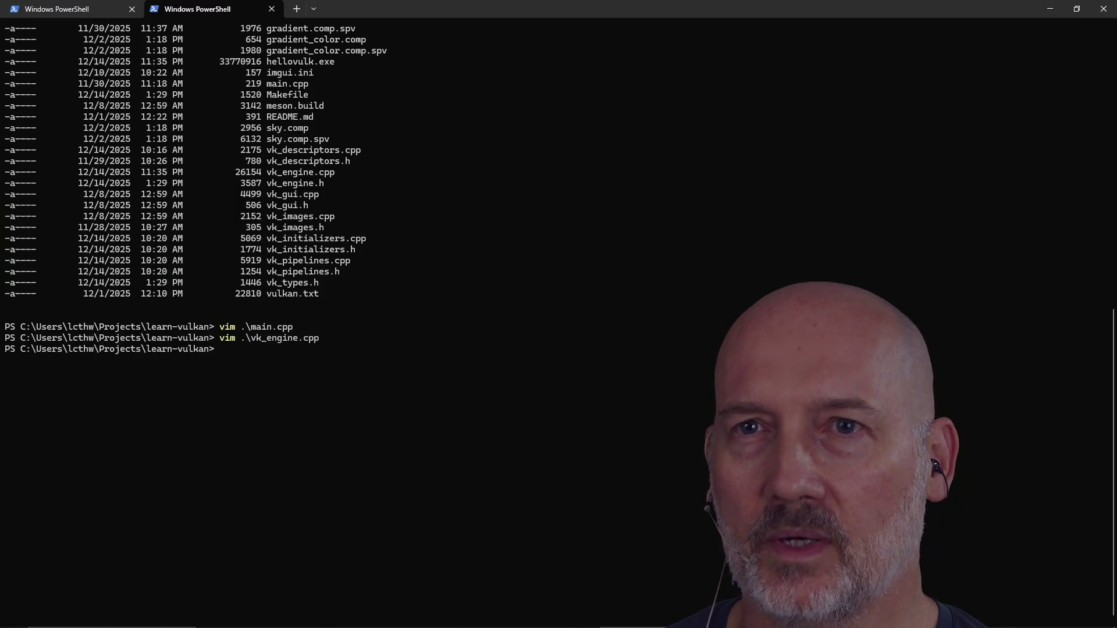
pyautogui.write('exit')
# Exit the terminal, close the raylib_01.c buffer with :bd, and quit GVIM.
pyautogui.press('Return')
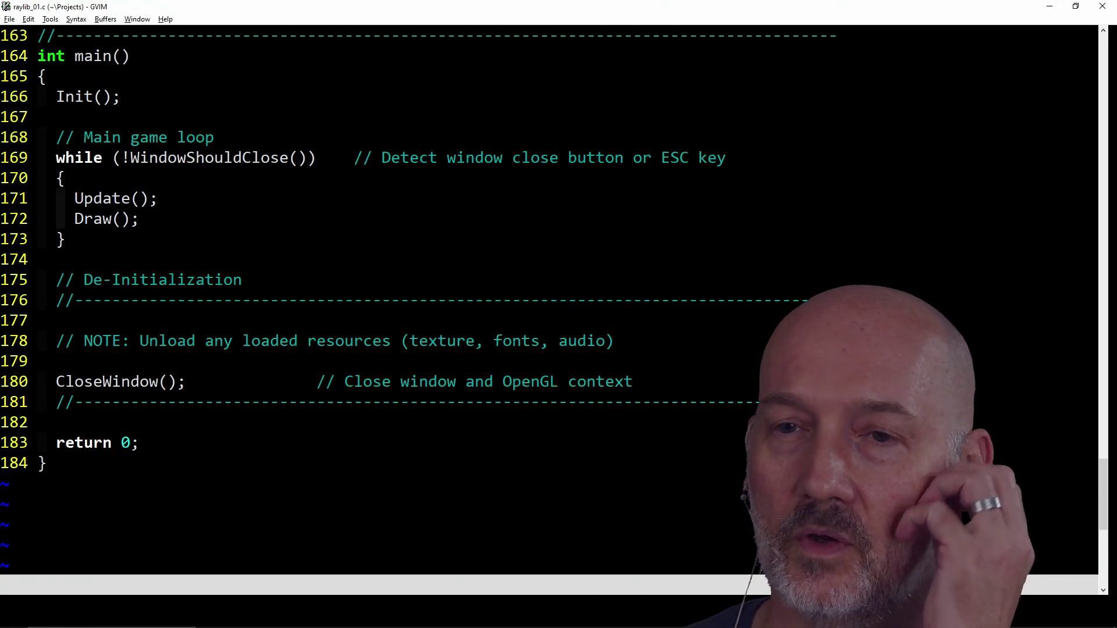
pyautogui.click(181, 427)
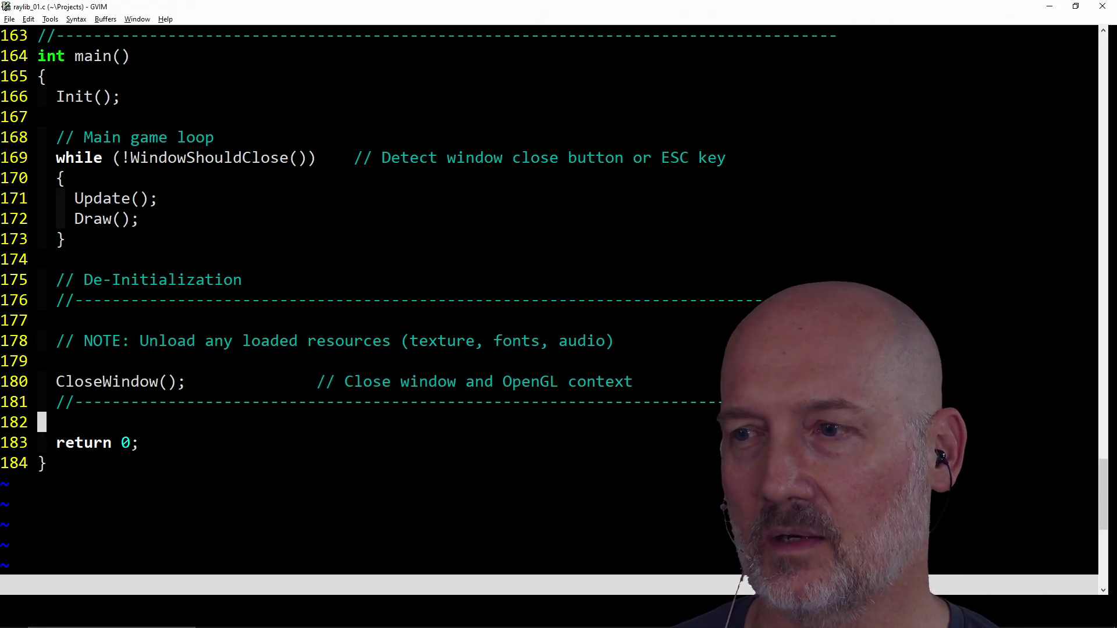
pyautogui.press('k')
pyautogui.press('k')
pyautogui.write('k')
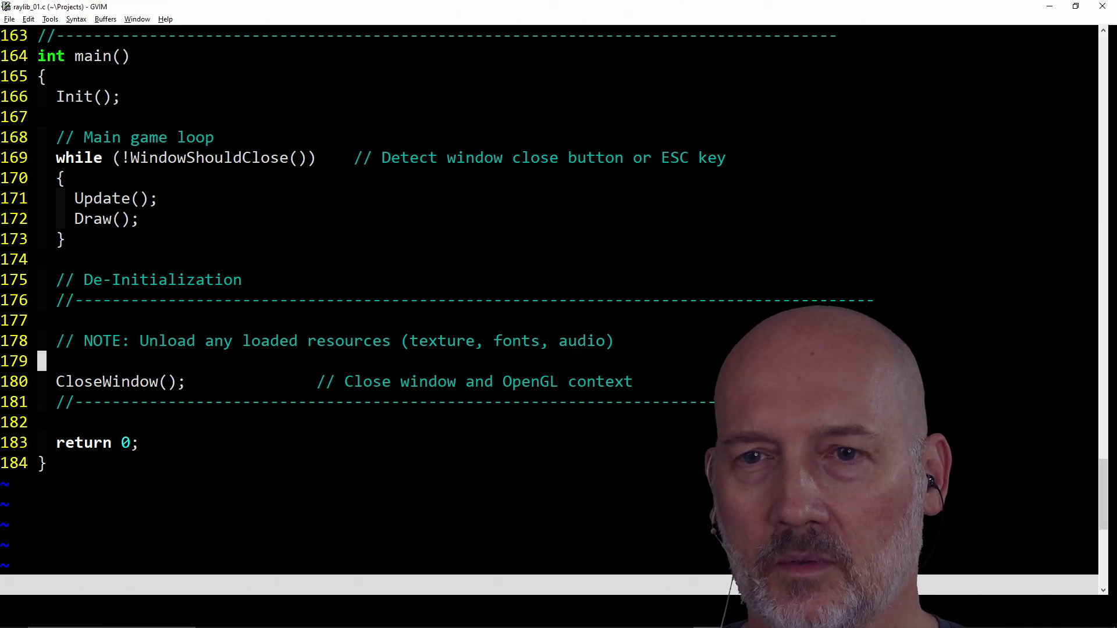
pyautogui.write(':bd')
pyautogui.press('Return')
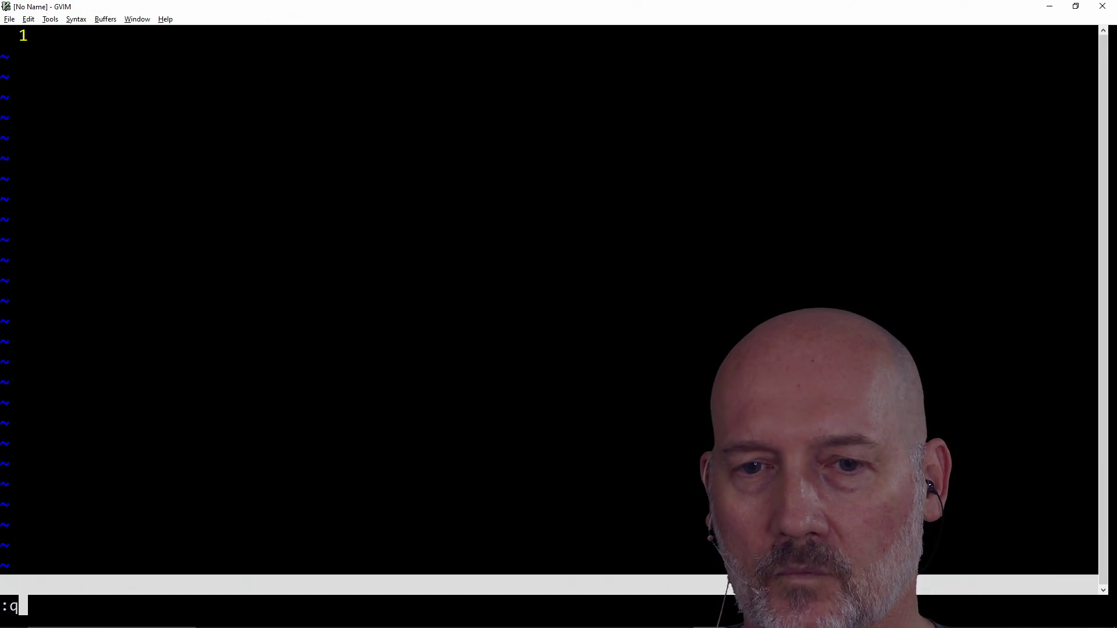
pyautogui.press('Return')
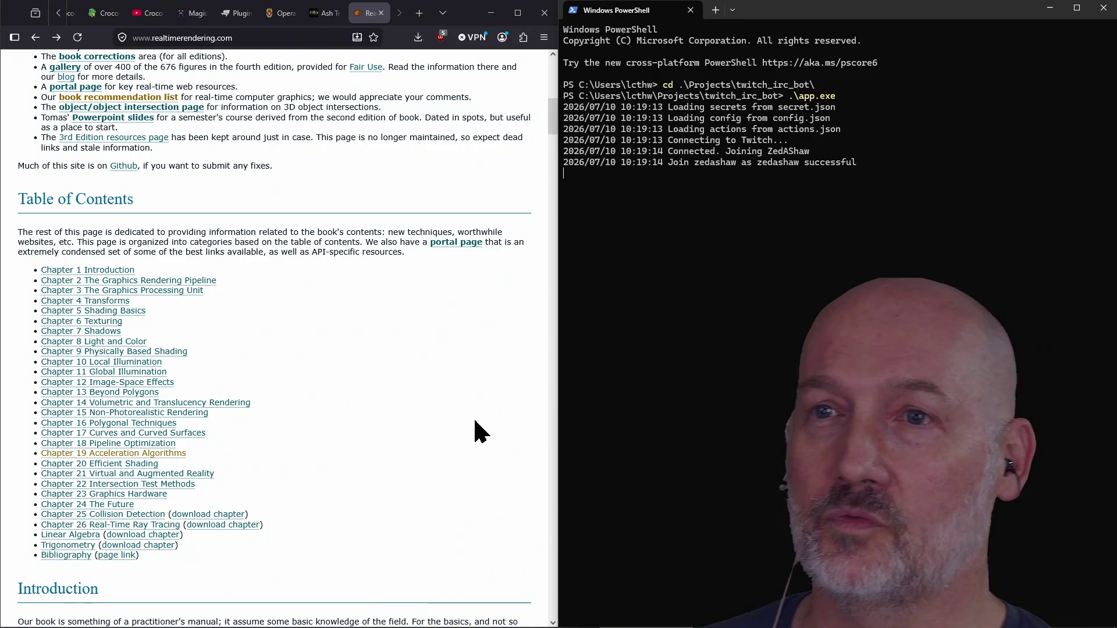
# Focus the Firefox window, then switch to Blender with Alt+Tab.
pyautogui.click(366, 13)
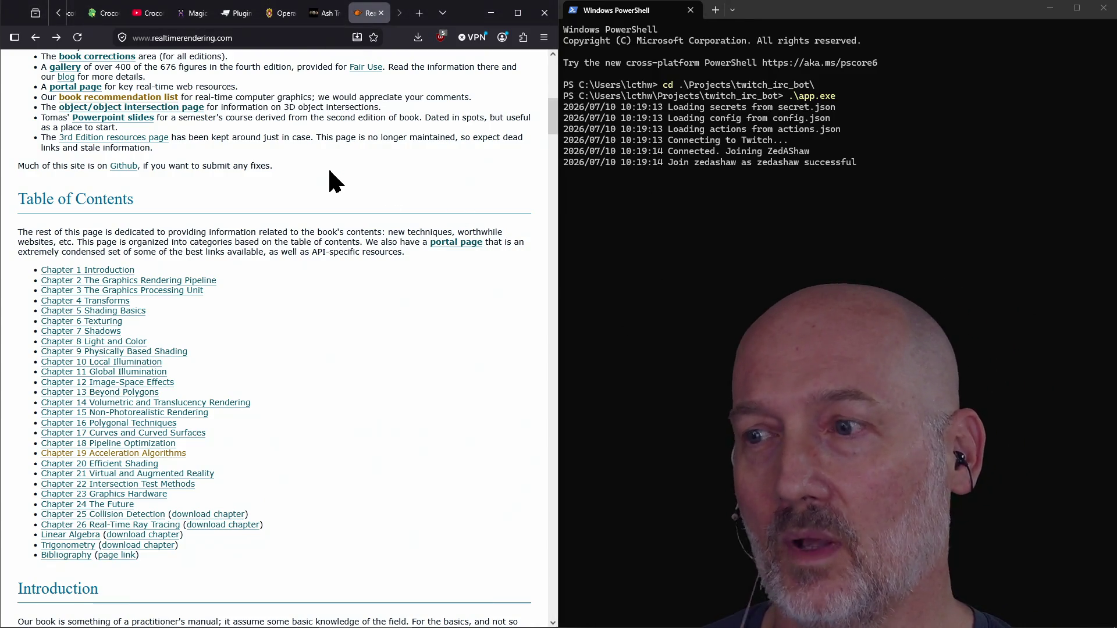
pyautogui.hotkey('alt', 'Tab')
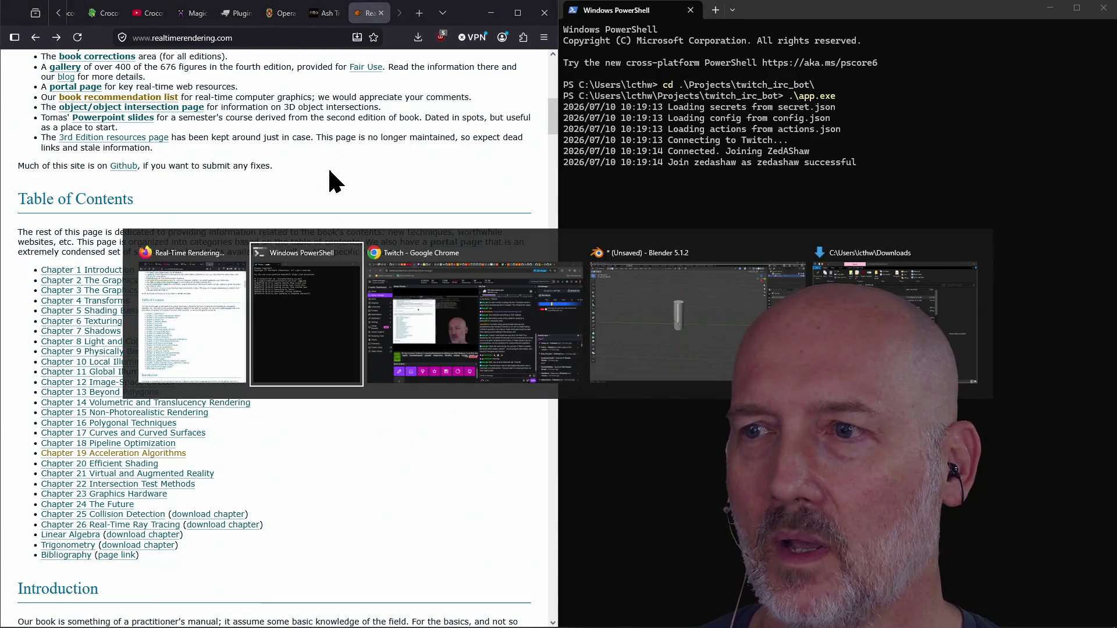
pyautogui.hotkey('alt', 'Tab')
pyautogui.hotkey('alt', 'Tab')
# Select a vertical strip of cylinder faces and orbit to inspect the cylinder from several sides.
pyautogui.click(447, 226)
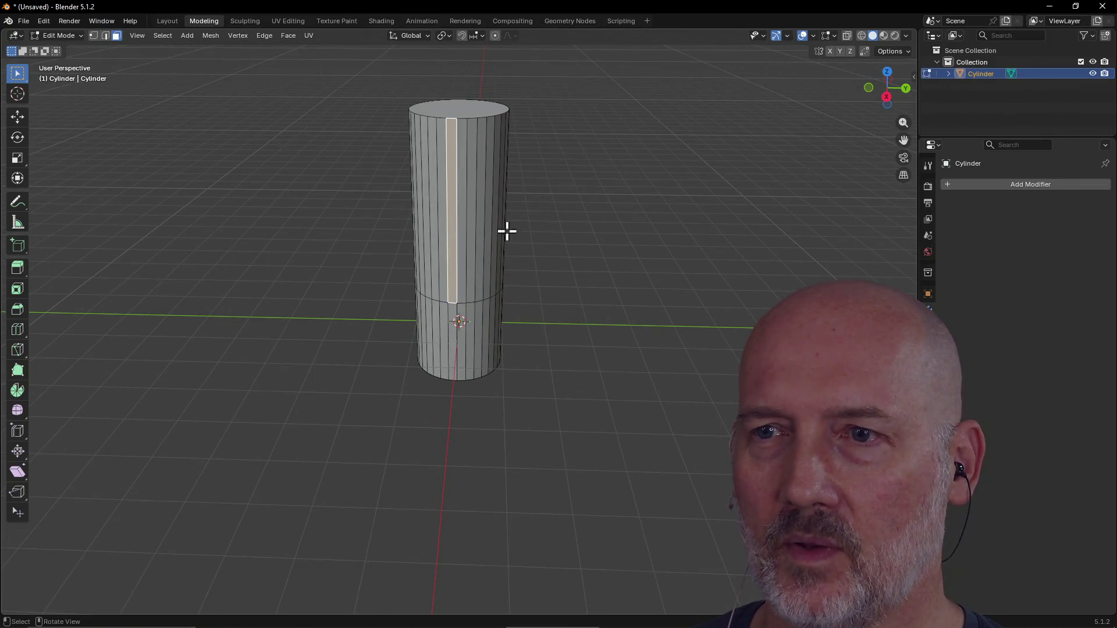
pyautogui.moveTo(546, 232)
pyautogui.mouseDown(button='middle')
pyautogui.moveTo(598, 214)
pyautogui.moveTo(481, 242)
pyautogui.moveTo(417, 220)
pyautogui.moveTo(581, 217)
pyautogui.moveTo(495, 330)
pyautogui.moveTo(616, 326)
pyautogui.moveTo(466, 342)
pyautogui.moveTo(570, 322)
pyautogui.moveTo(592, 272)
pyautogui.moveTo(444, 284)
pyautogui.moveTo(546, 277)
pyautogui.moveTo(527, 227)
pyautogui.moveTo(618, 244)
pyautogui.moveTo(504, 387)
pyautogui.moveTo(551, 391)
pyautogui.moveTo(497, 382)
pyautogui.moveTo(491, 355)
pyautogui.moveTo(463, 391)
pyautogui.moveTo(514, 359)
pyautogui.moveTo(444, 369)
pyautogui.moveTo(552, 343)
pyautogui.moveTo(489, 369)
pyautogui.mouseUp(button='middle')
pyautogui.moveTo(509, 406)
pyautogui.mouseDown(button='middle')
pyautogui.moveTo(543, 377)
pyautogui.moveTo(447, 401)
pyautogui.moveTo(583, 381)
pyautogui.moveTo(474, 399)
pyautogui.moveTo(494, 392)
pyautogui.moveTo(495, 408)
pyautogui.moveTo(519, 417)
pyautogui.moveTo(481, 434)
pyautogui.moveTo(493, 422)
pyautogui.moveTo(424, 424)
pyautogui.moveTo(428, 411)
pyautogui.moveTo(421, 424)
pyautogui.moveTo(397, 424)
pyautogui.moveTo(407, 433)
pyautogui.moveTo(511, 421)
pyautogui.moveTo(378, 449)
pyautogui.moveTo(491, 443)
pyautogui.moveTo(424, 459)
pyautogui.mouseUp(button='middle')
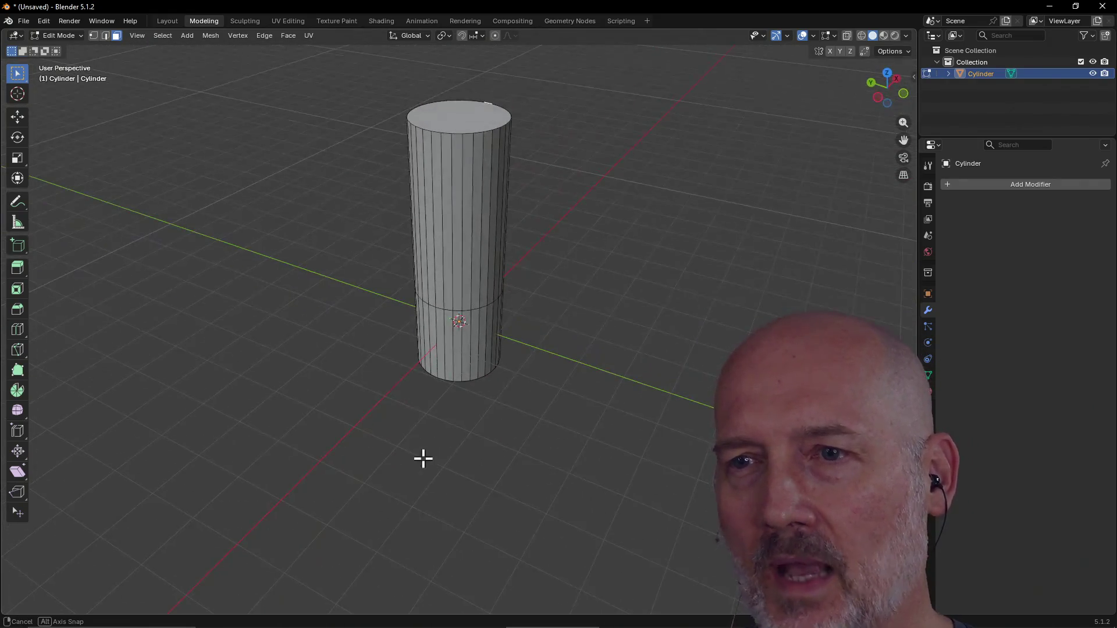
pyautogui.moveTo(511, 407); pyautogui.dragTo(451, 421, button='middle')
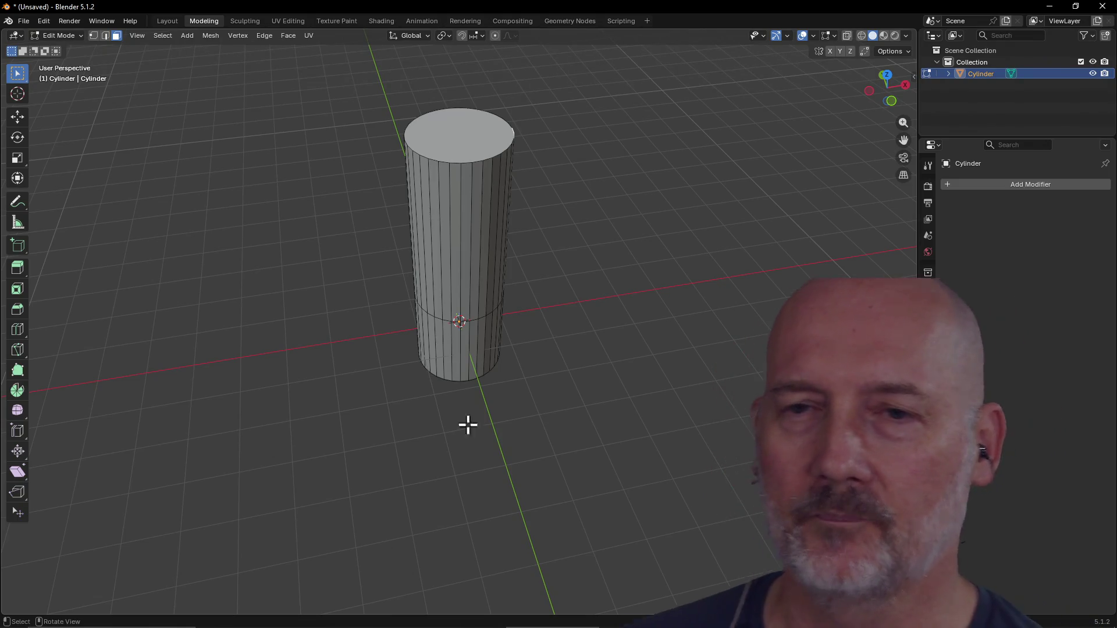
pyautogui.moveTo(466, 425)
pyautogui.mouseDown(button='middle')
pyautogui.moveTo(471, 416)
pyautogui.moveTo(461, 442)
pyautogui.moveTo(497, 423)
pyautogui.moveTo(513, 430)
pyautogui.moveTo(494, 453)
pyautogui.mouseUp(button='middle')
pyautogui.moveTo(559, 424)
pyautogui.mouseDown(button='middle')
pyautogui.moveTo(497, 439)
pyautogui.moveTo(549, 431)
pyautogui.moveTo(486, 463)
pyautogui.moveTo(568, 466)
pyautogui.mouseUp(button='middle')
pyautogui.moveTo(455, 446)
pyautogui.mouseDown(button='middle')
pyautogui.moveTo(444, 434)
pyautogui.moveTo(511, 427)
pyautogui.moveTo(446, 446)
pyautogui.mouseUp(button='middle')
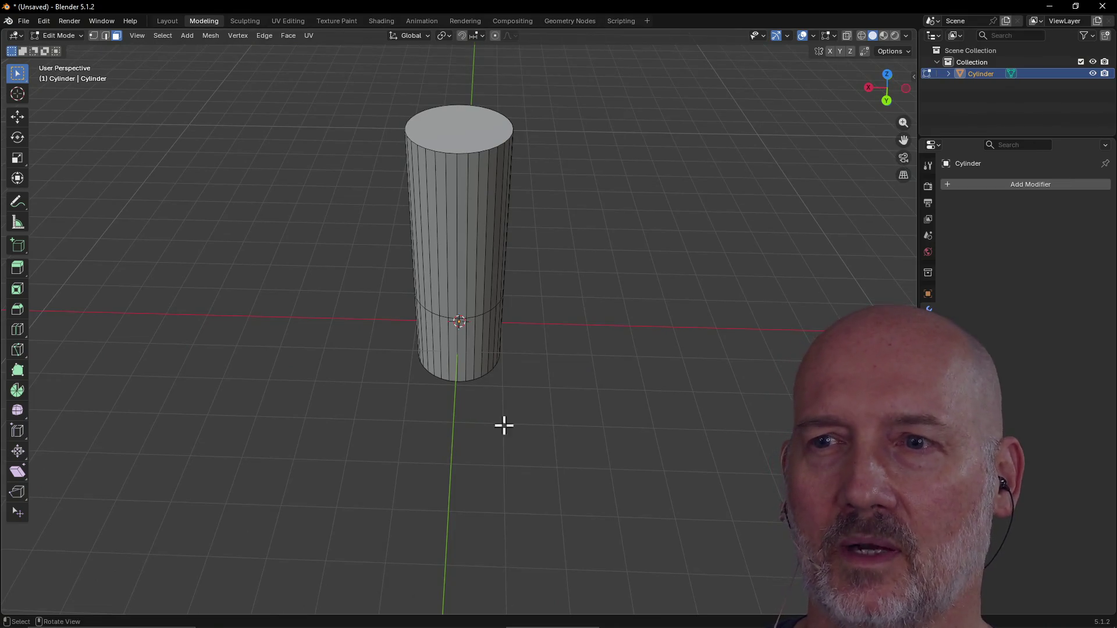
pyautogui.moveTo(503, 426)
pyautogui.mouseDown(button='middle')
pyautogui.moveTo(474, 437)
pyautogui.moveTo(514, 403)
pyautogui.moveTo(584, 389)
pyautogui.moveTo(478, 394)
pyautogui.moveTo(501, 409)
pyautogui.moveTo(484, 461)
pyautogui.moveTo(506, 434)
pyautogui.mouseUp(button='middle')
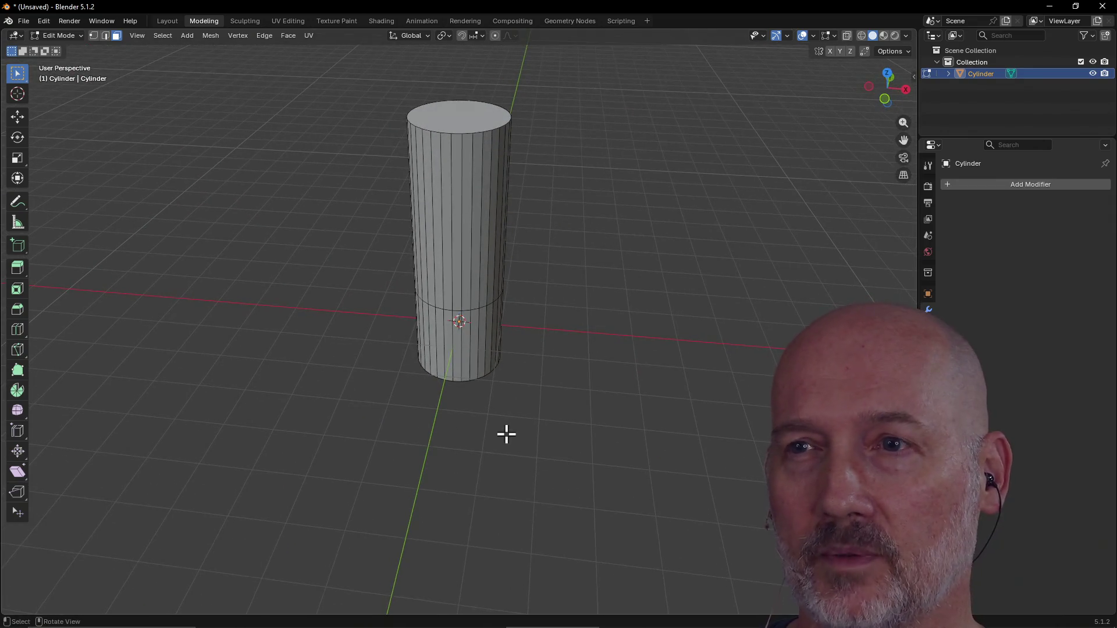
pyautogui.moveTo(413, 461); pyautogui.dragTo(438, 463, button='middle')
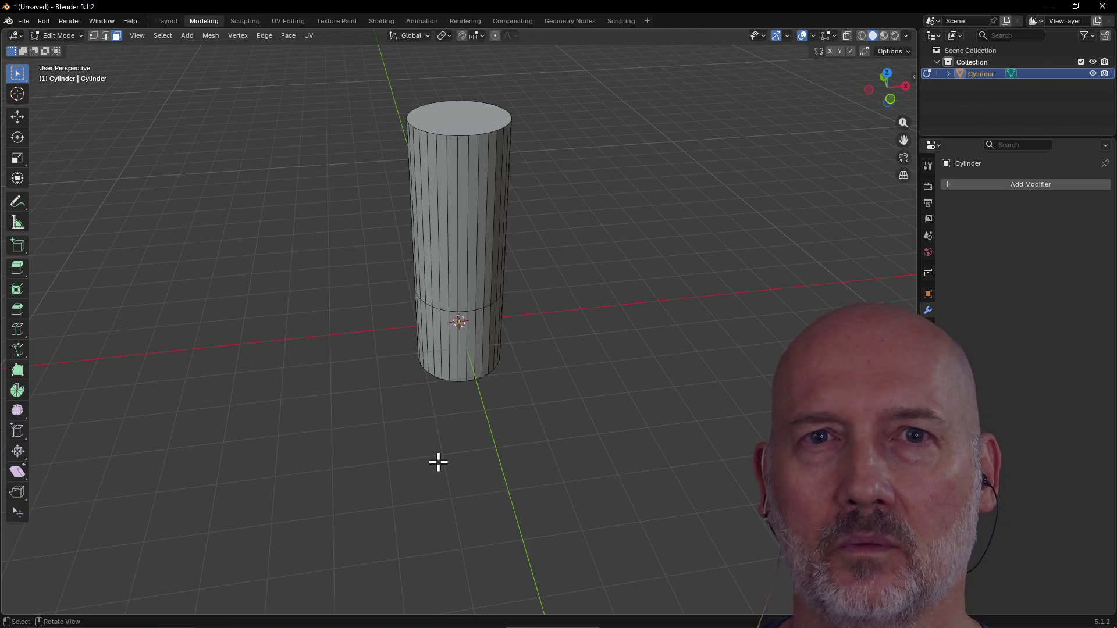
pyautogui.moveTo(438, 463); pyautogui.dragTo(437, 450, button='middle')
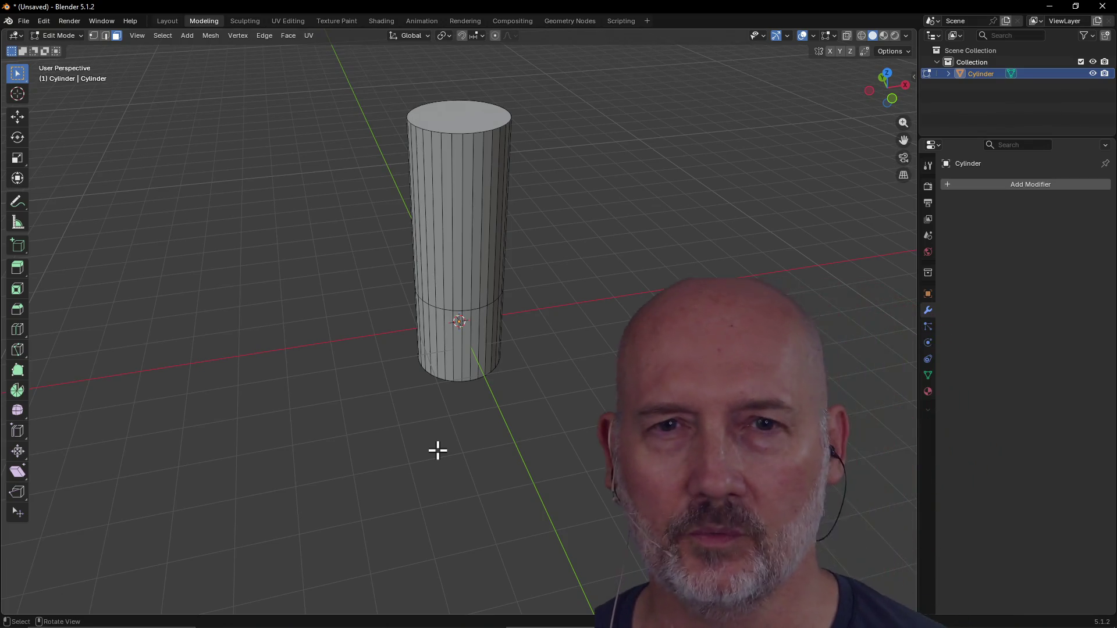
pyautogui.moveTo(436, 448)
pyautogui.mouseDown(button='middle')
pyautogui.moveTo(516, 384)
pyautogui.moveTo(449, 392)
pyautogui.moveTo(429, 381)
pyautogui.moveTo(459, 366)
pyautogui.moveTo(414, 379)
pyautogui.moveTo(549, 361)
pyautogui.moveTo(589, 337)
pyautogui.moveTo(576, 342)
pyautogui.moveTo(588, 319)
pyautogui.moveTo(501, 341)
pyautogui.moveTo(207, 340)
pyautogui.mouseUp(button='middle')
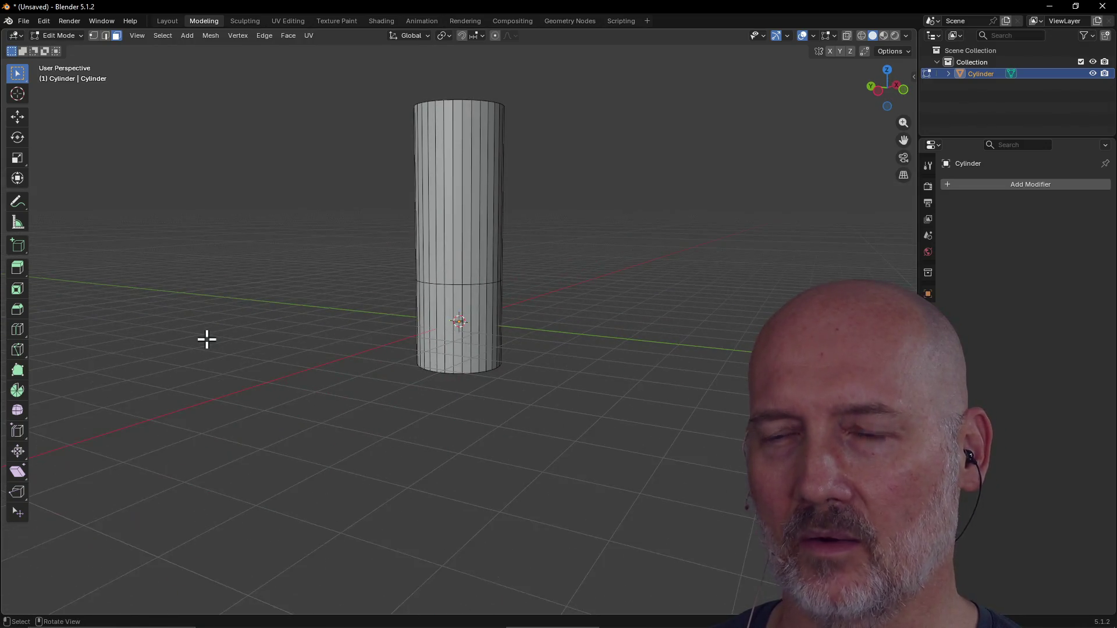
# Orbit around the cylinder and tilt upward until its top cap is visible.
pyautogui.moveTo(660, 360)
pyautogui.mouseDown(button='middle')
pyautogui.moveTo(508, 377)
pyautogui.moveTo(541, 384)
pyautogui.moveTo(571, 424)
pyautogui.moveTo(579, 403)
pyautogui.moveTo(639, 414)
pyautogui.moveTo(511, 424)
pyautogui.mouseUp(button='middle')
pyautogui.moveTo(641, 427)
pyautogui.mouseDown(button='middle')
pyautogui.moveTo(506, 434)
pyautogui.moveTo(637, 438)
pyautogui.moveTo(589, 419)
pyautogui.mouseUp(button='middle')
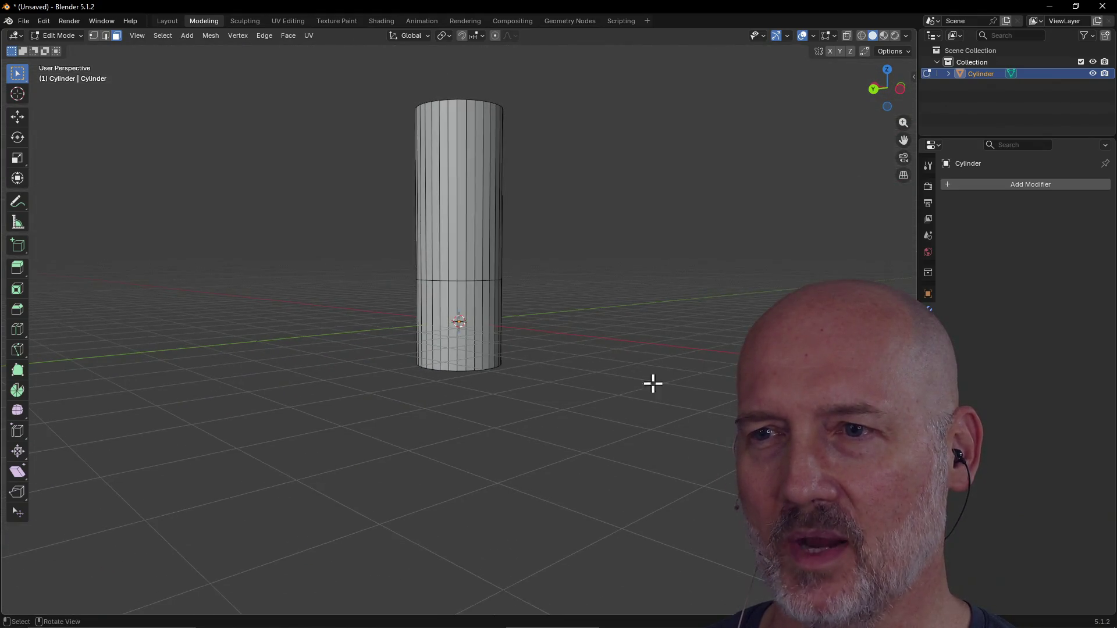
pyautogui.moveTo(653, 383)
pyautogui.mouseDown(button='middle')
pyautogui.moveTo(579, 399)
pyautogui.moveTo(678, 393)
pyautogui.mouseUp(button='middle')
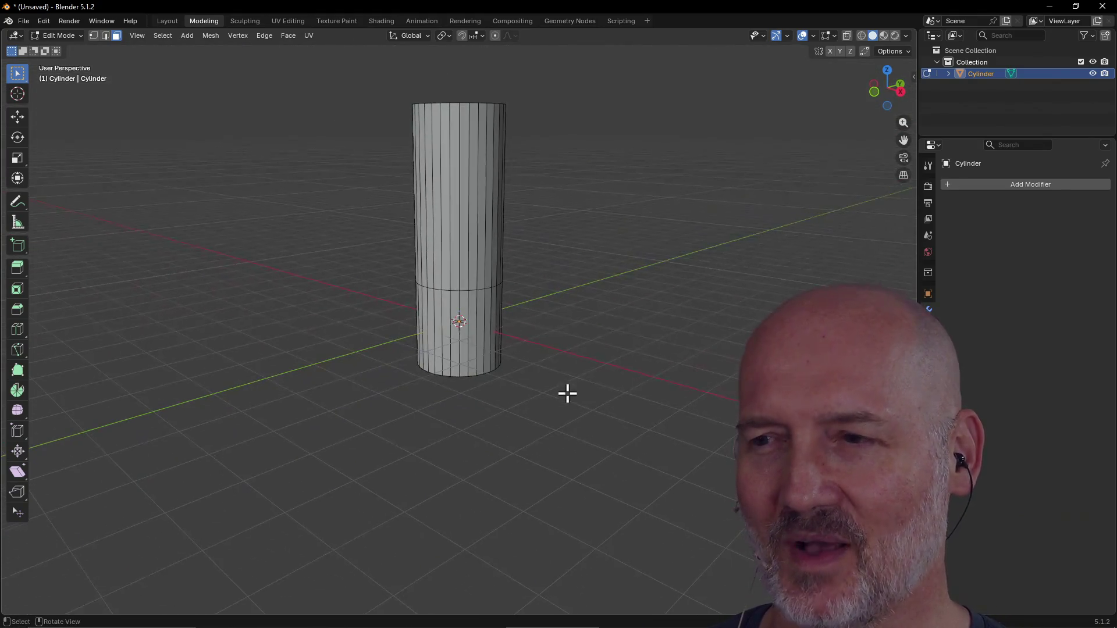
pyautogui.moveTo(567, 394)
pyautogui.mouseDown(button='middle')
pyautogui.moveTo(654, 408)
pyautogui.moveTo(537, 377)
pyautogui.mouseUp(button='middle')
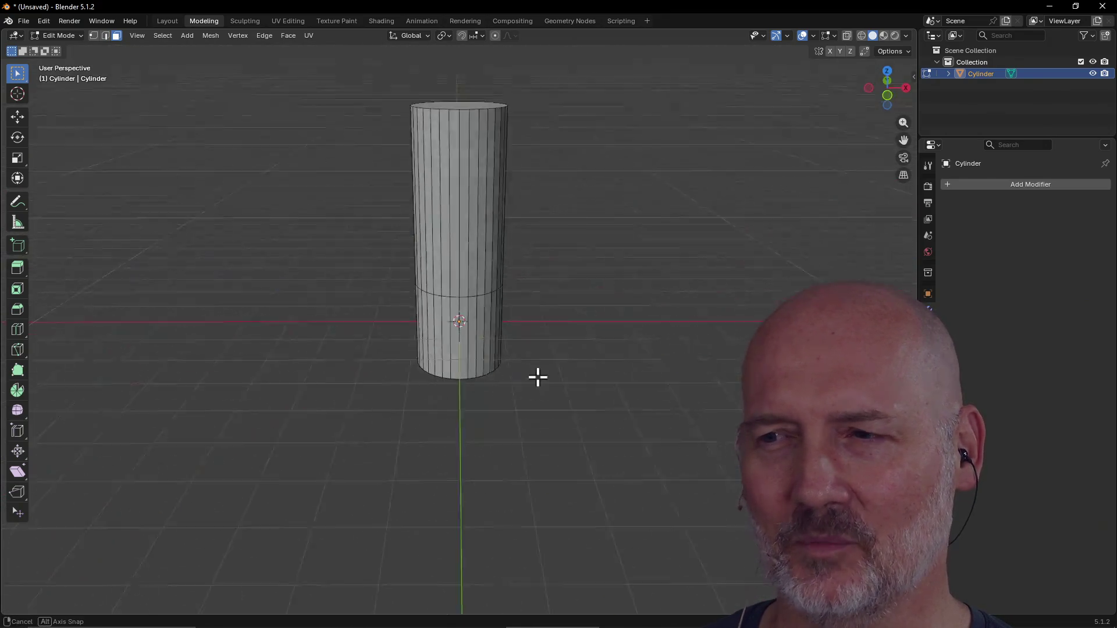
pyautogui.moveTo(623, 382)
pyautogui.mouseDown(button='middle')
pyautogui.moveTo(576, 384)
pyautogui.moveTo(654, 400)
pyautogui.moveTo(634, 384)
pyautogui.moveTo(576, 382)
pyautogui.mouseUp(button='middle')
pyautogui.moveTo(565, 361); pyautogui.dragTo(560, 403, button='middle')
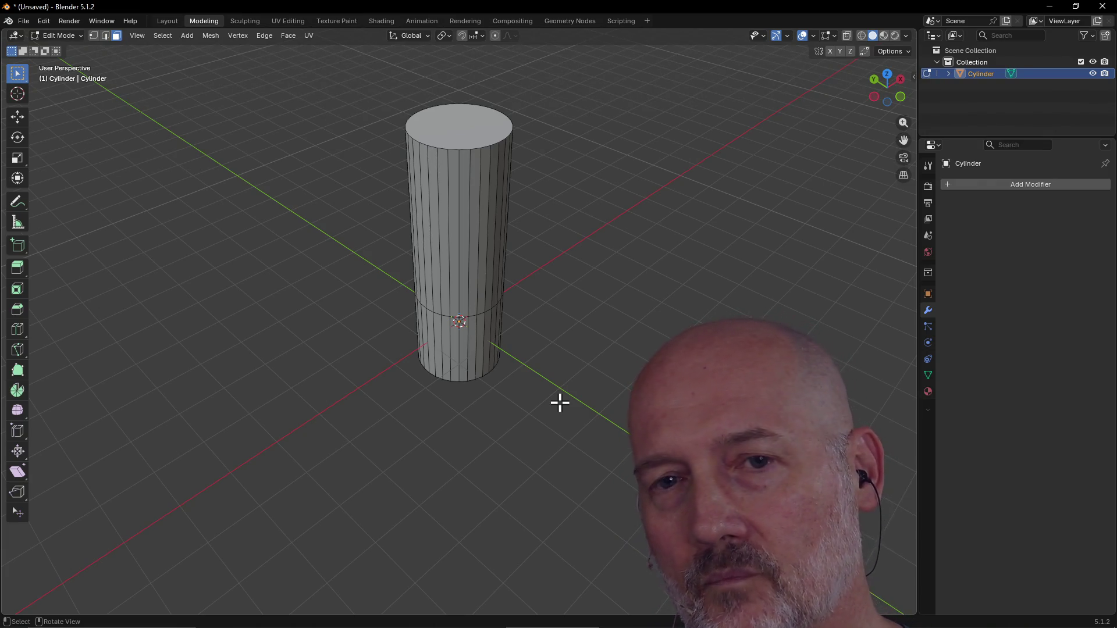
# In a new maximized PowerShell tab, build and run the raycaster project with make run.
pyautogui.hotkey('alt', 'Tab')
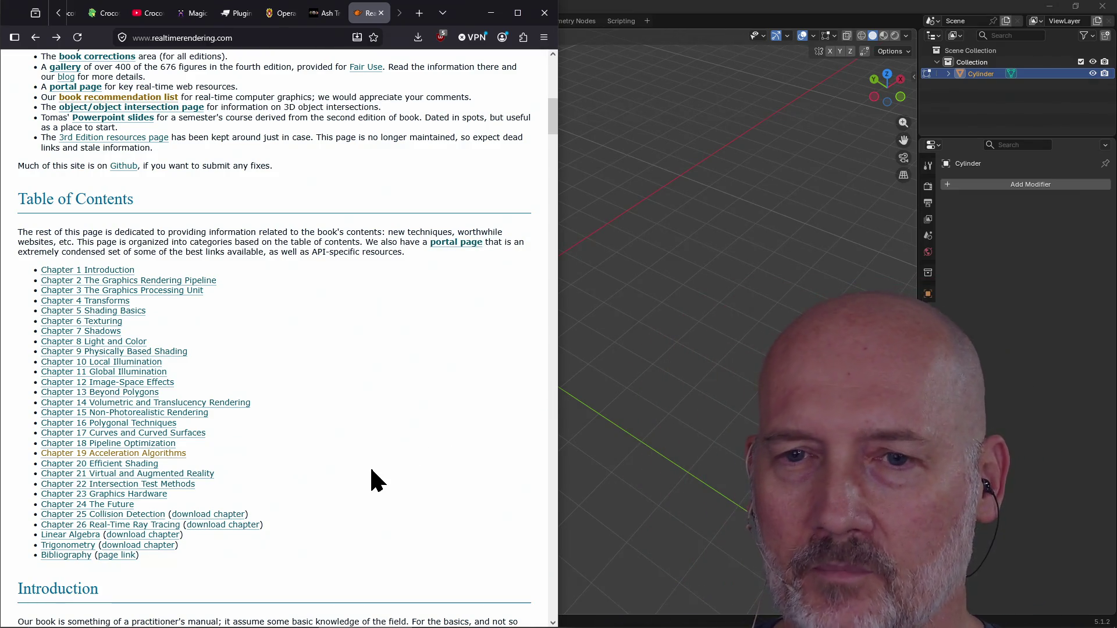
pyautogui.scroll(-2, 372, 470)
pyautogui.scroll(2, 371, 470)
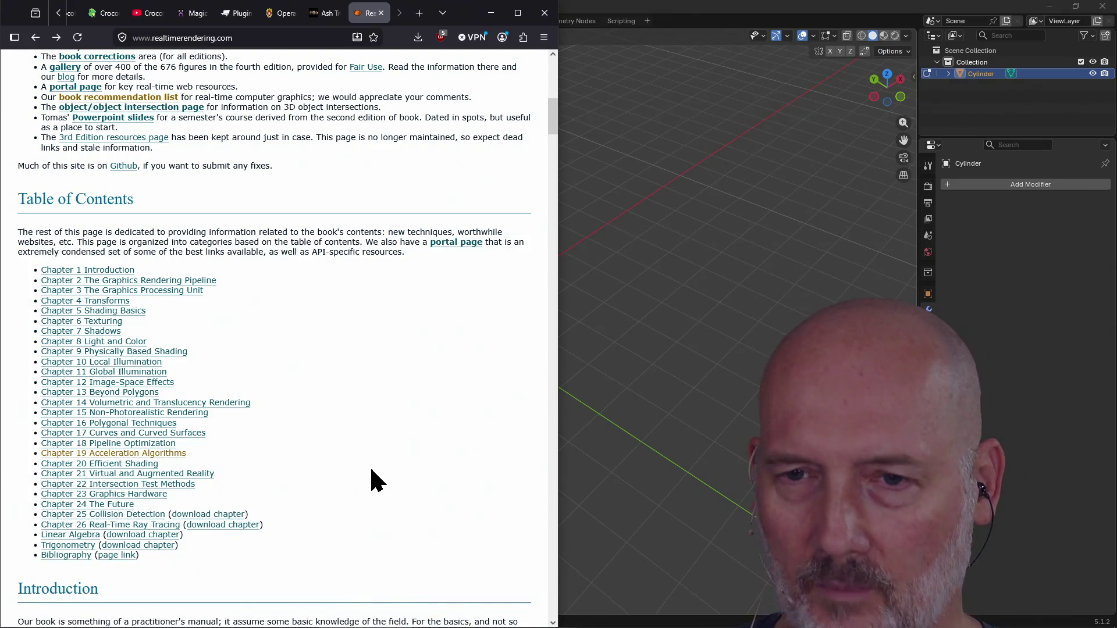
pyautogui.hotkey('alt', 'Tab')
pyautogui.hotkey('alt', 'Tab')
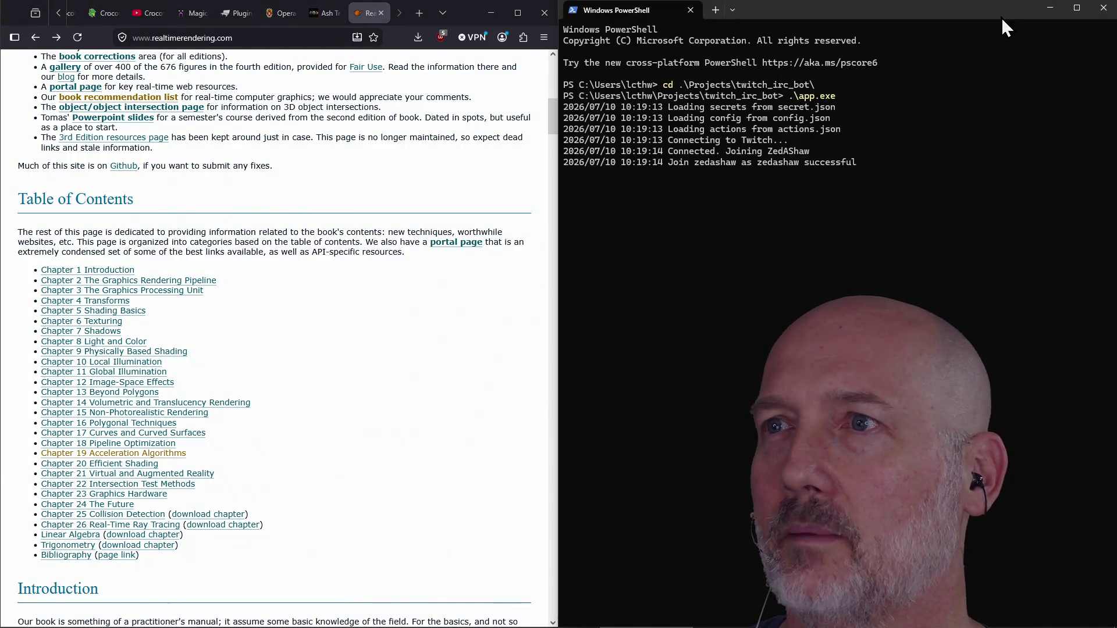
pyautogui.click(714, 13)
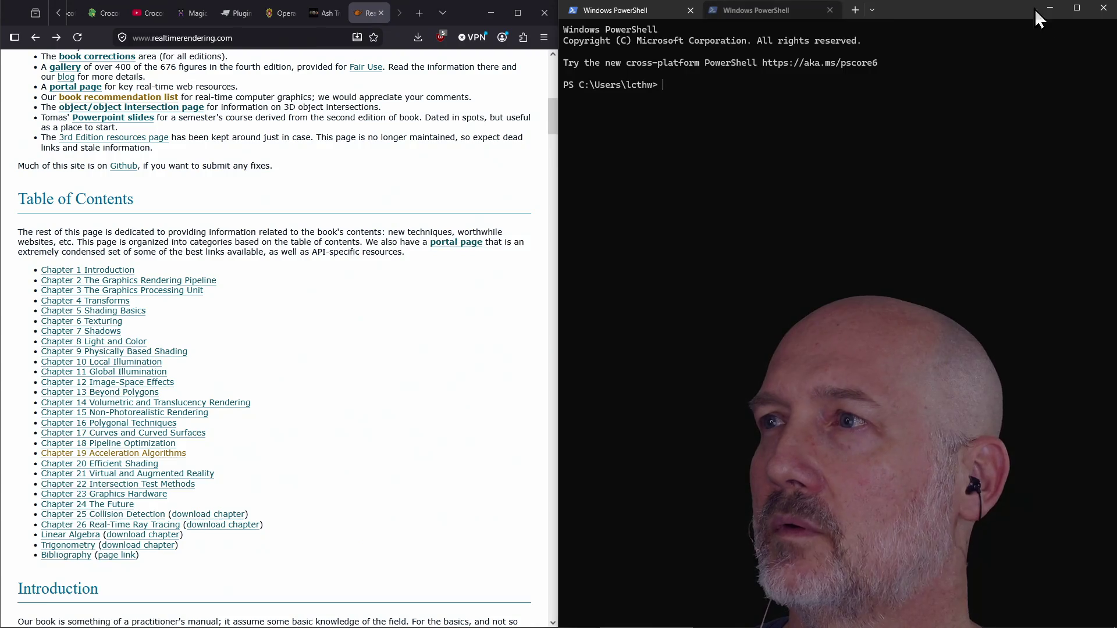
pyautogui.click(1076, 8)
pyautogui.write('make run')
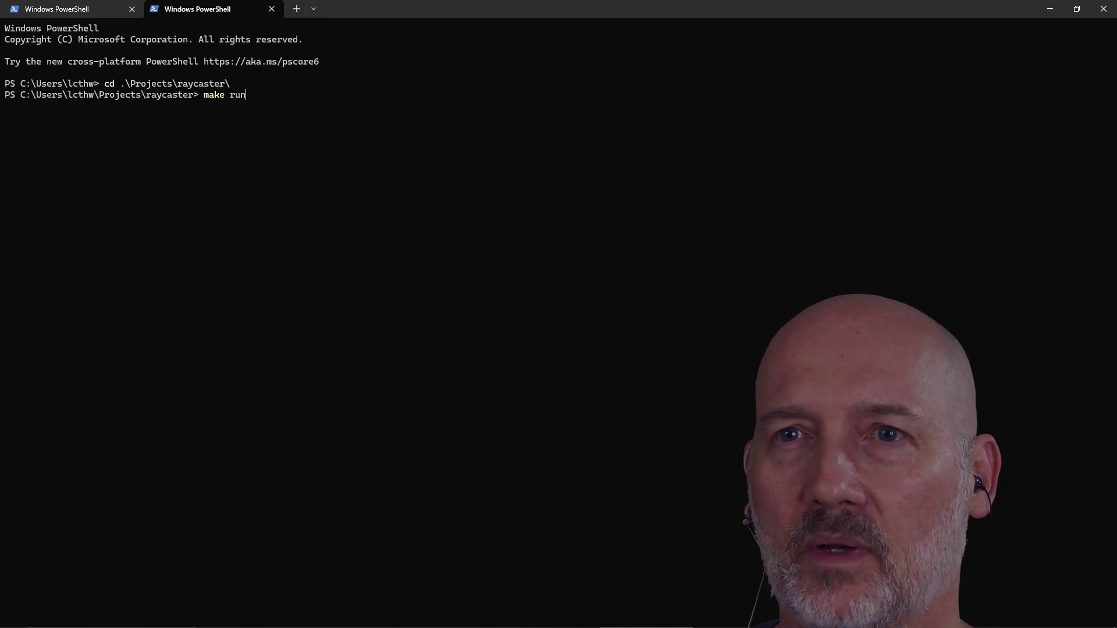
pyautogui.press('Return')
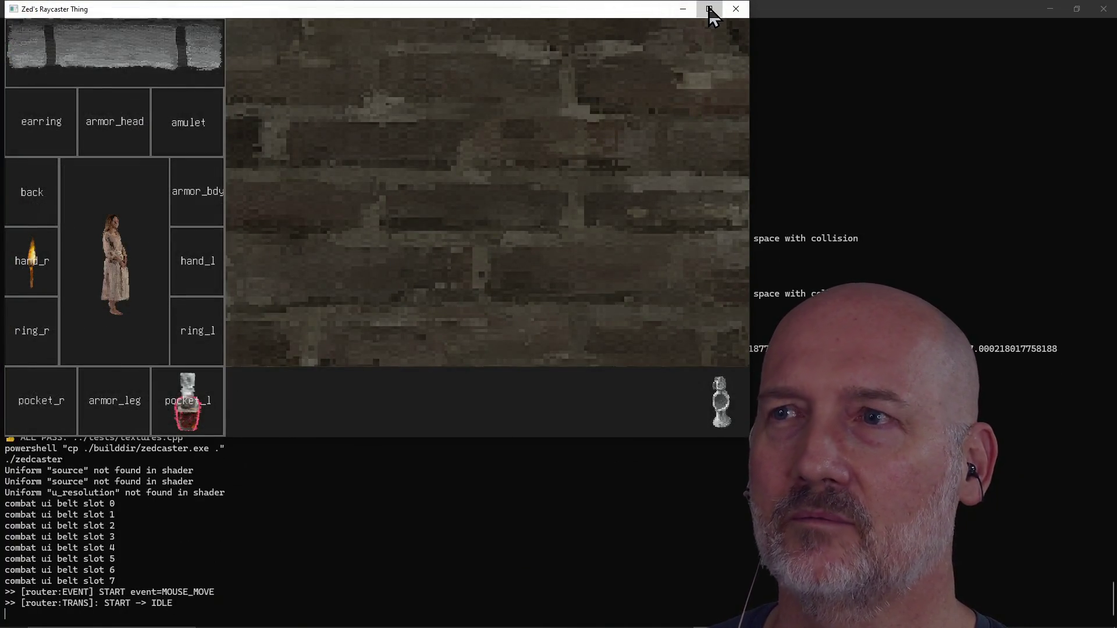
# Make the game window full screen and equip the clock from the inventory in a hand slot.
pyautogui.click(710, 9)
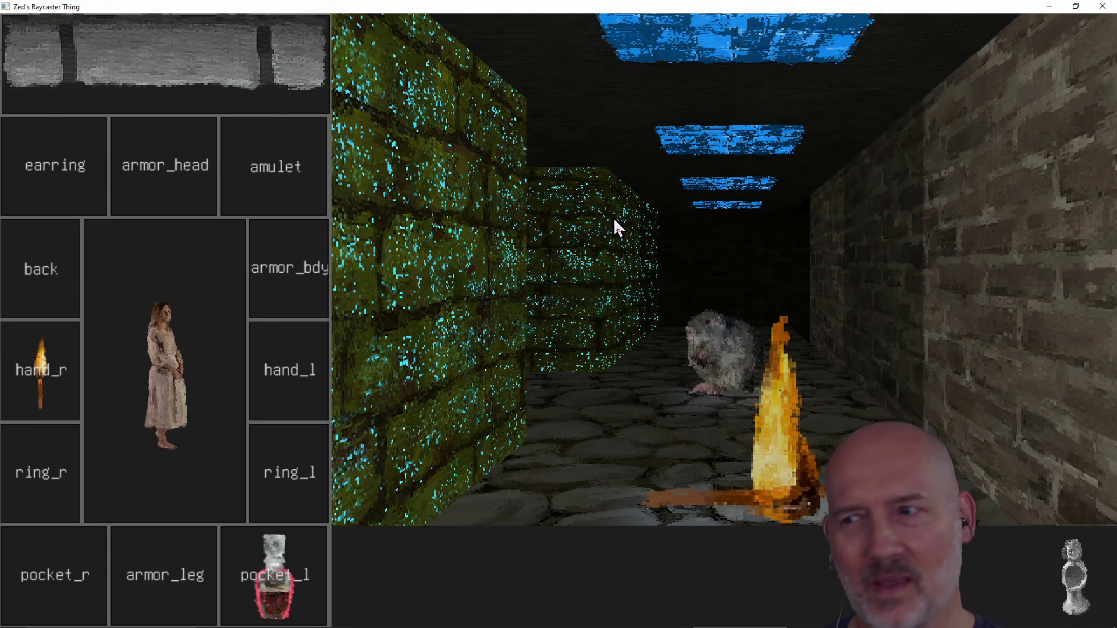
pyautogui.press('Left')
pyautogui.press('Left')
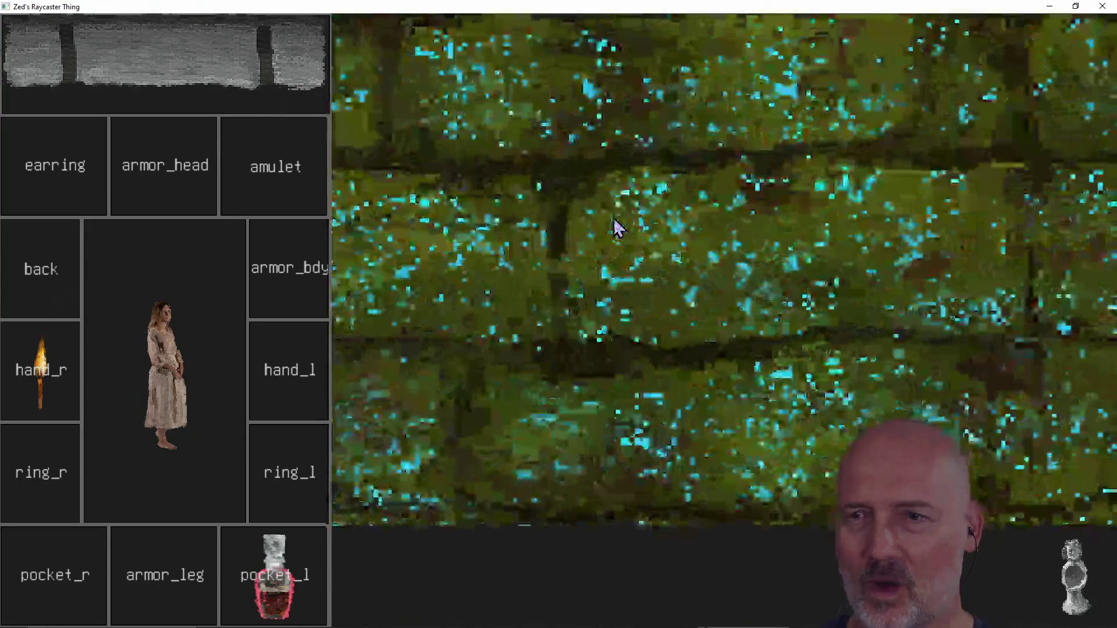
pyautogui.press('Left')
pyautogui.press('Left')
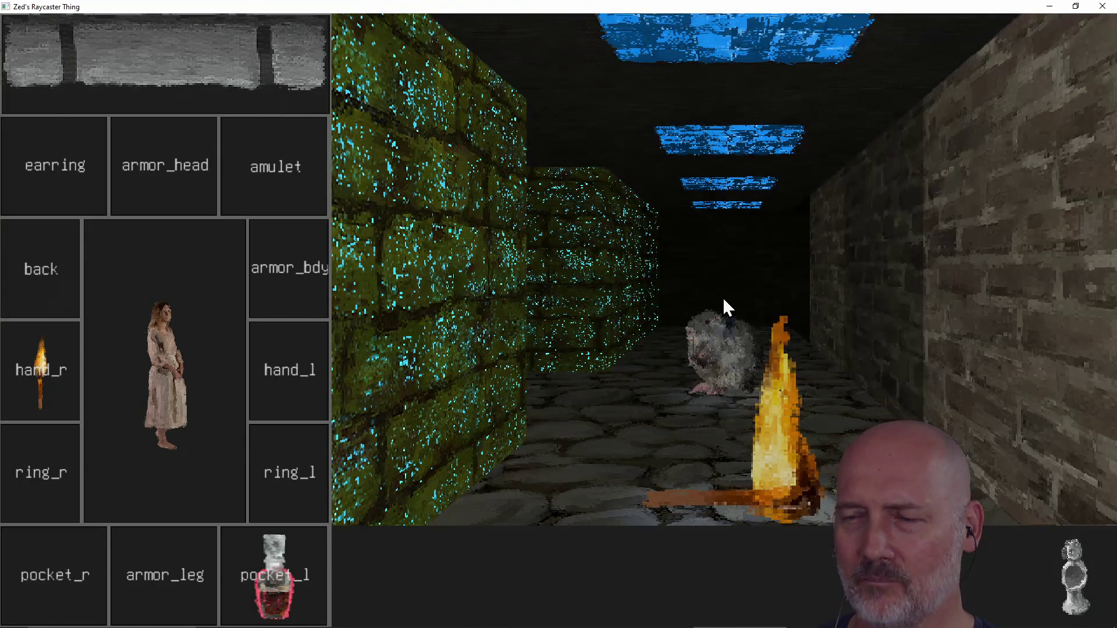
pyautogui.press('Up')
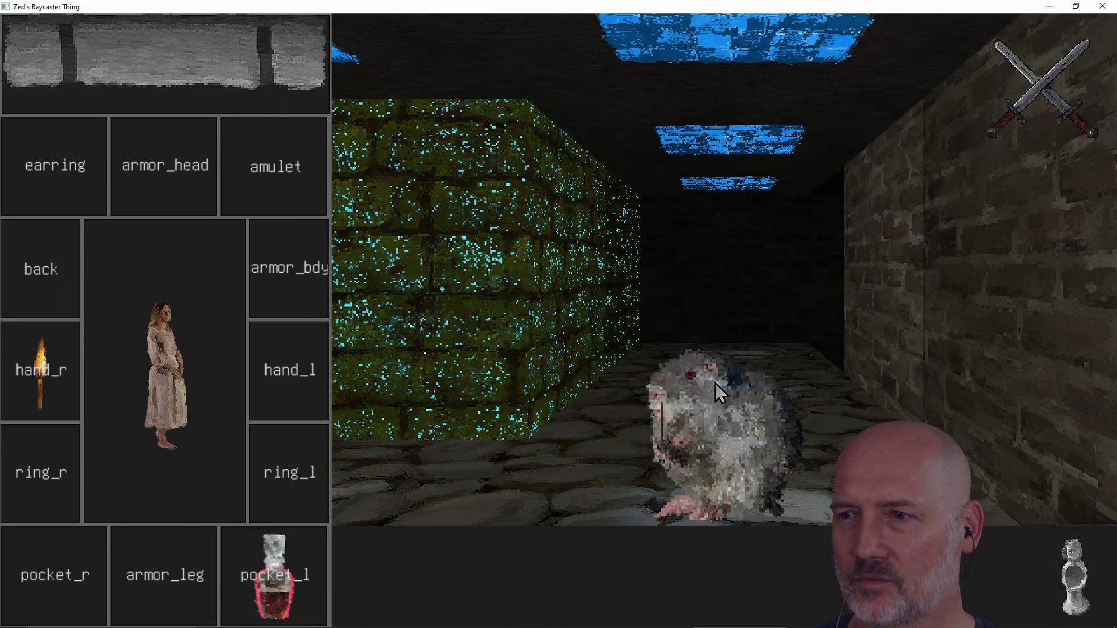
pyautogui.click(201, 60)
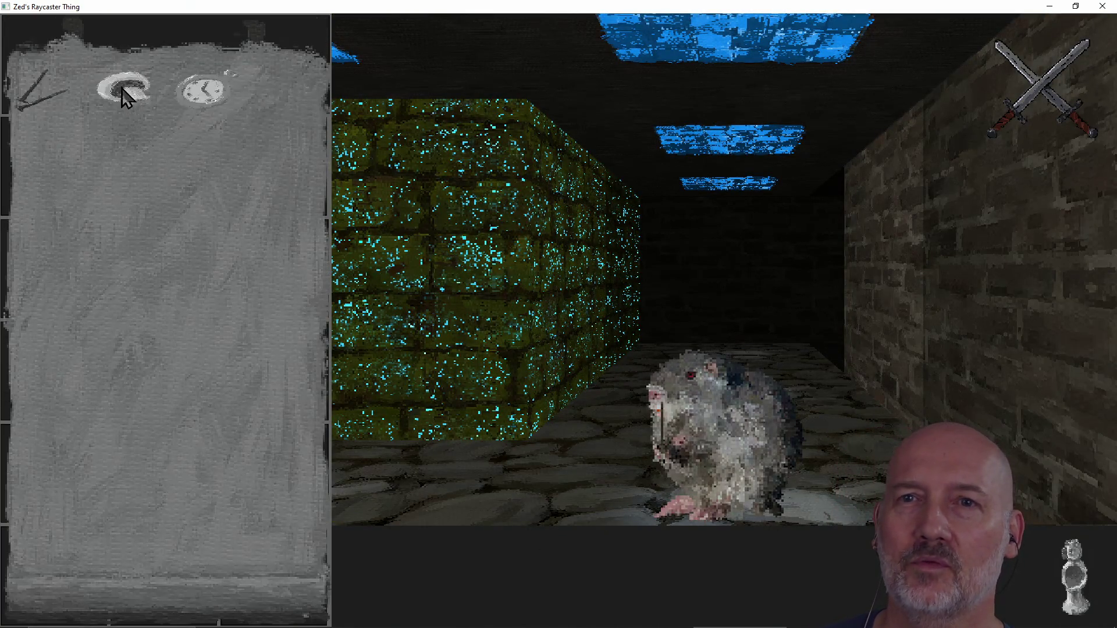
pyautogui.click(187, 97)
pyautogui.click(66, 433)
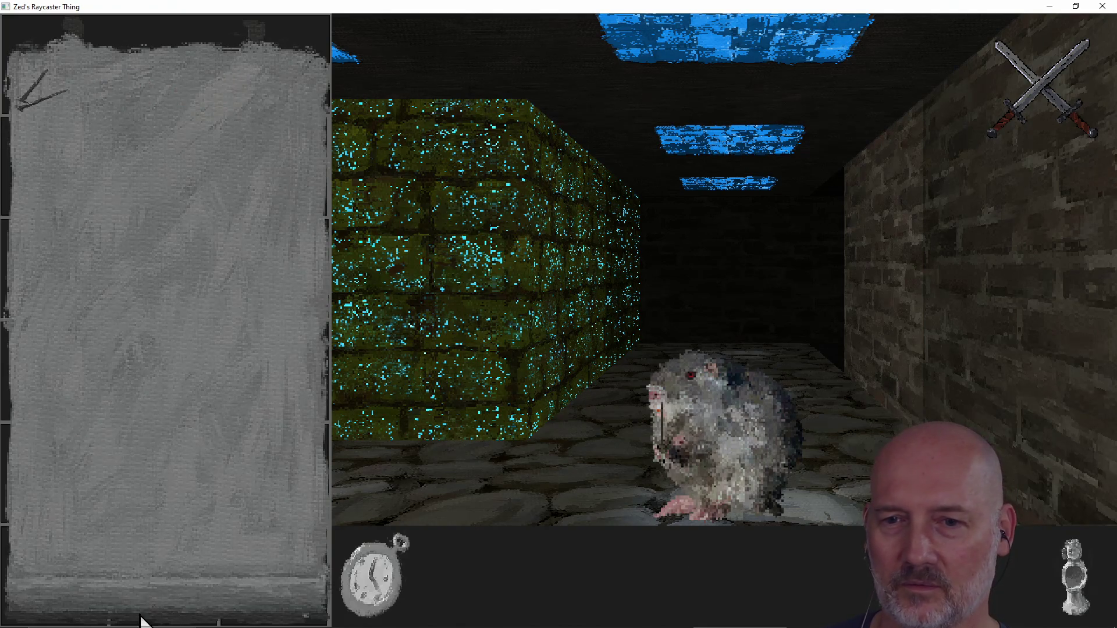
pyautogui.click(375, 602)
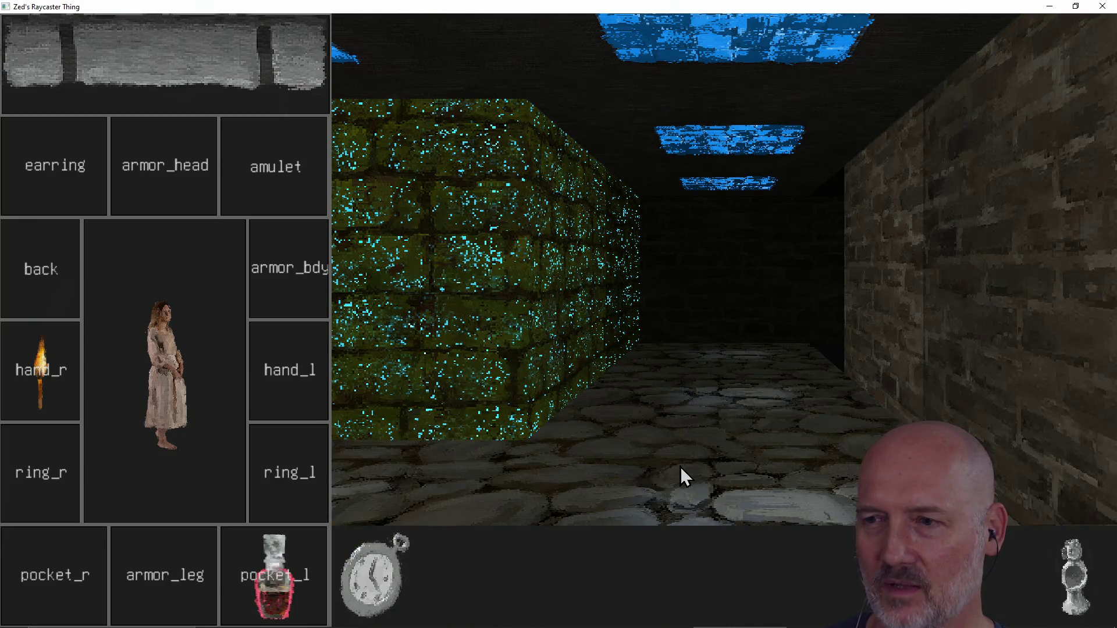
# Walk to the wooden door, open it, and punch the approaching rat.
pyautogui.press('Left')
pyautogui.press('Left')
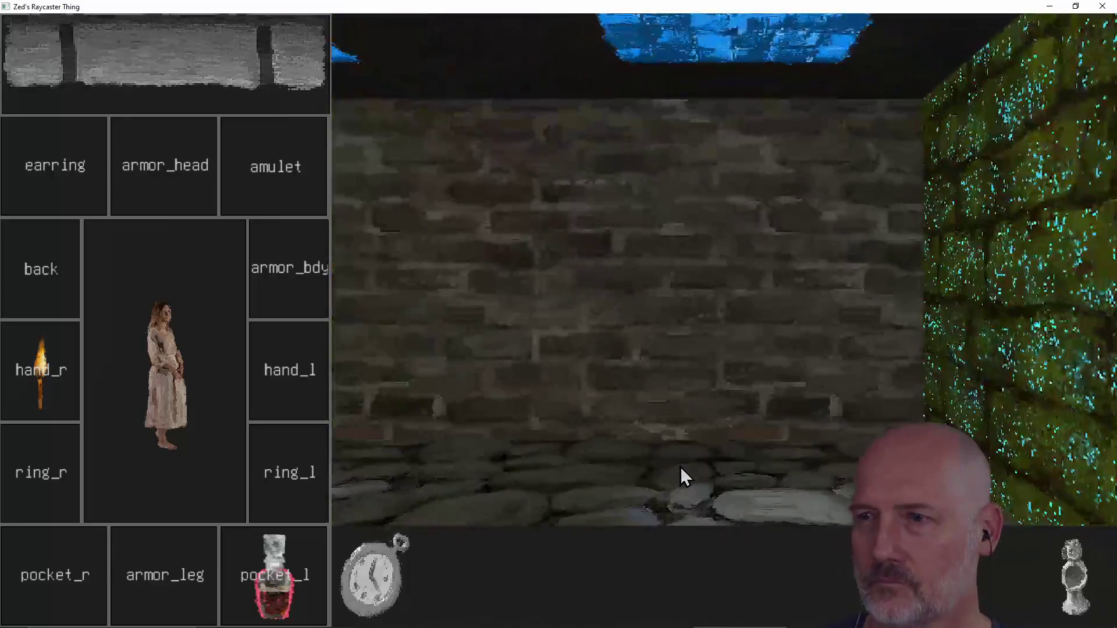
pyautogui.press('Up')
pyautogui.press('Left')
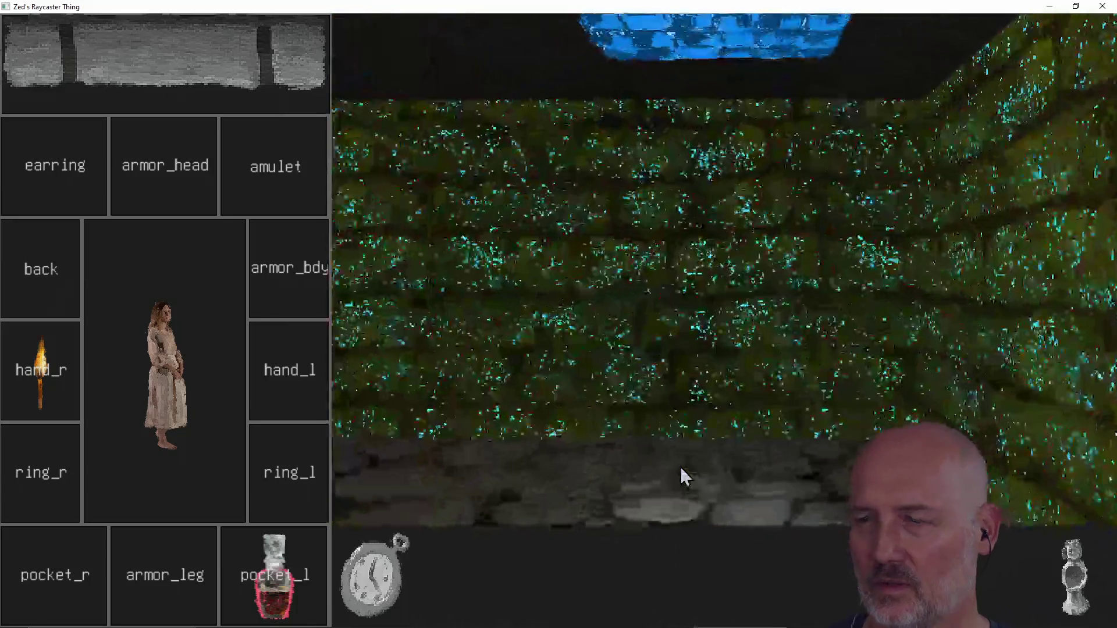
pyautogui.press('Up')
pyautogui.press('Left')
pyautogui.click(679, 467)
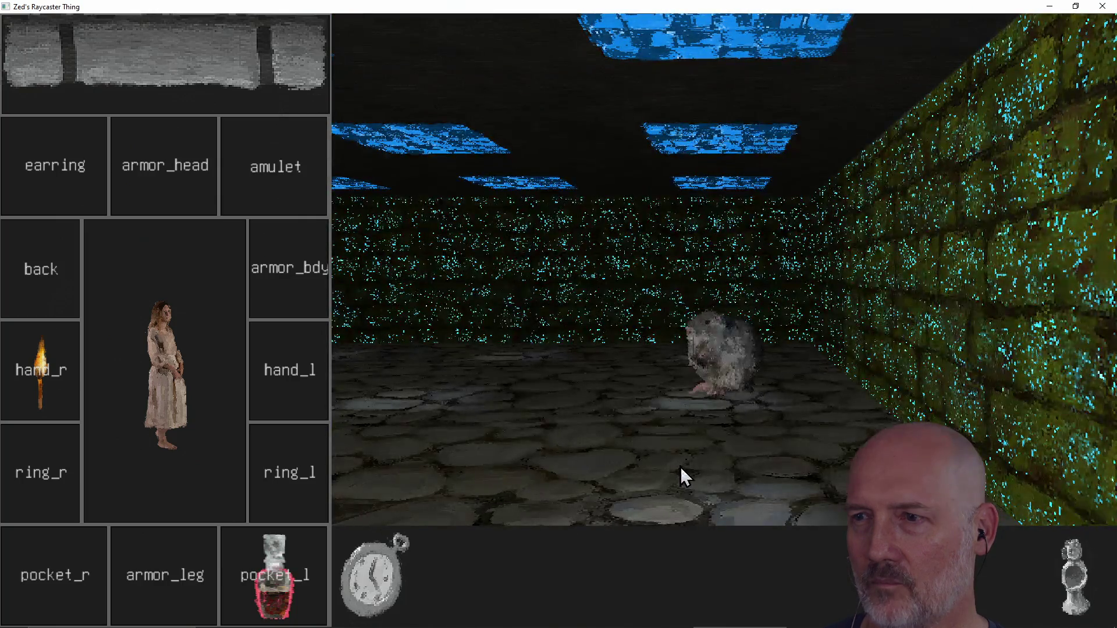
pyautogui.click(367, 595)
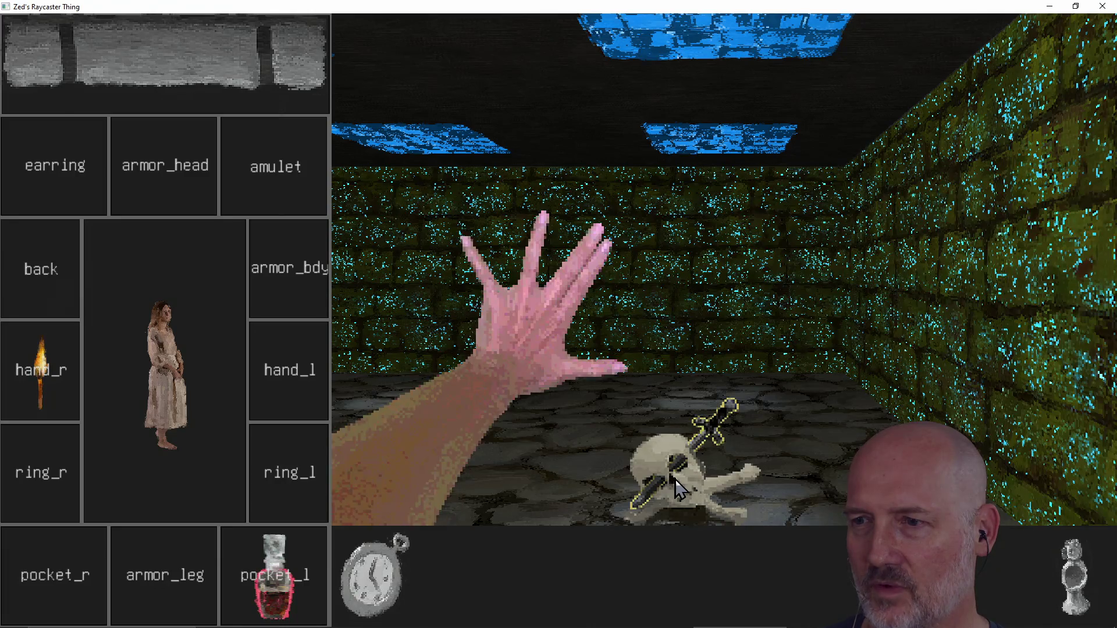
# Walk the corridors past the arched door, potion and torches toward the brick wall.
pyautogui.press('Up')
pyautogui.press('Up')
pyautogui.press('Right')
pyautogui.press('Up')
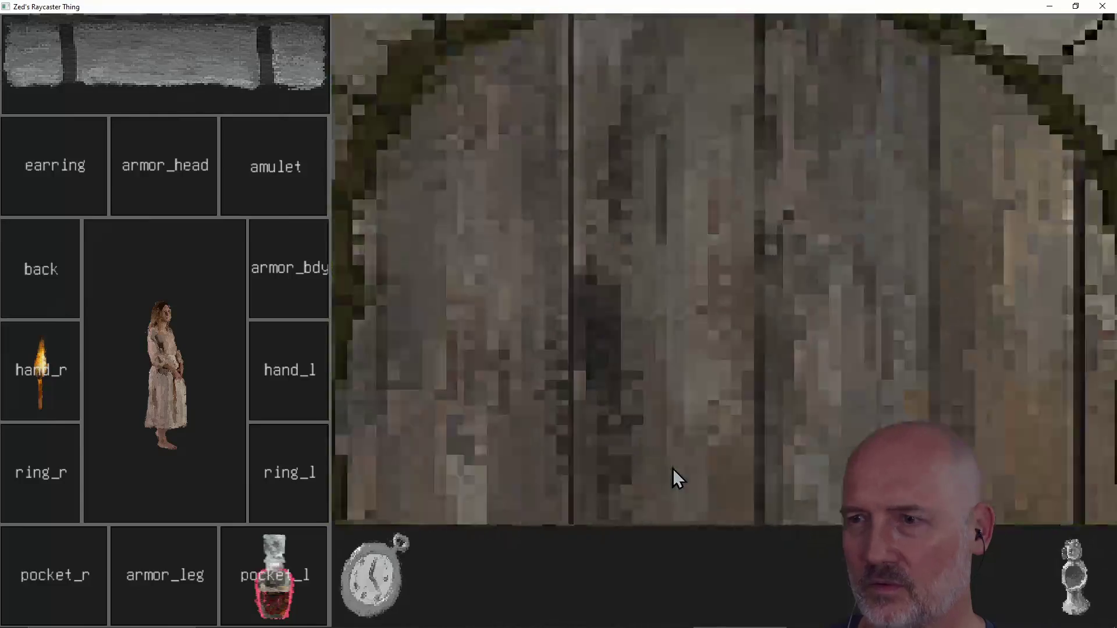
pyautogui.press('Right')
pyautogui.press('Right')
pyautogui.press('Right')
pyautogui.press('Right')
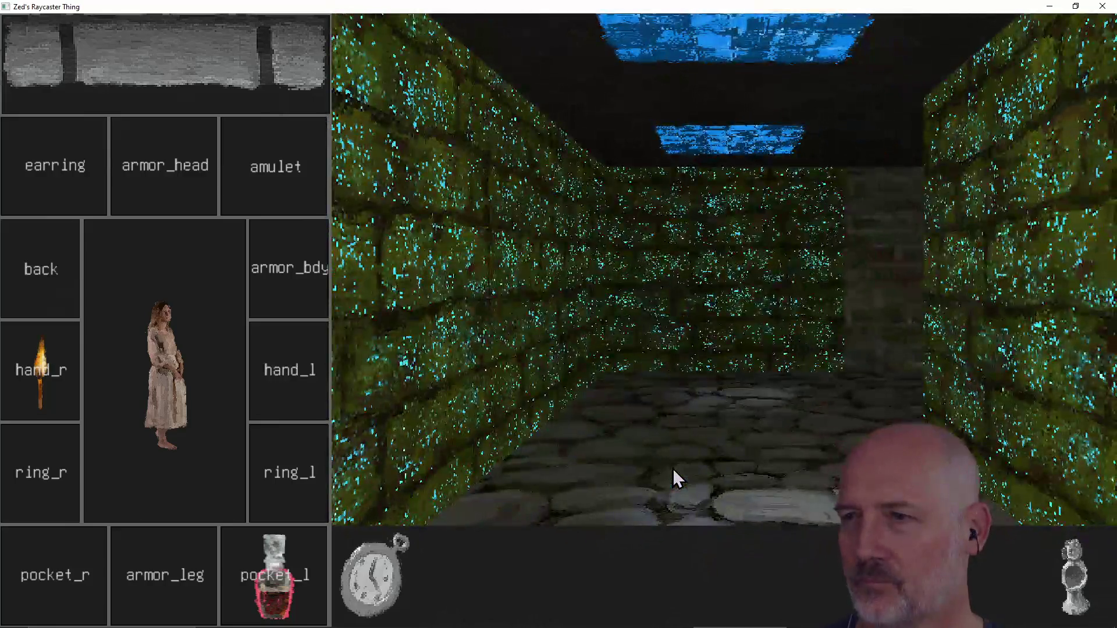
pyautogui.press('Up')
pyautogui.press('Right')
pyautogui.press('Right')
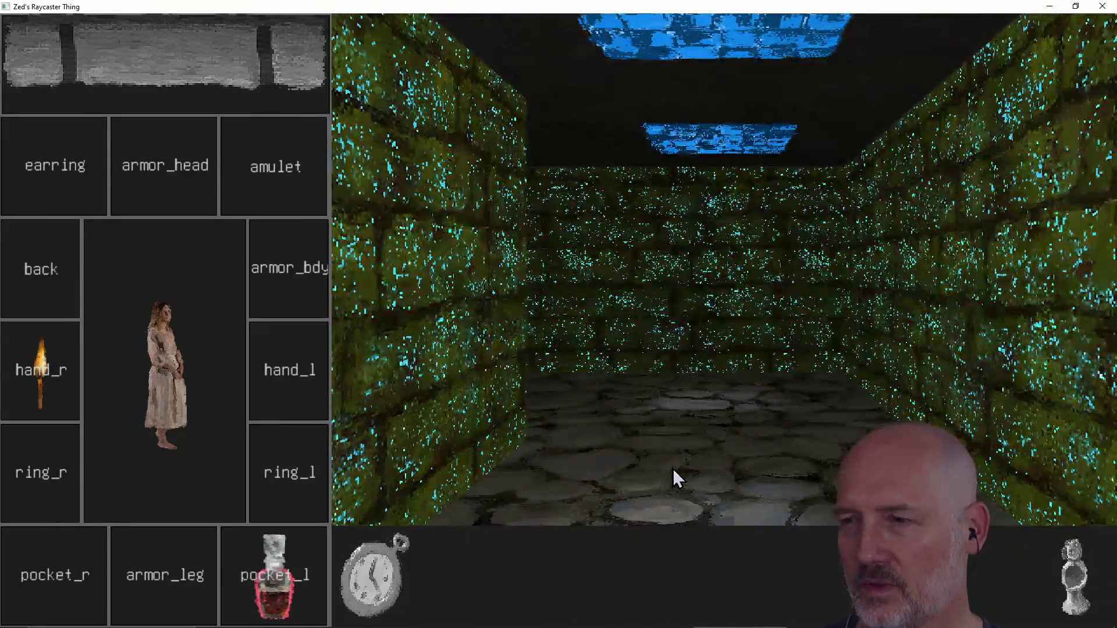
pyautogui.press('Up')
pyautogui.press('Right')
pyautogui.press('Right')
pyautogui.press('Up')
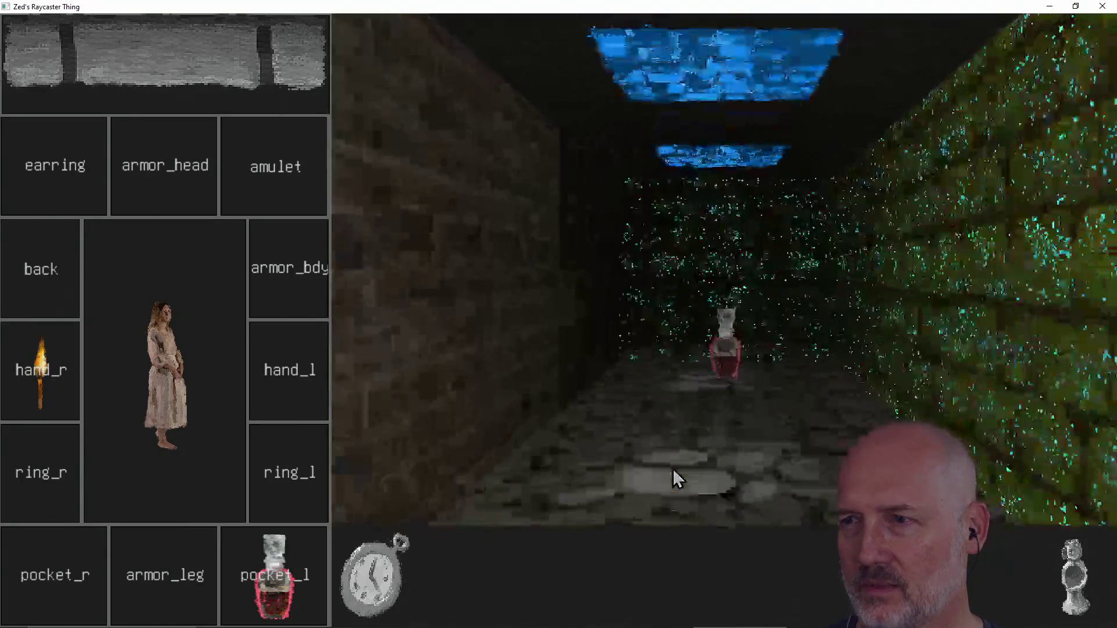
pyautogui.press('Right')
pyautogui.press('Right')
pyautogui.press('Up')
pyautogui.press('Up')
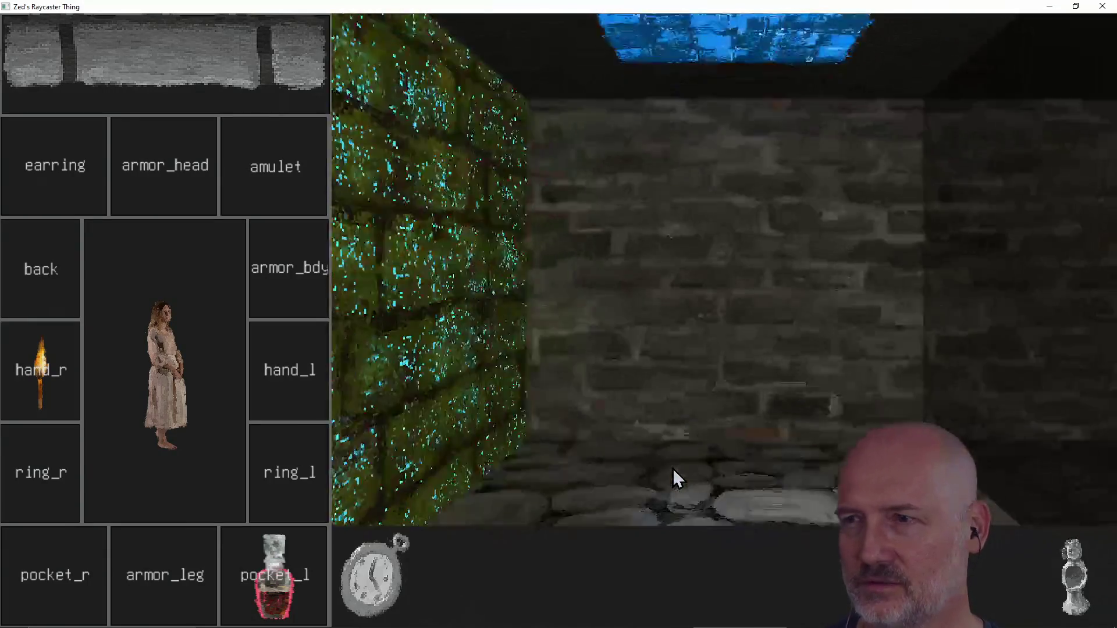
pyautogui.press('Right')
pyautogui.press('Right')
pyautogui.press('Right')
pyautogui.press('Right')
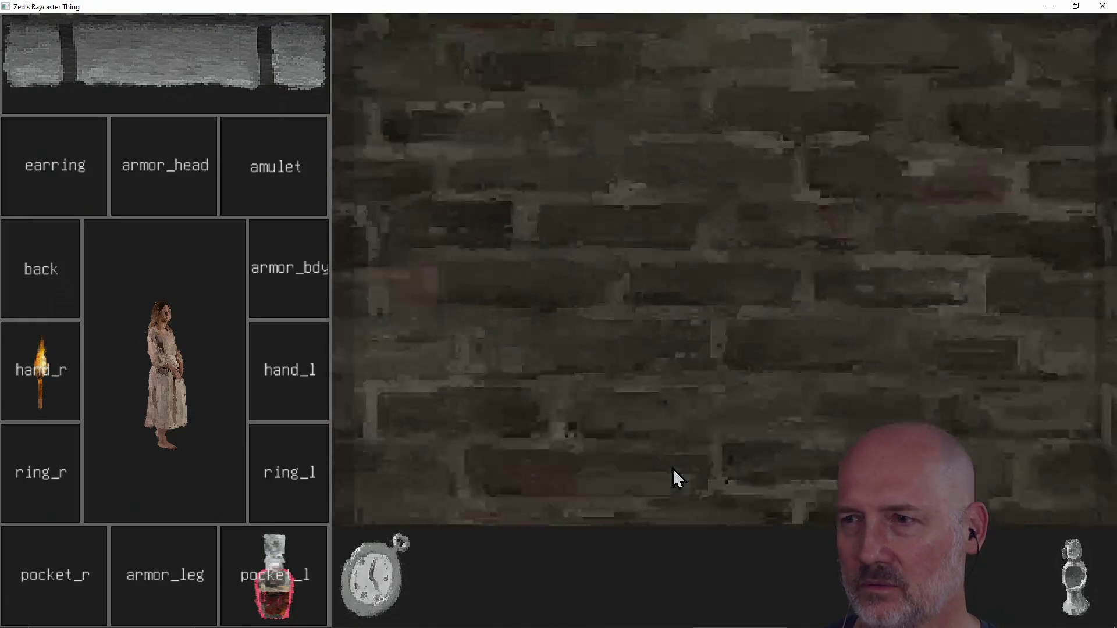
pyautogui.press('Right')
pyautogui.press('Right')
pyautogui.press('Up')
pyautogui.press('Right')
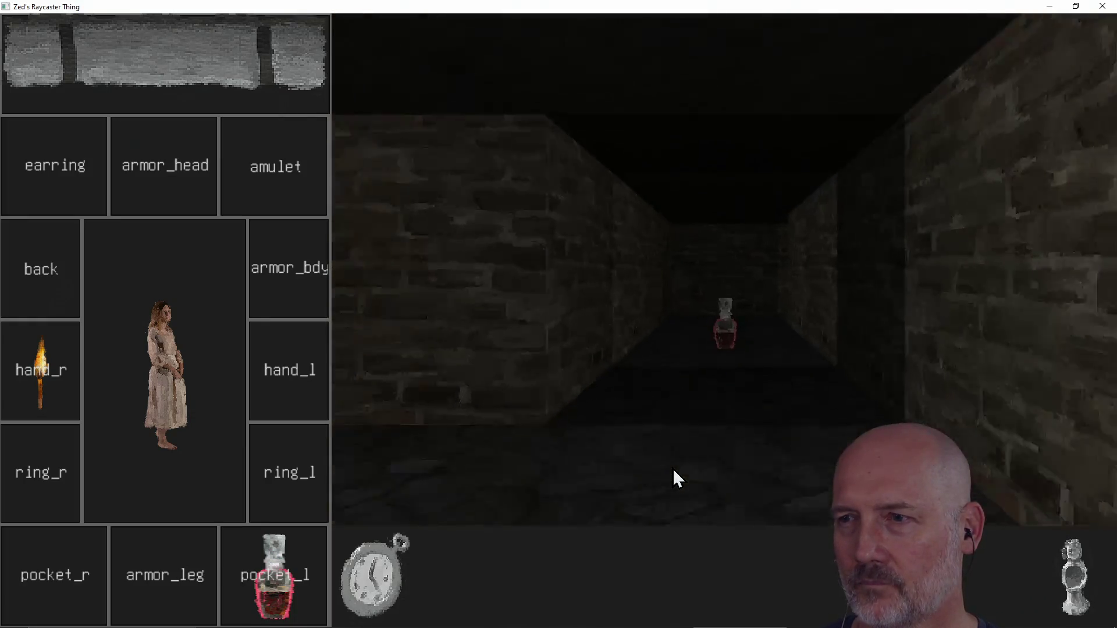
pyautogui.press('Right')
pyautogui.press('Right')
pyautogui.press('Right')
pyautogui.press('Right')
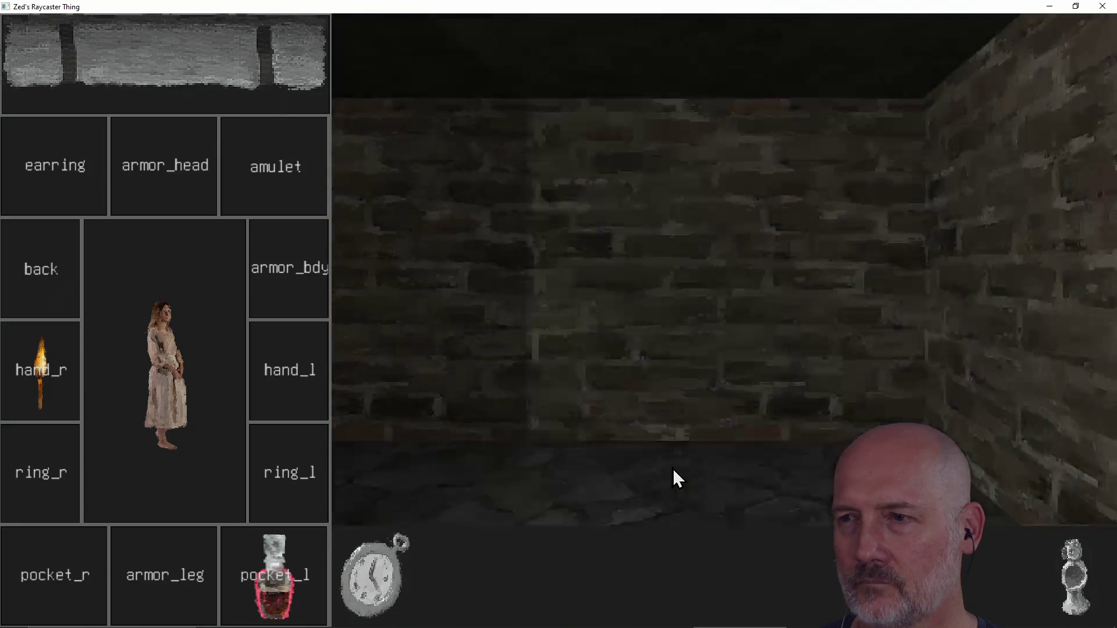
# Attack the spider barehanded, grab the skull and dagger, and close the game window.
pyautogui.click(396, 582)
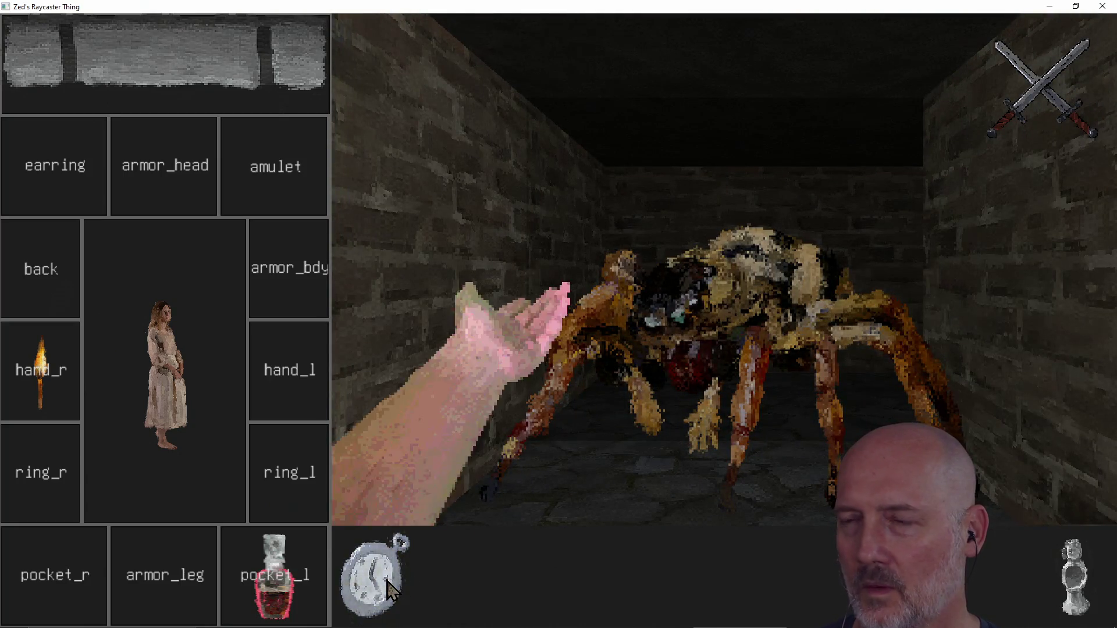
pyautogui.click(671, 460)
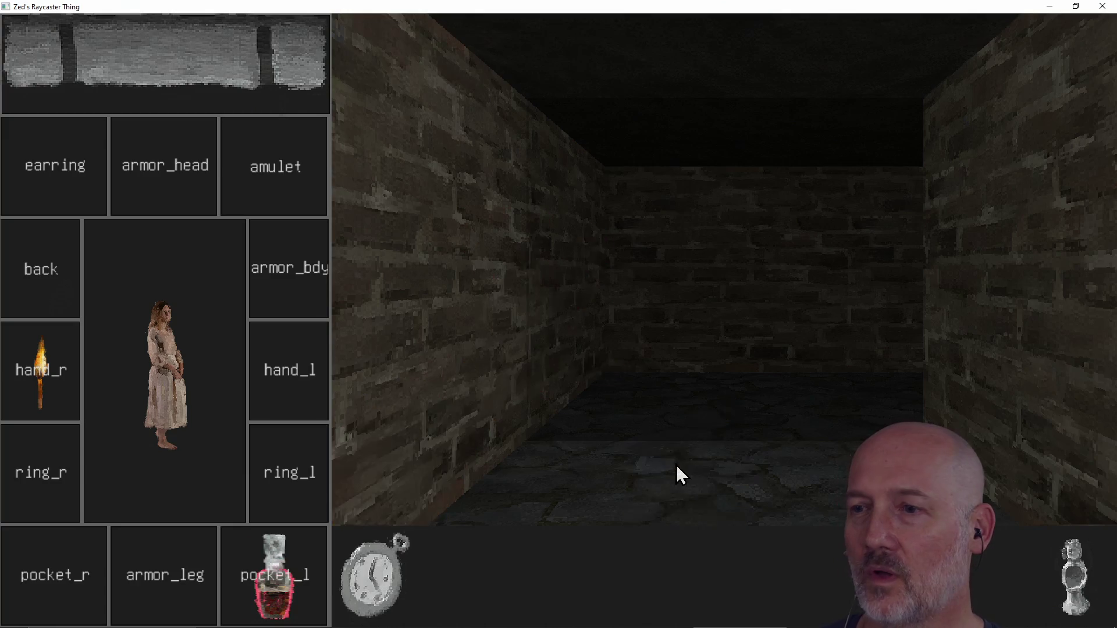
pyautogui.click(1102, 10)
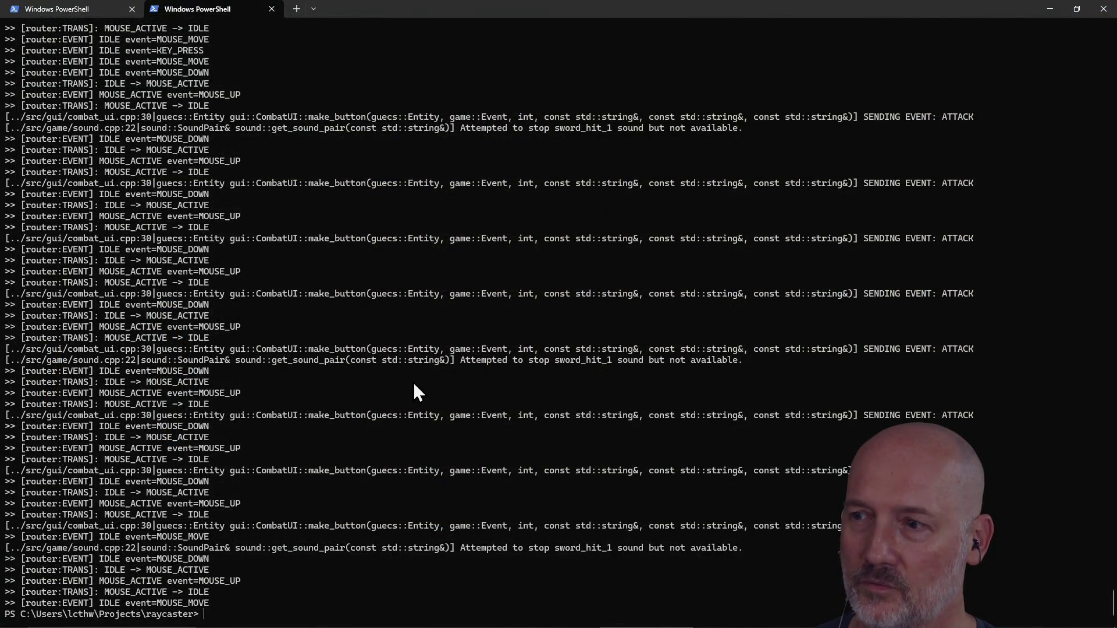
# Switch to Firefox and skim the realtimerendering.com page.
pyautogui.hotkey('alt', 'Tab')
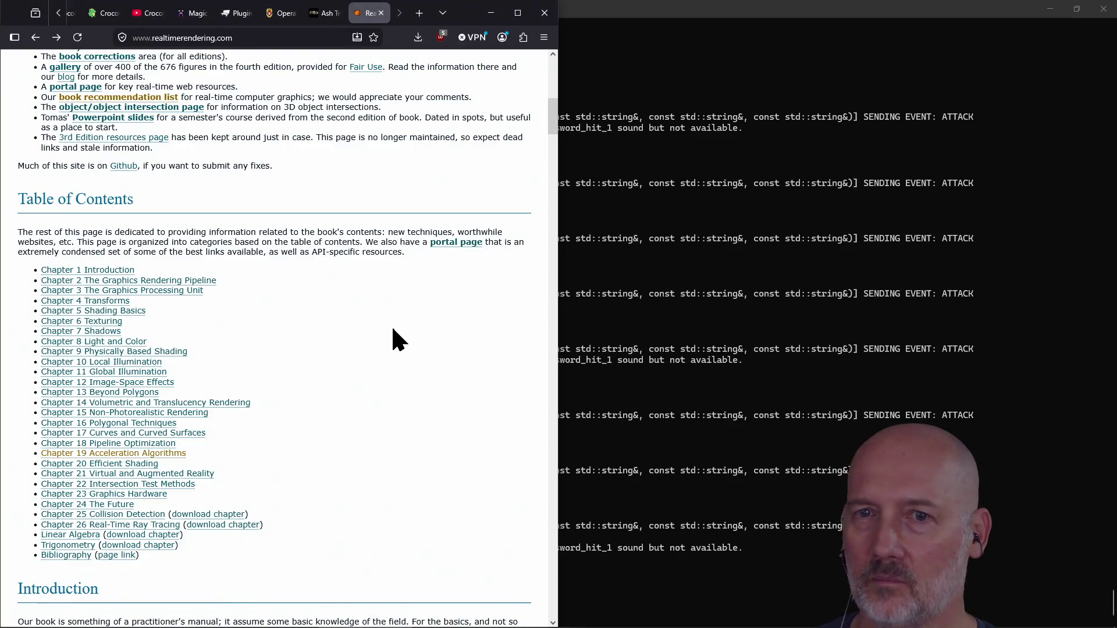
pyautogui.scroll(12, 392, 343)
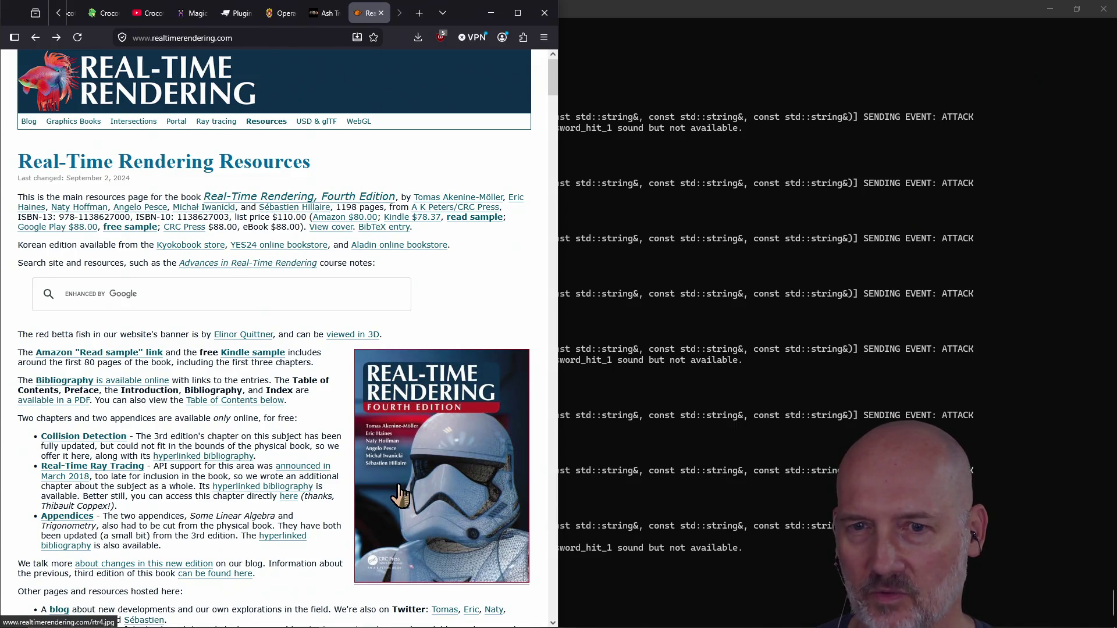
pyautogui.scroll(-15, 399, 495)
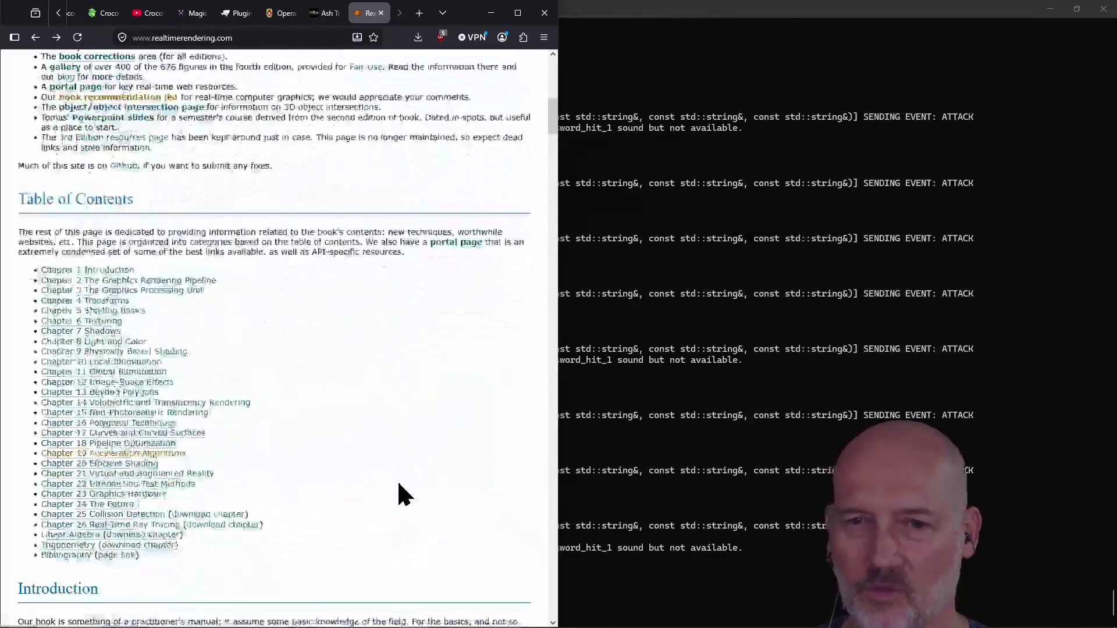
pyautogui.scroll(-13, 401, 494)
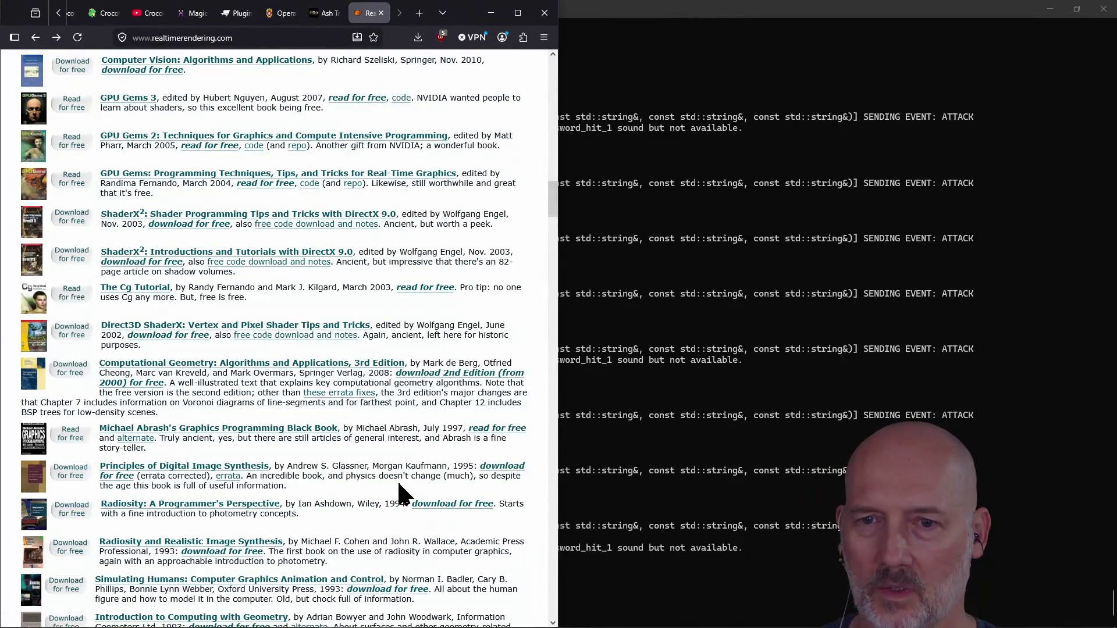
pyautogui.scroll(-5, 399, 486)
pyautogui.scroll(8, 398, 484)
pyautogui.scroll(15, 399, 484)
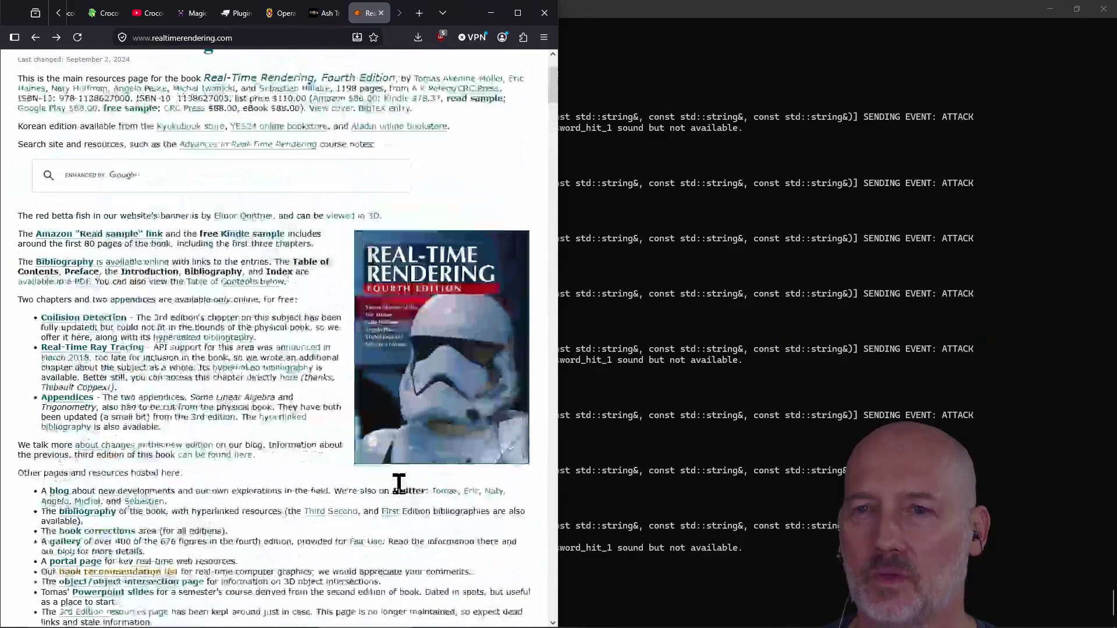
# Load learnopengl.com in a new tab and expand the Getting started chapter list.
pyautogui.hotkey('ctrl', 't')
pyautogui.write('learnopengl.com/')
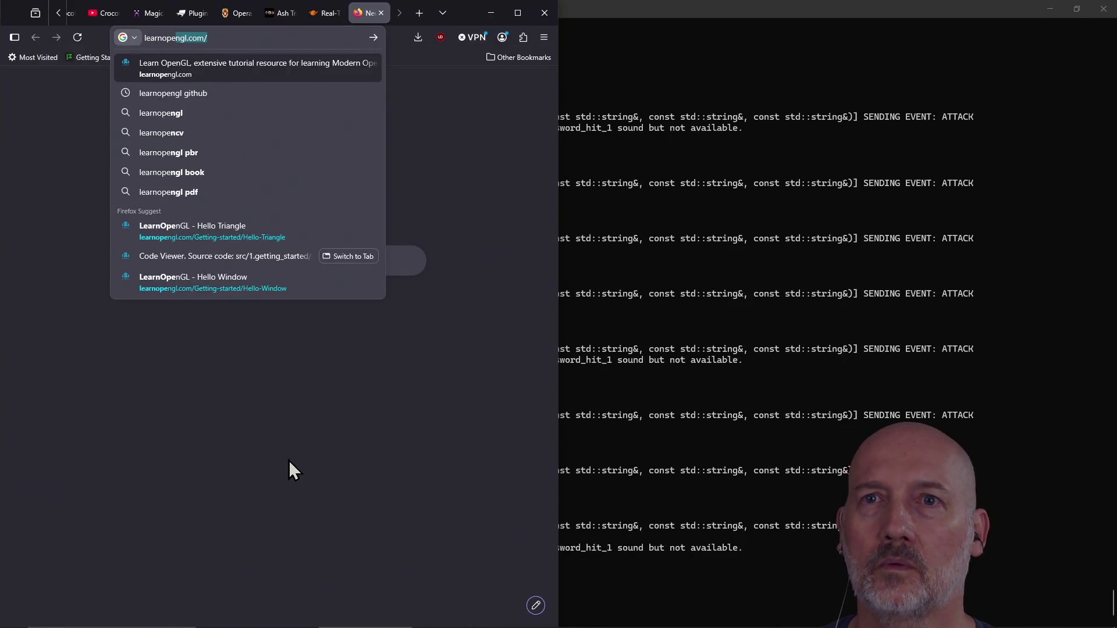
pyautogui.press('Return')
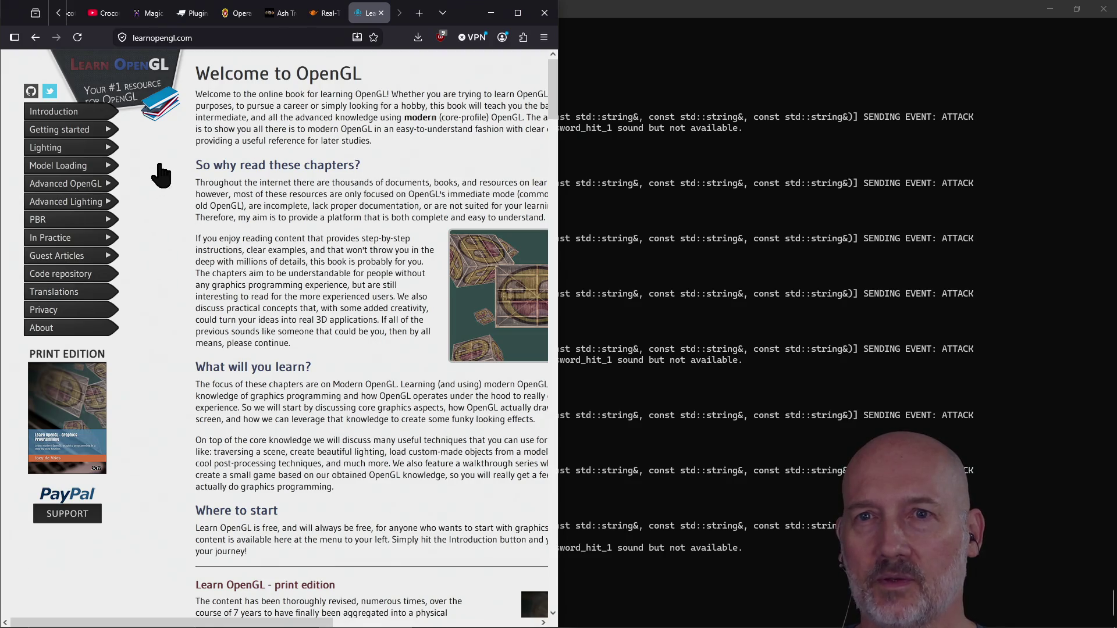
pyautogui.click(256, 41)
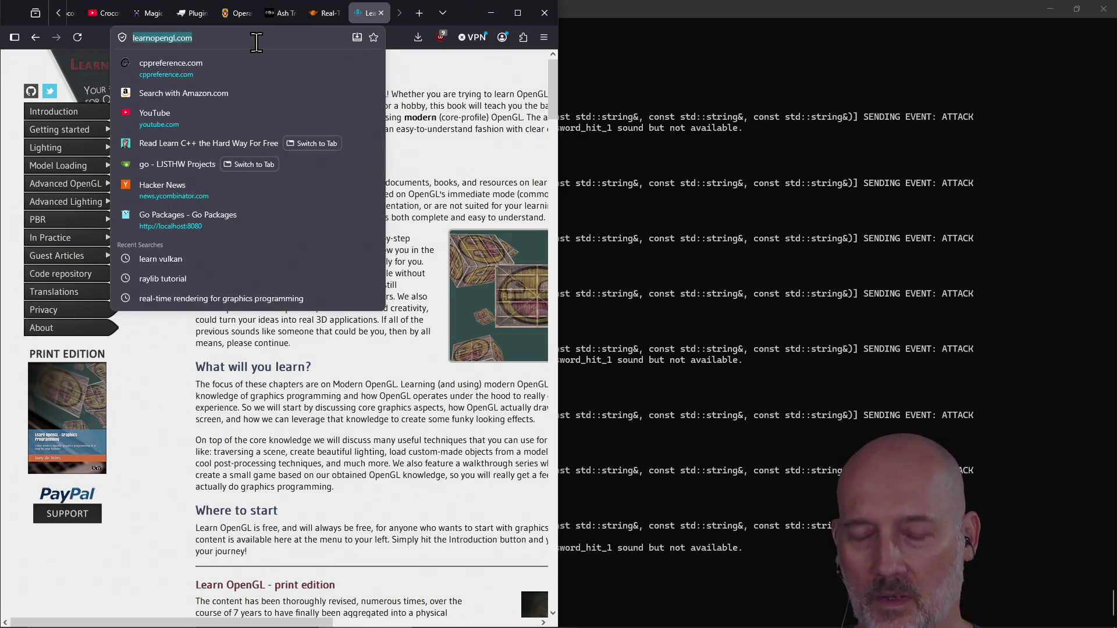
pyautogui.click(406, 198)
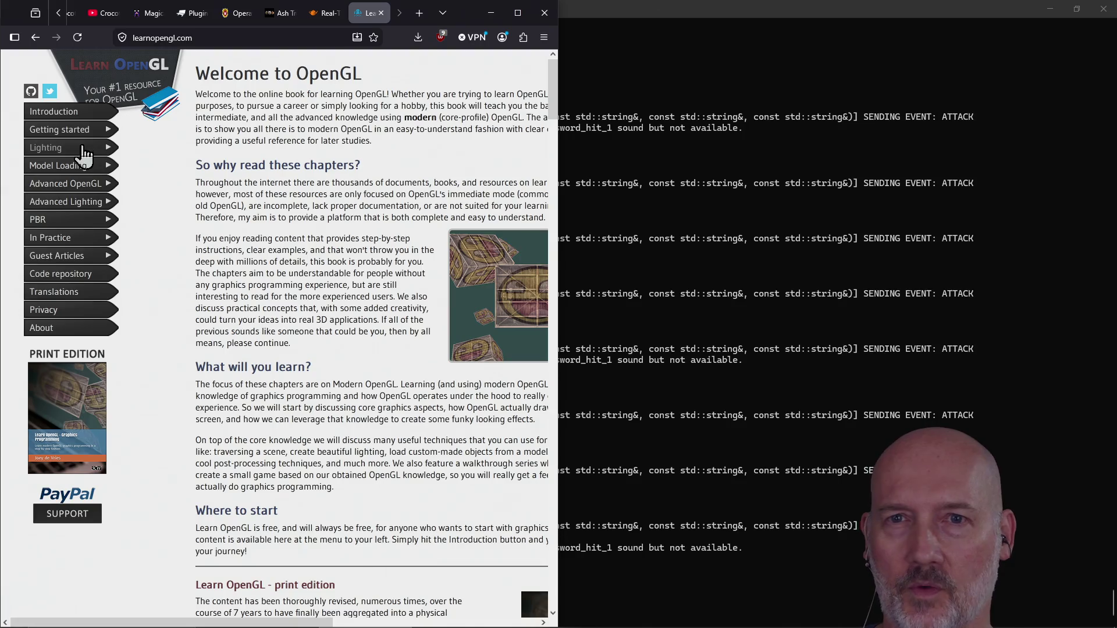
pyautogui.click(82, 134)
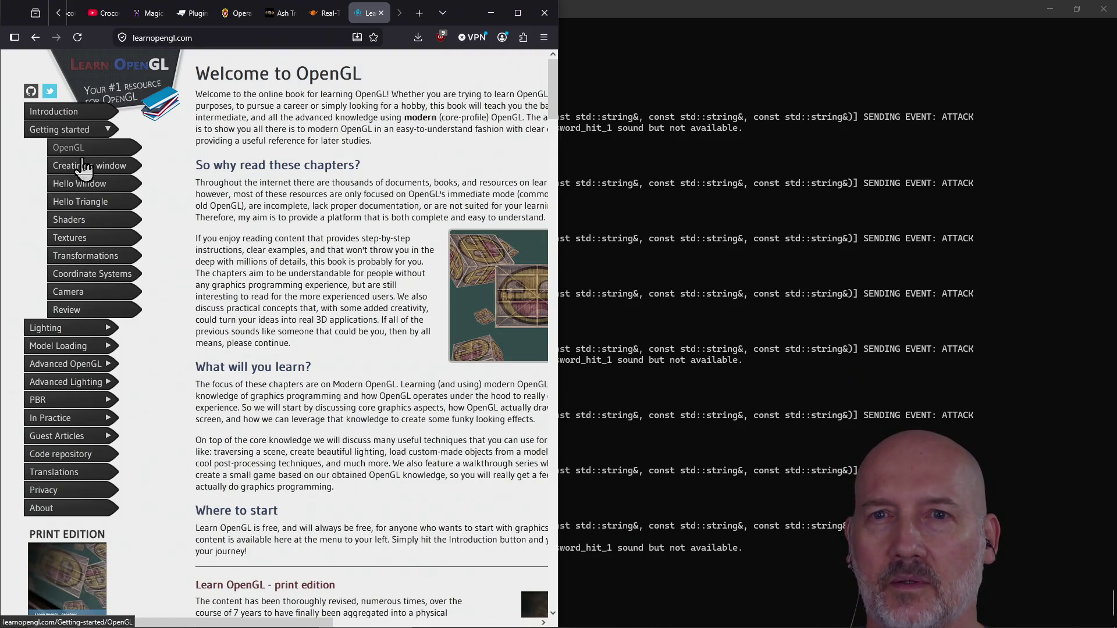
# Open the Hello Triangle tutorial via Hello Window and maximize the browser.
pyautogui.click(80, 186)
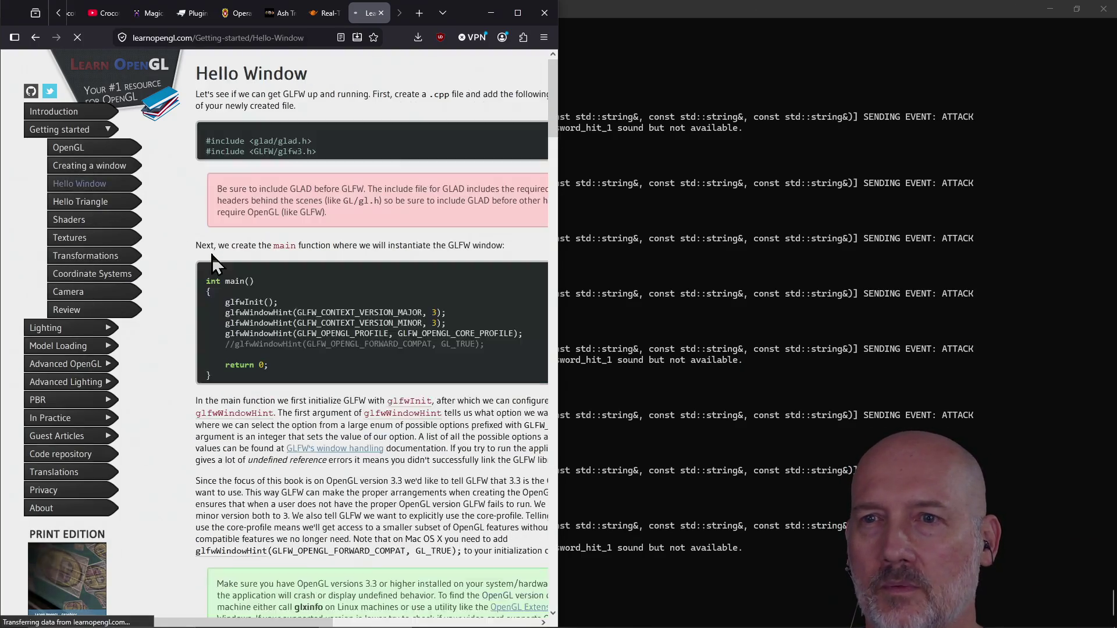
pyautogui.click(57, 208)
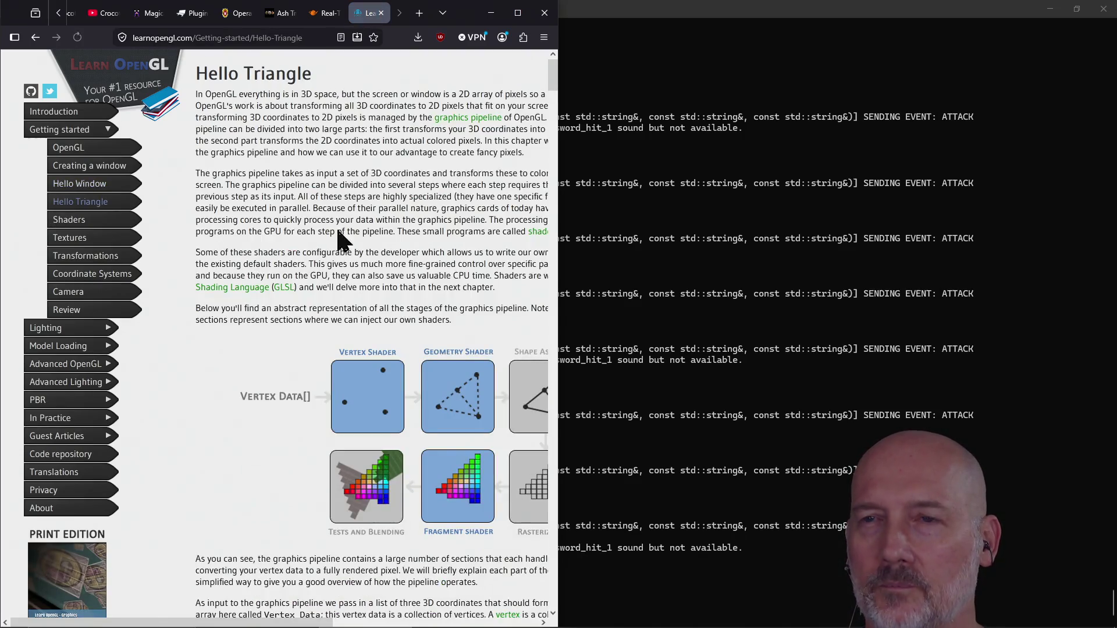
pyautogui.click(517, 13)
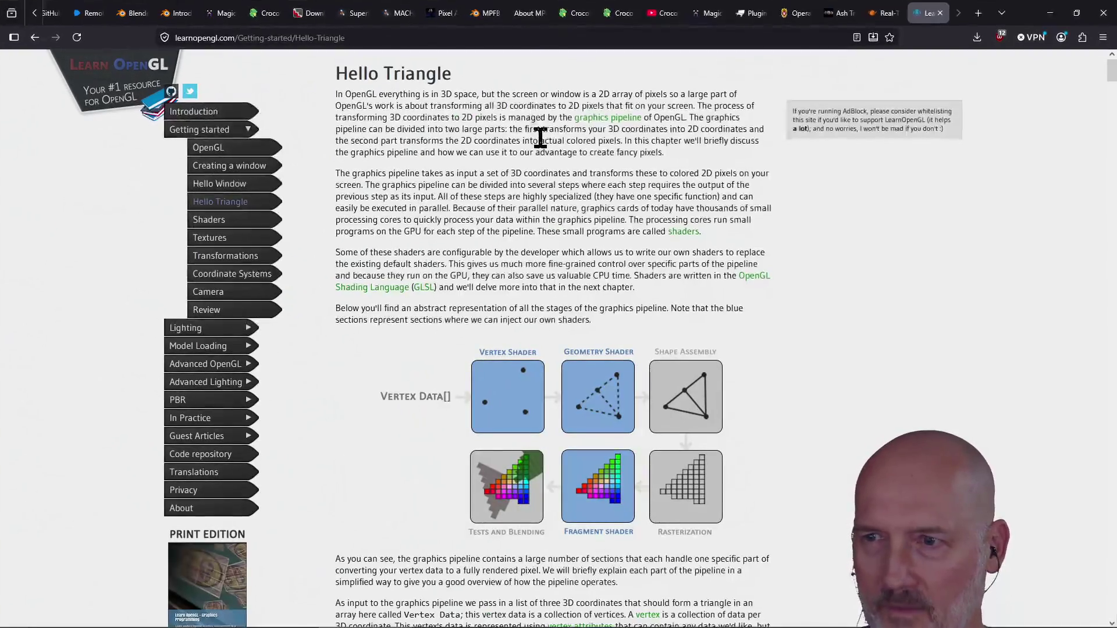
pyautogui.scroll(-10, 545, 252)
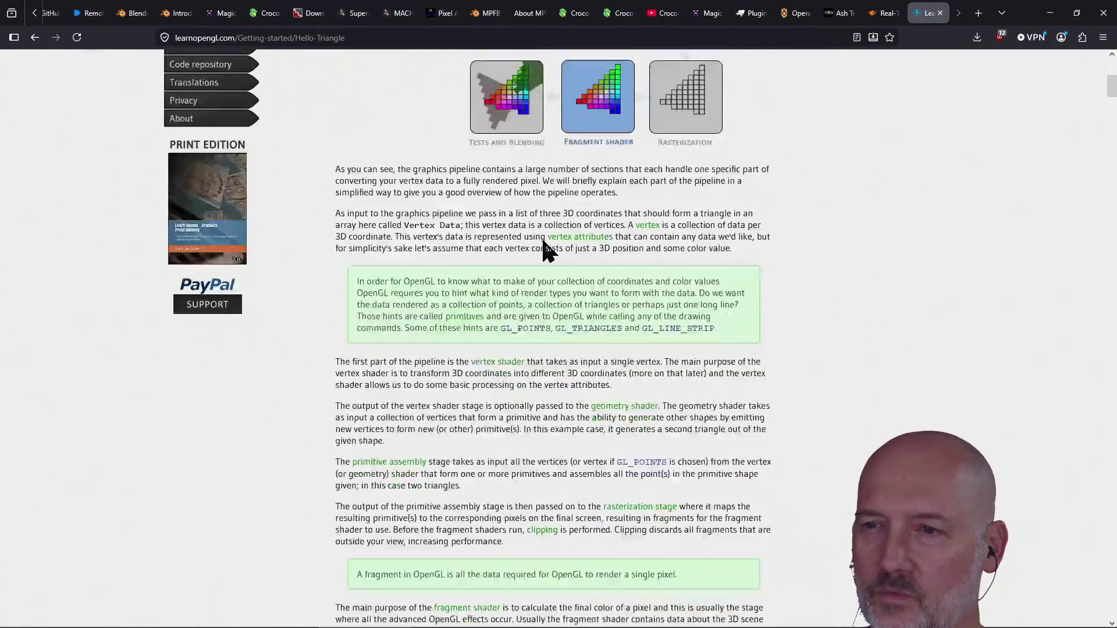
pyautogui.scroll(-8, 546, 252)
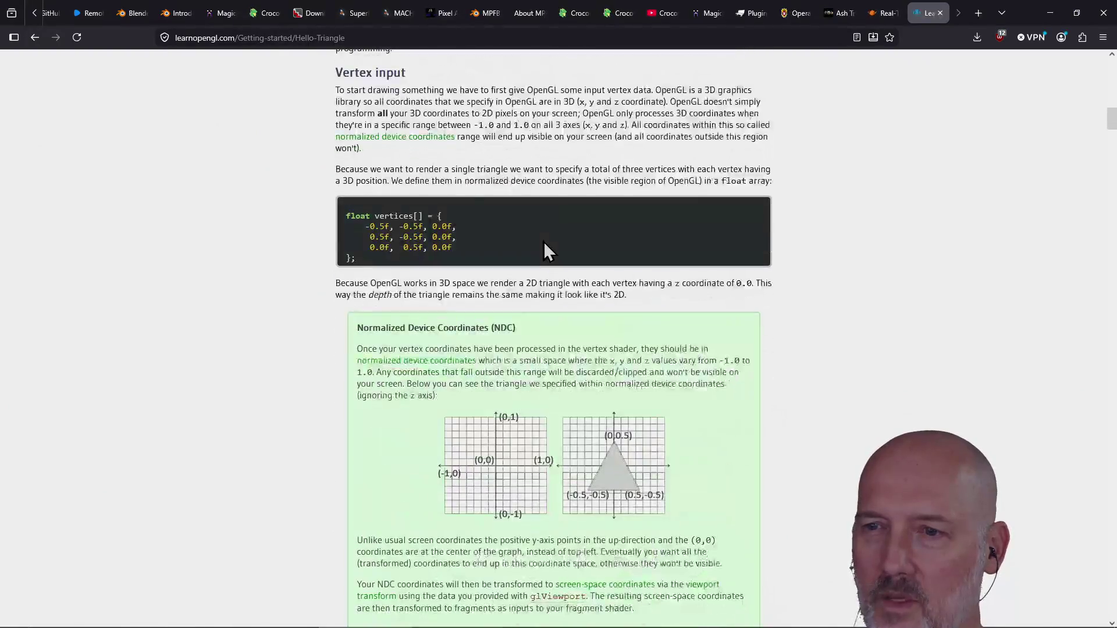
pyautogui.scroll(18, 546, 252)
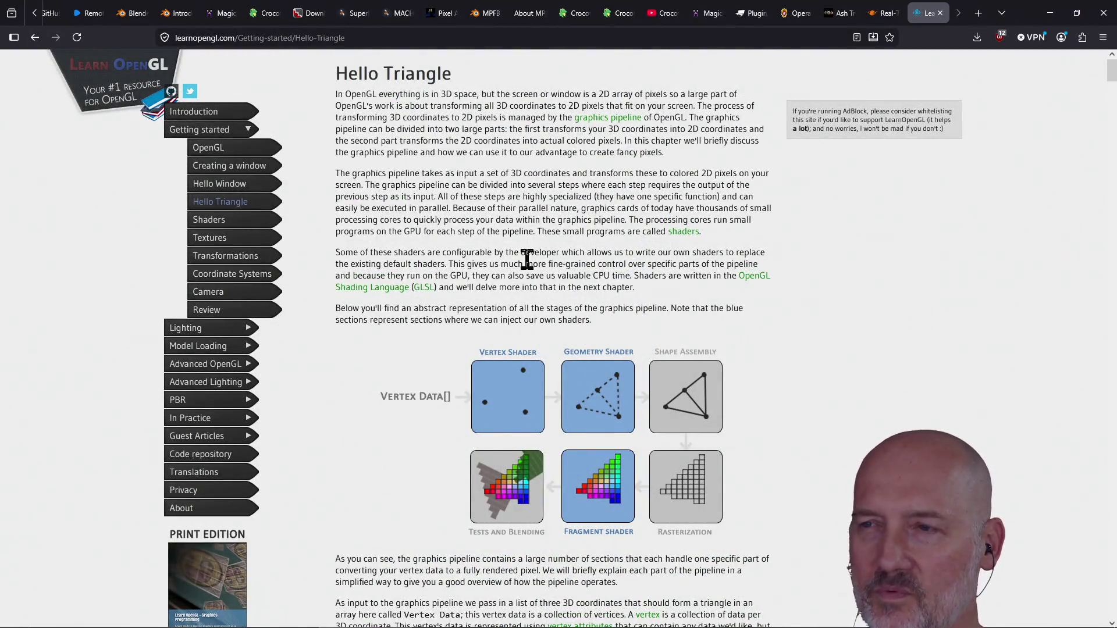
# Select the word 'developer' in the intro paragraph, then clear the selection.
pyautogui.doubleClick(529, 249)
pyautogui.click(529, 249)
pyautogui.click(528, 249)
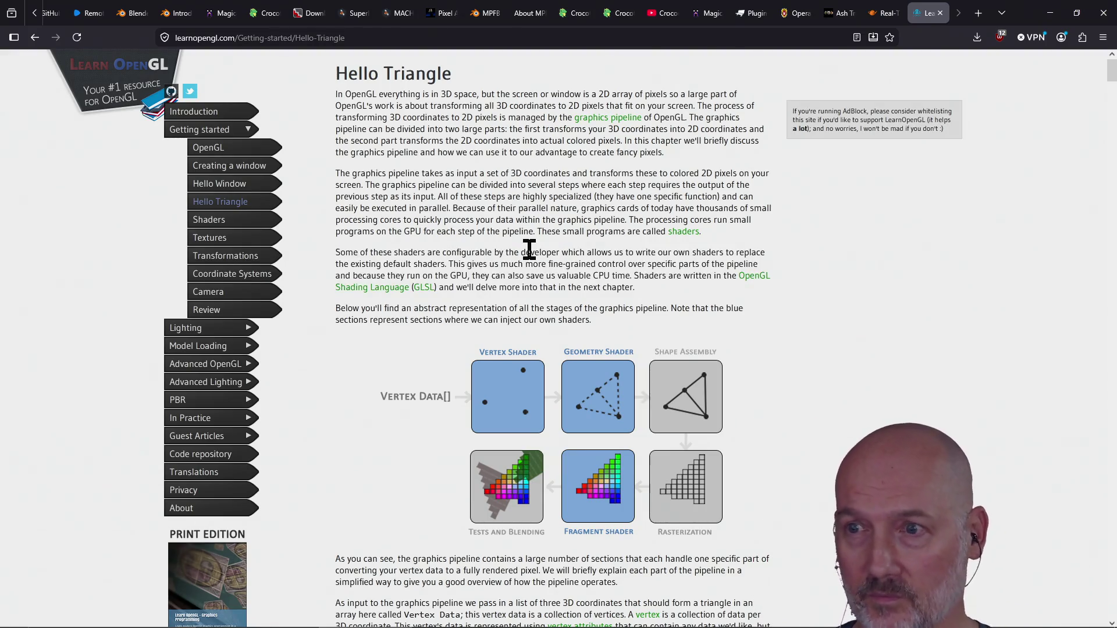
pyautogui.doubleClick(529, 249)
pyautogui.click(522, 284)
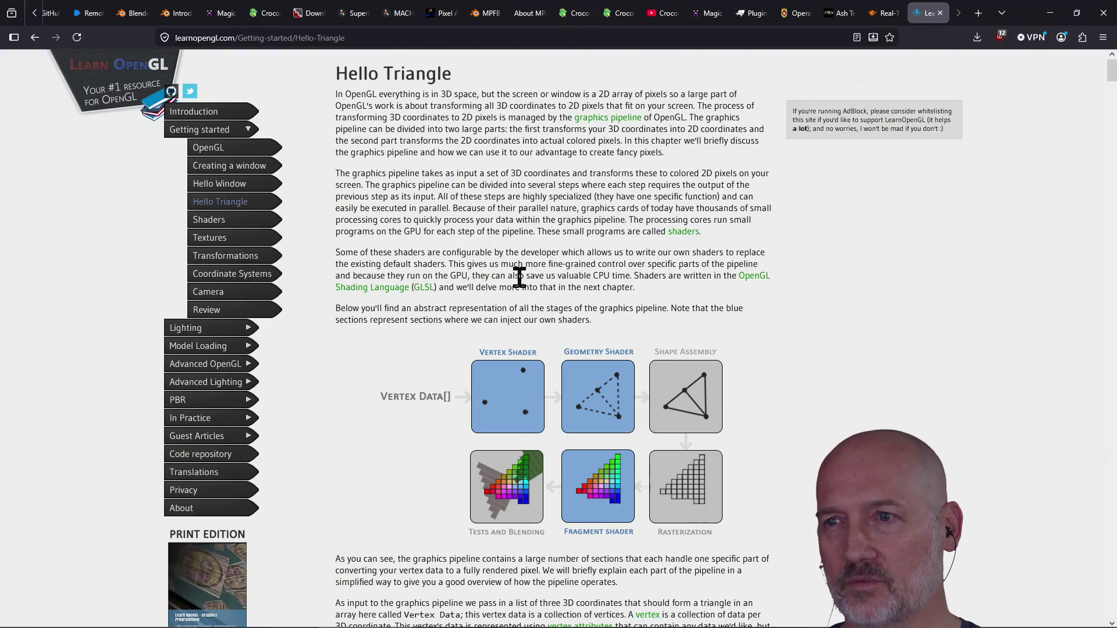
# Scroll down the Hello Triangle article to the Compiling a shader section.
pyautogui.scroll(-3, 522, 284)
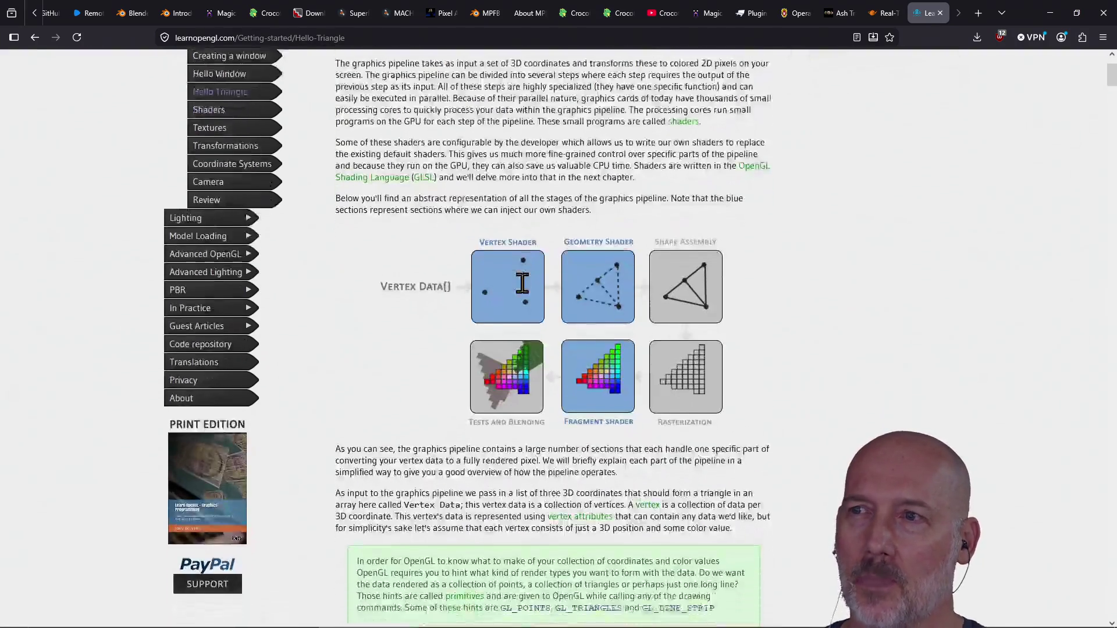
pyautogui.scroll(3, 518, 281)
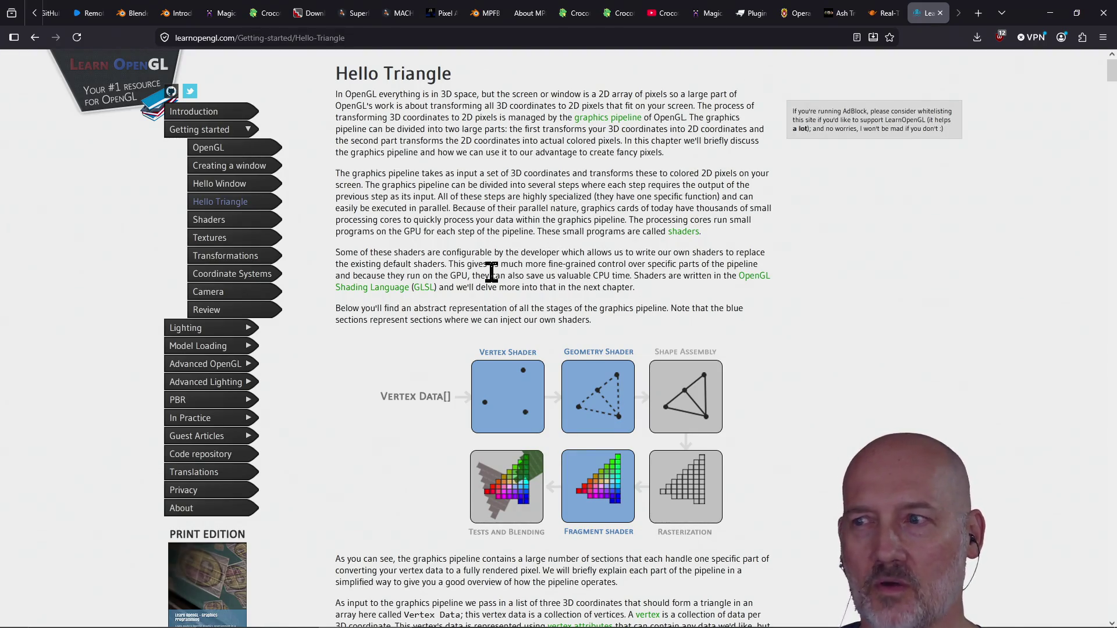
pyautogui.scroll(-15, 518, 265)
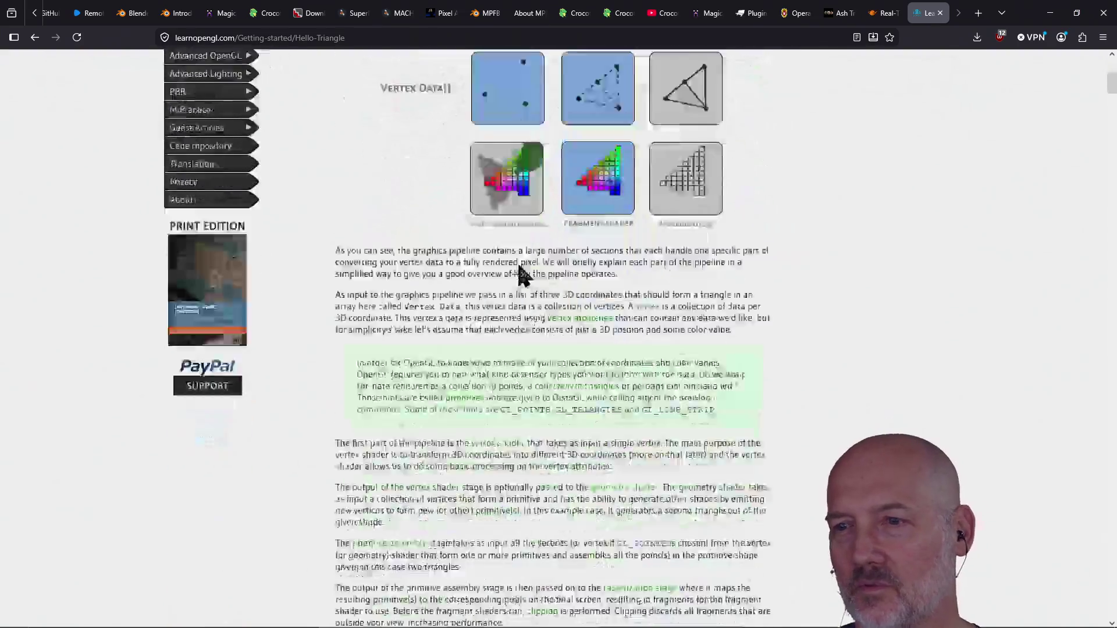
pyautogui.scroll(-12, 460, 437)
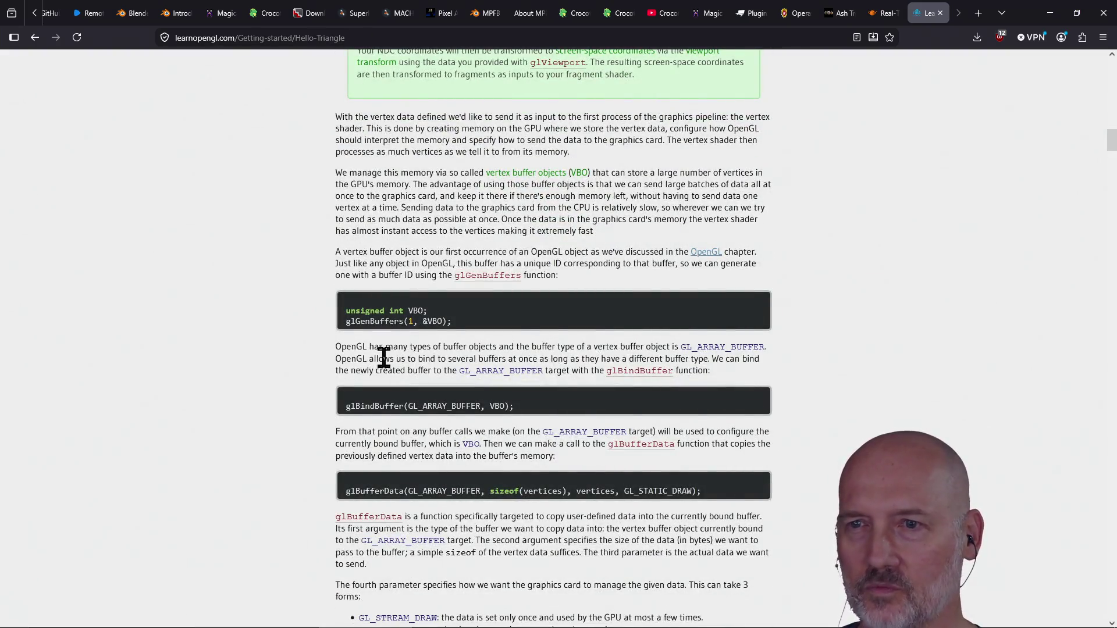
pyautogui.scroll(-13, 383, 357)
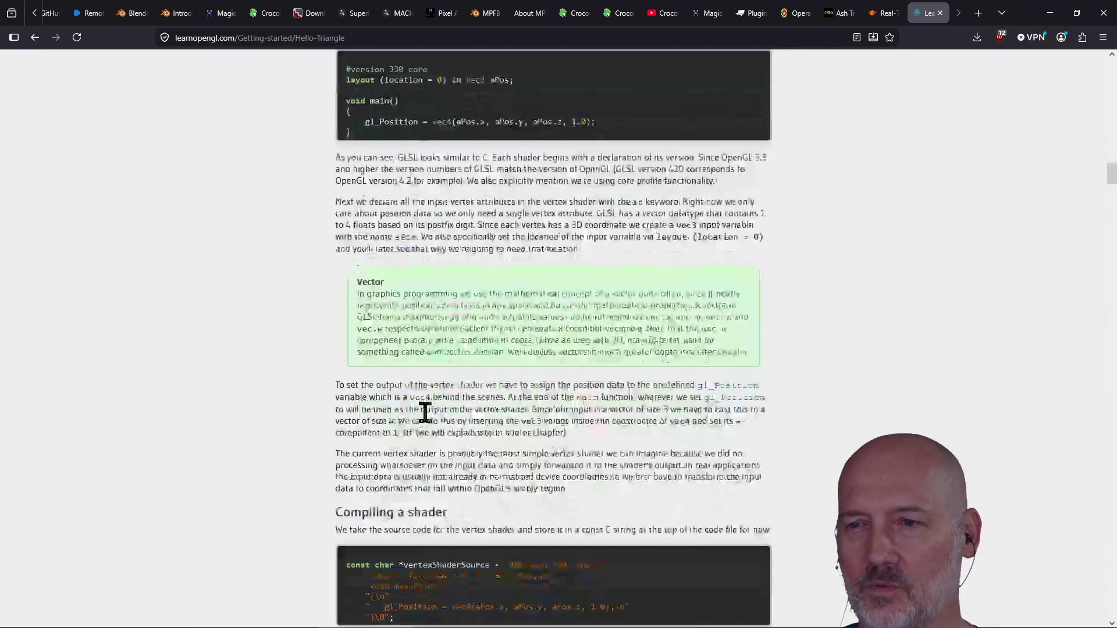
pyautogui.scroll(-7, 425, 413)
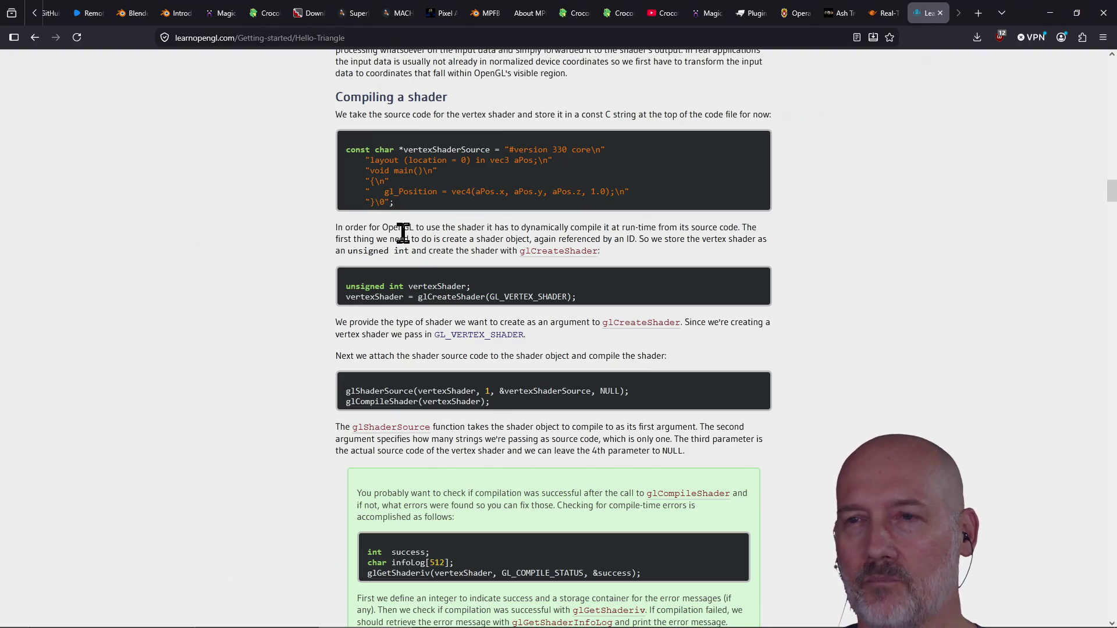
pyautogui.moveTo(391, 202); pyautogui.dragTo(340, 221)
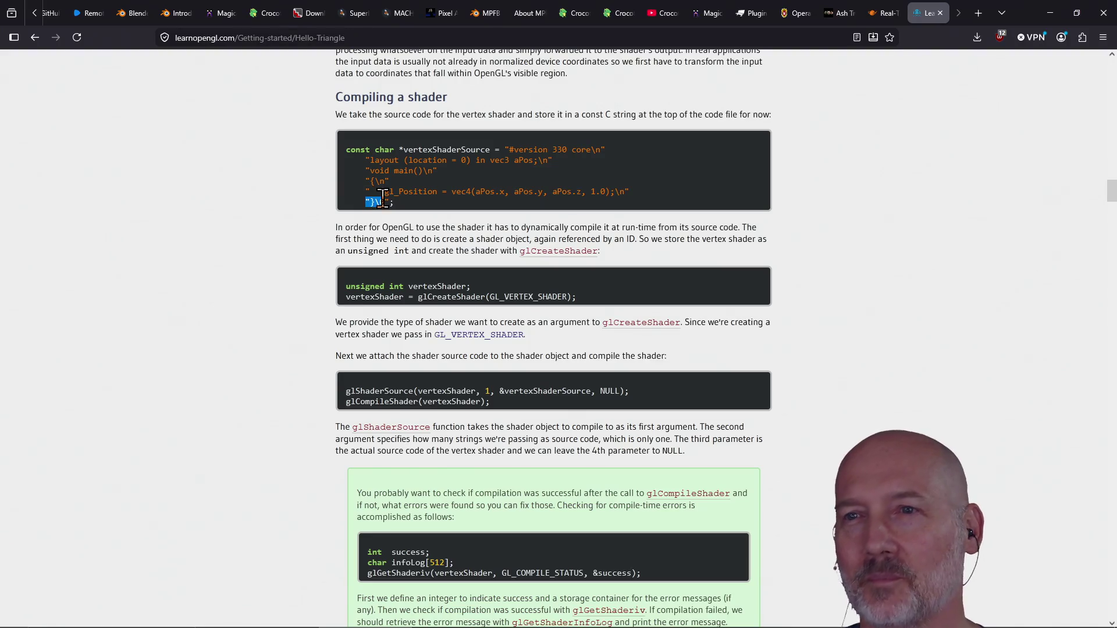
pyautogui.scroll(-7, 411, 232)
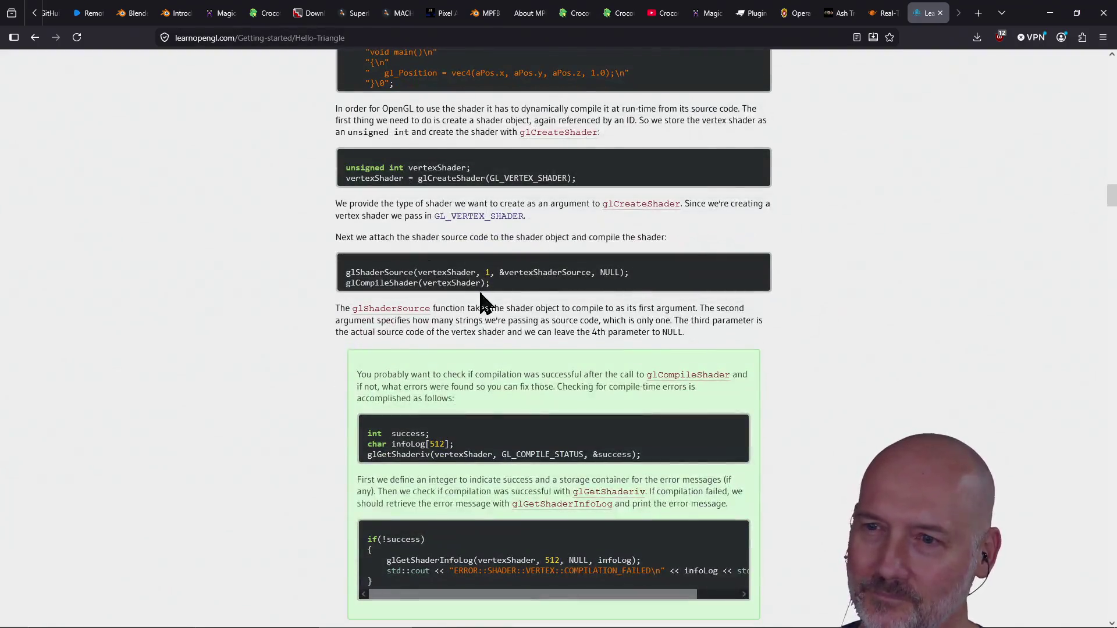
pyautogui.scroll(-15, 463, 359)
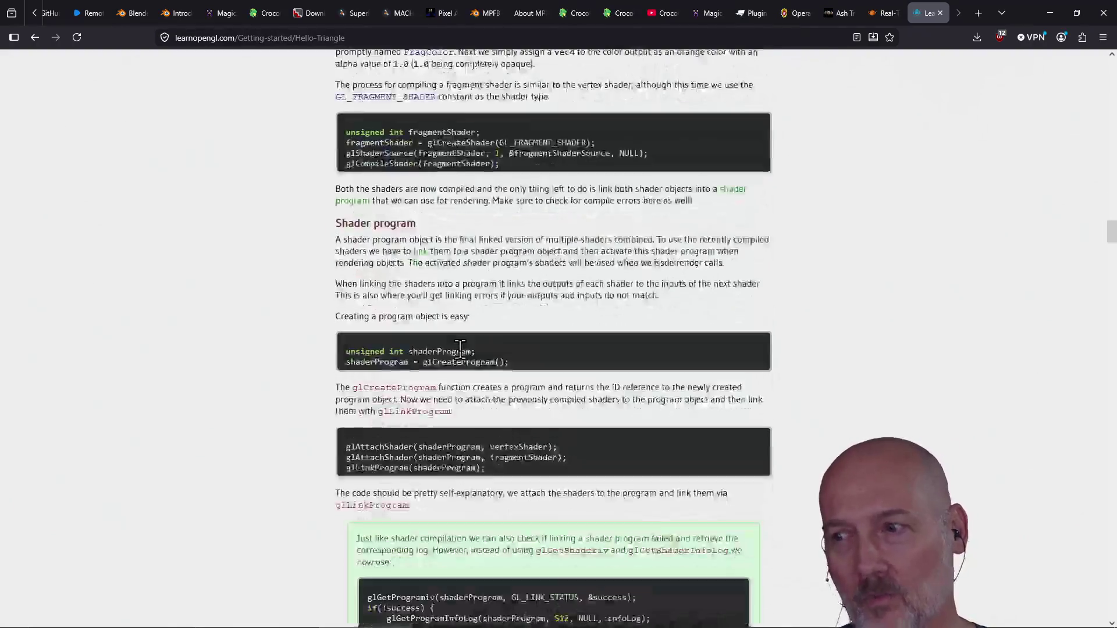
pyautogui.scroll(-13, 463, 359)
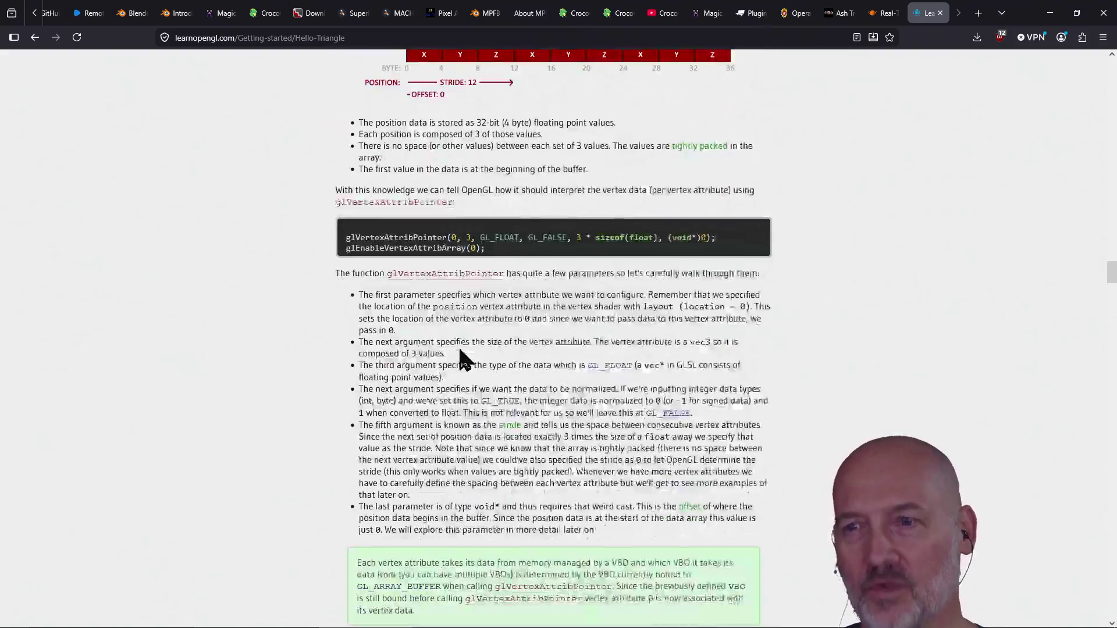
pyautogui.scroll(2, 457, 349)
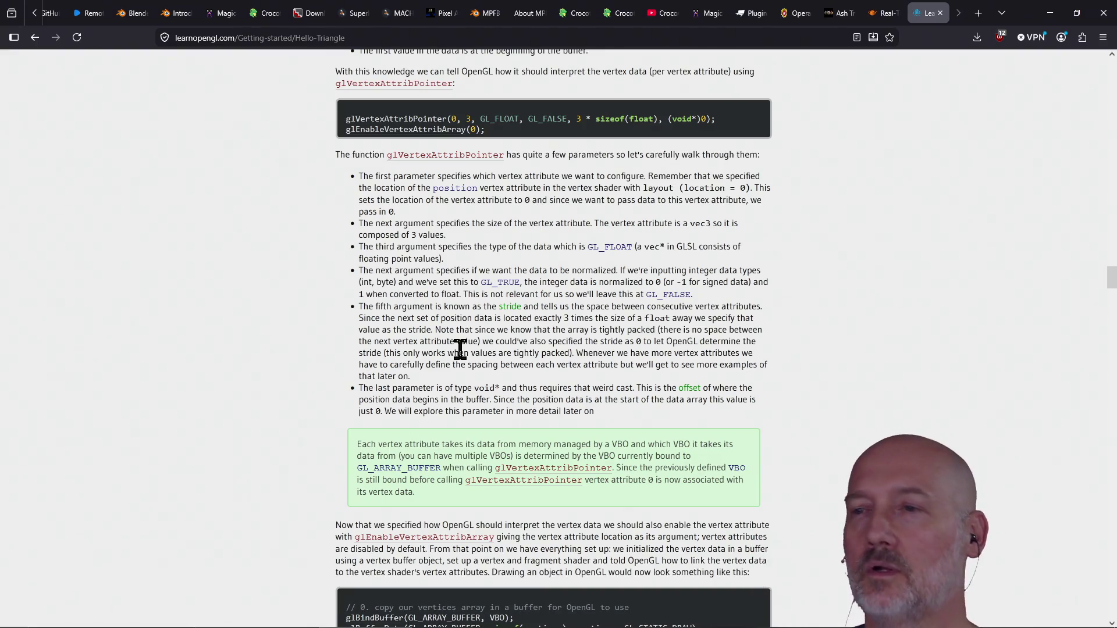
pyautogui.scroll(5, 449, 343)
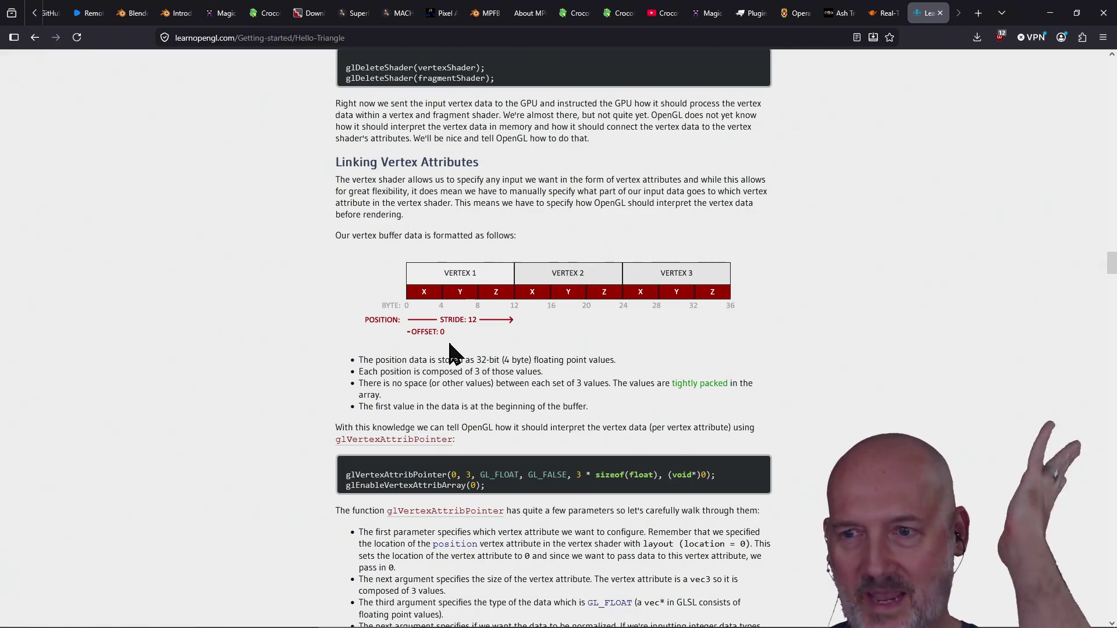
pyautogui.scroll(7, 449, 343)
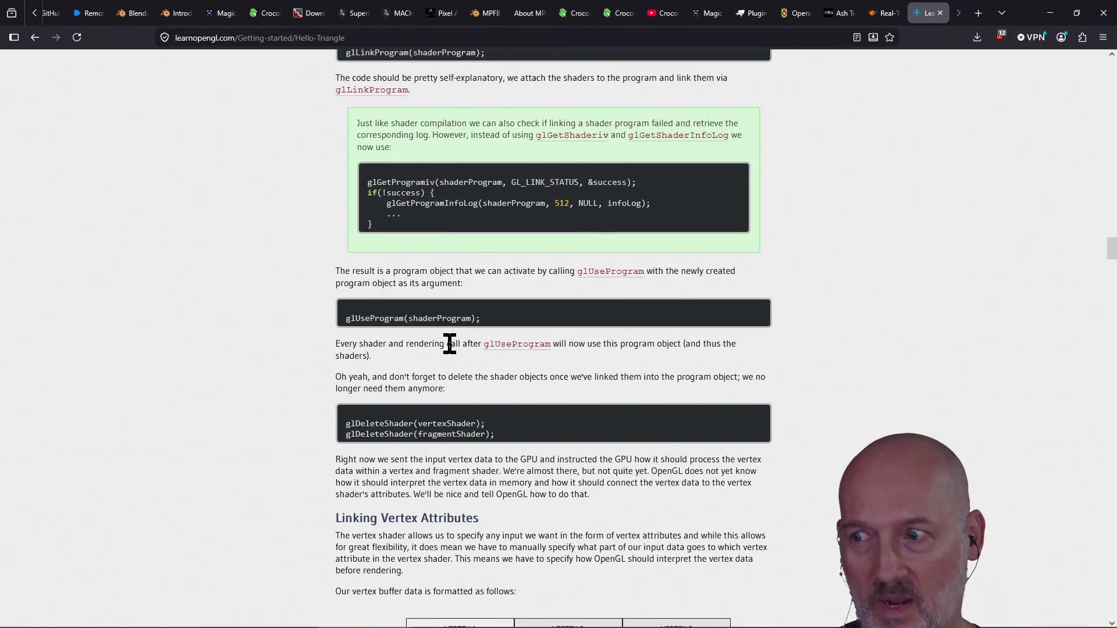
pyautogui.scroll(2, 453, 352)
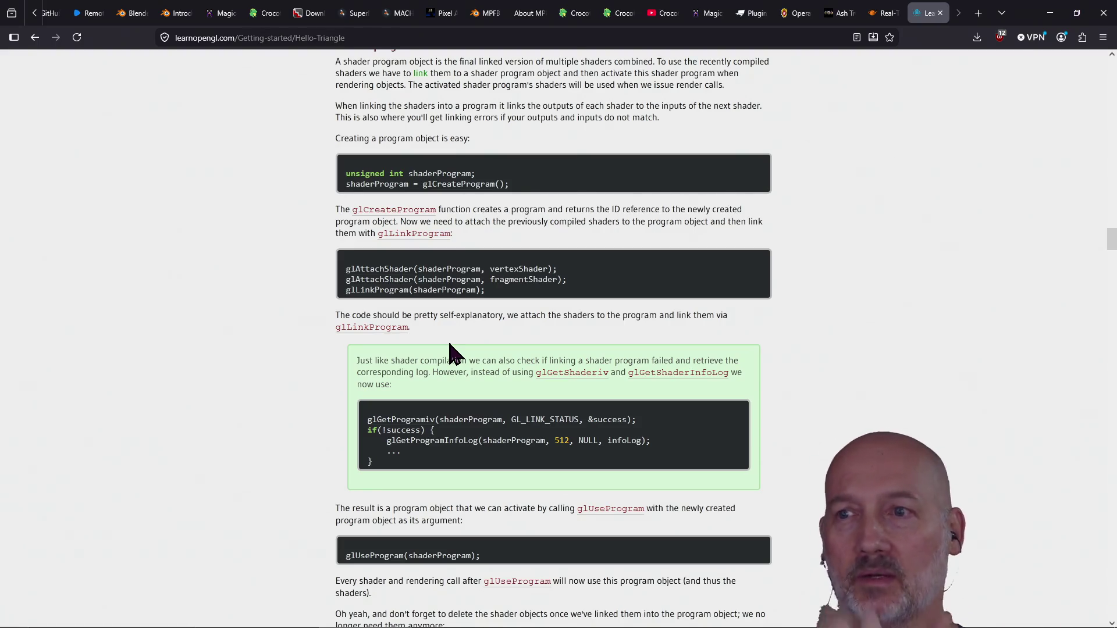
pyautogui.scroll(20, 450, 344)
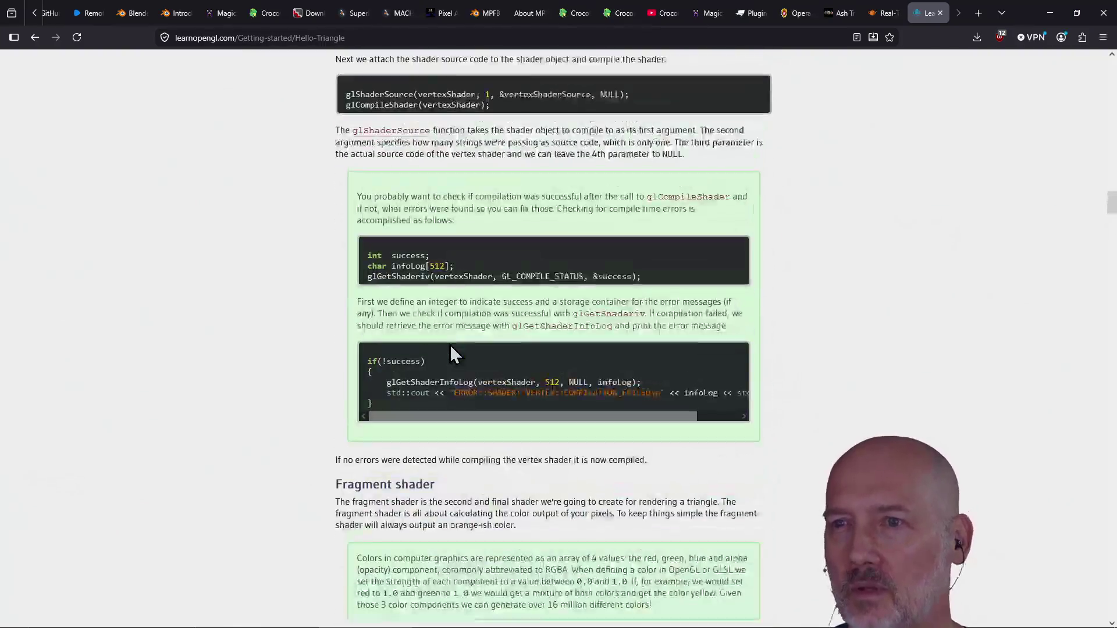
pyautogui.scroll(20, 450, 344)
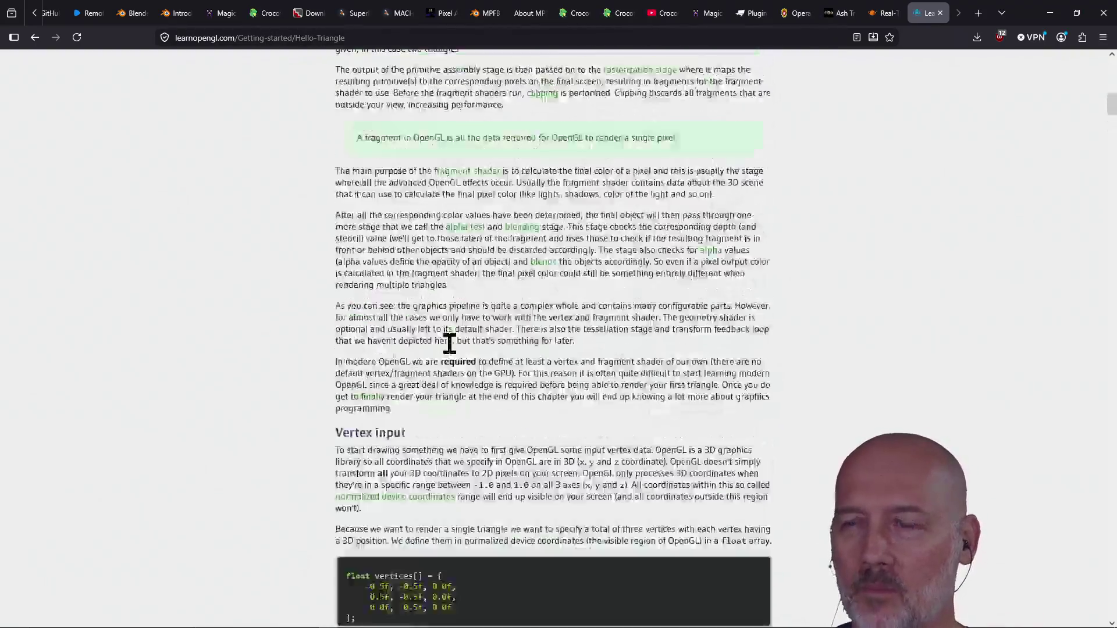
pyautogui.scroll(3, 450, 344)
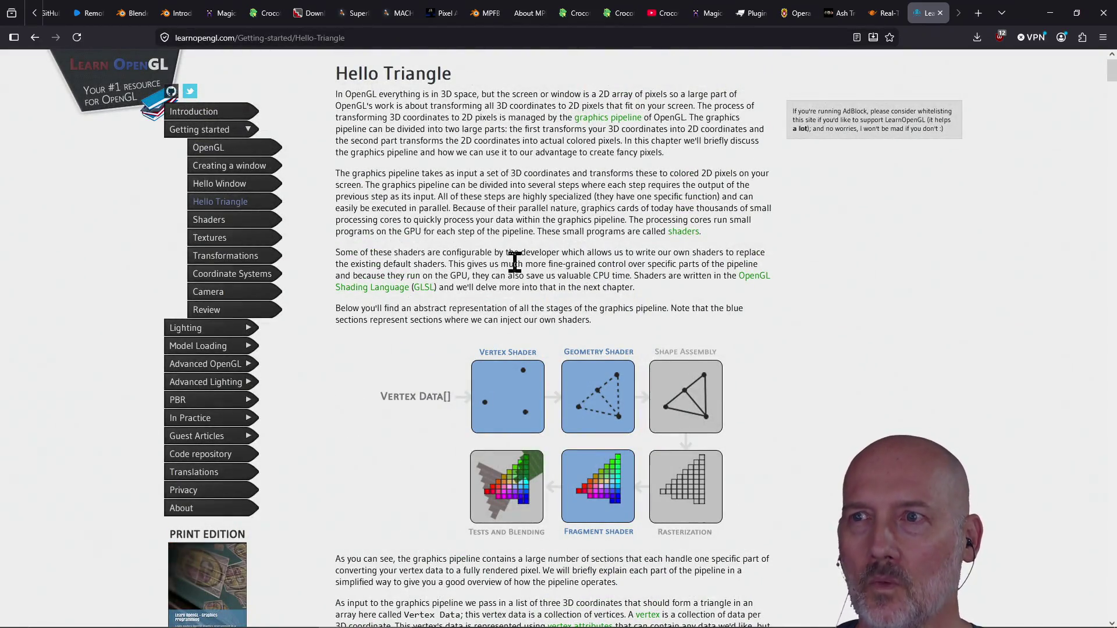
pyautogui.scroll(-20, 460, 343)
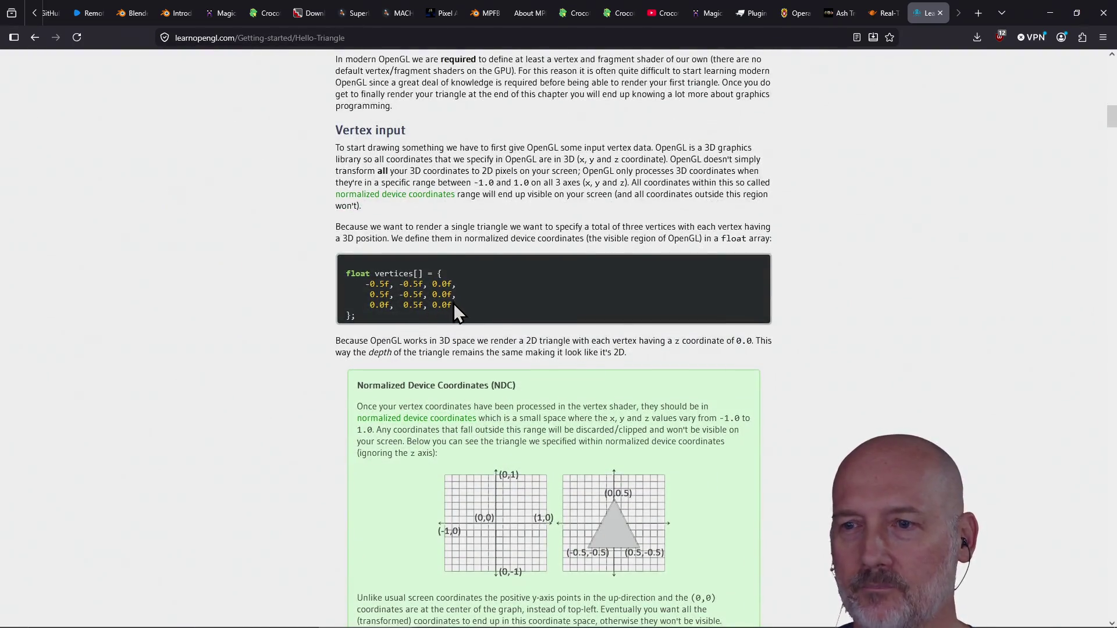
pyautogui.scroll(-10, 455, 326)
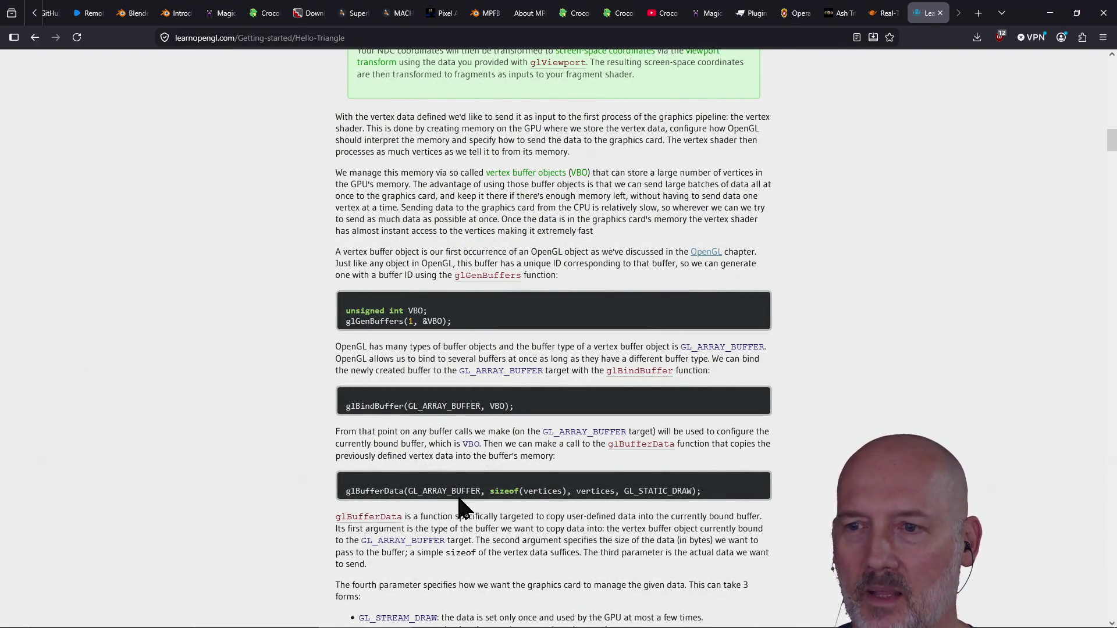
pyautogui.scroll(-9, 459, 494)
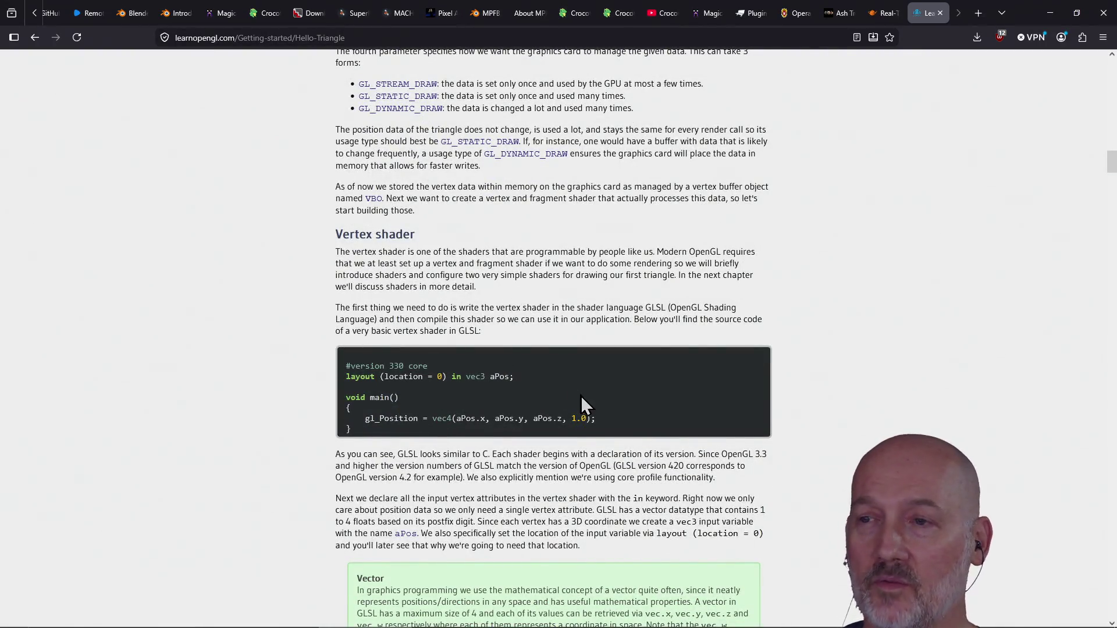
pyautogui.scroll(13, 576, 395)
pyautogui.scroll(15, 569, 385)
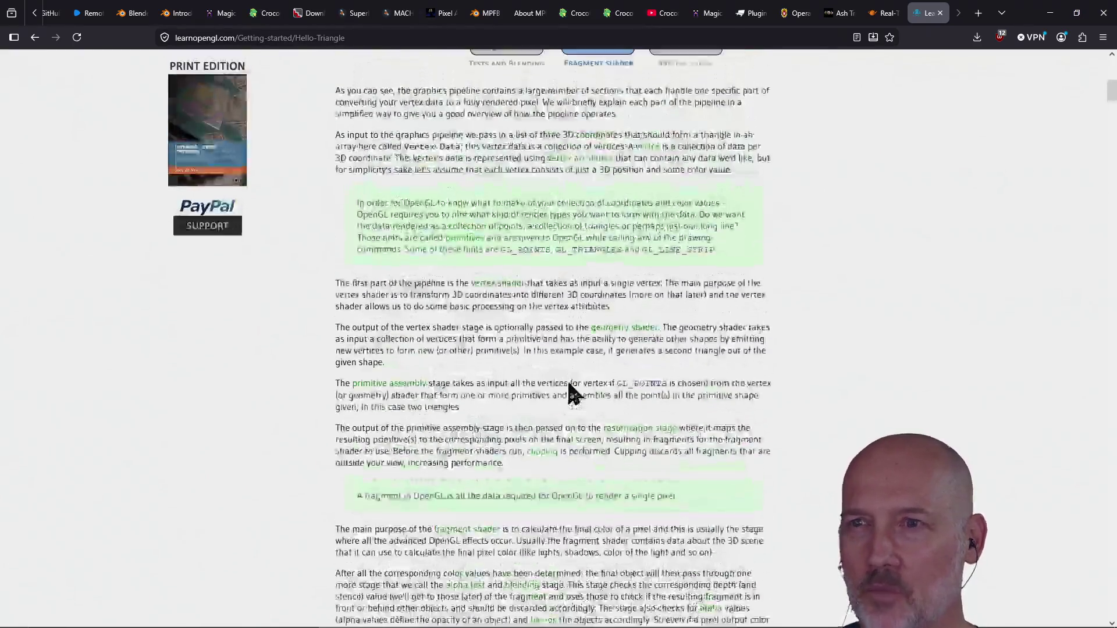
pyautogui.scroll(-8, 568, 349)
pyautogui.scroll(-13, 544, 458)
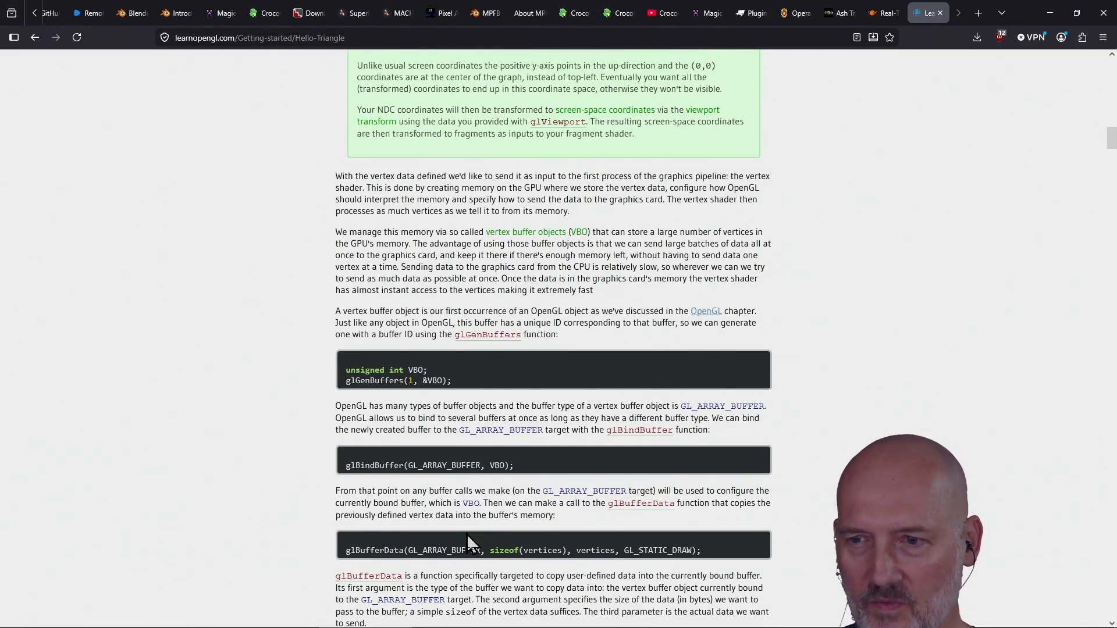
pyautogui.scroll(-8, 467, 533)
pyautogui.scroll(-13, 433, 456)
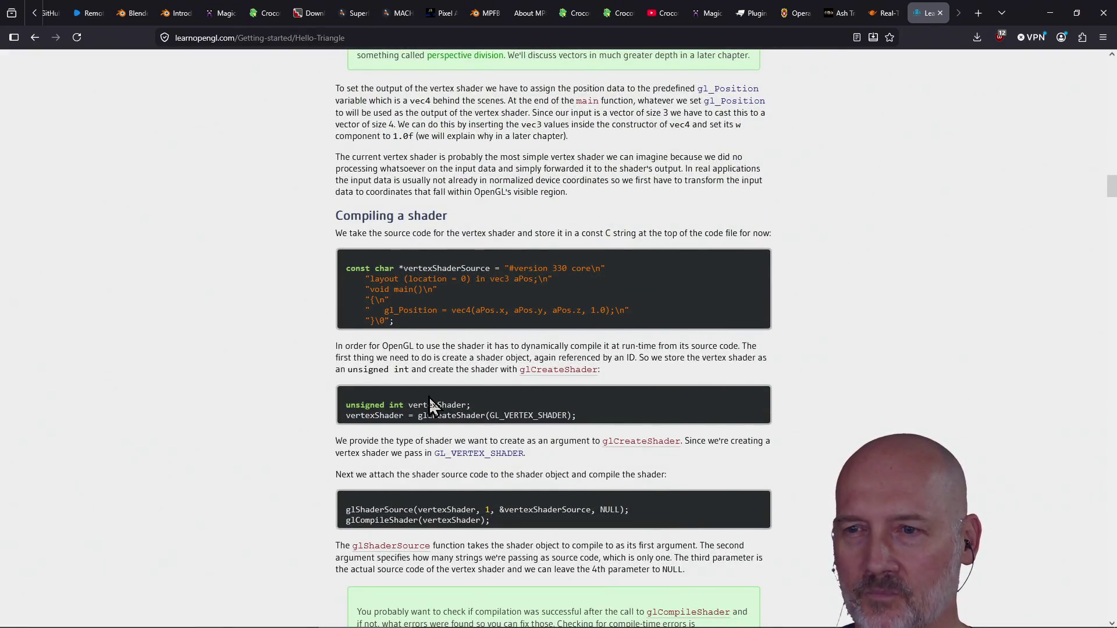
pyautogui.scroll(-2, 428, 405)
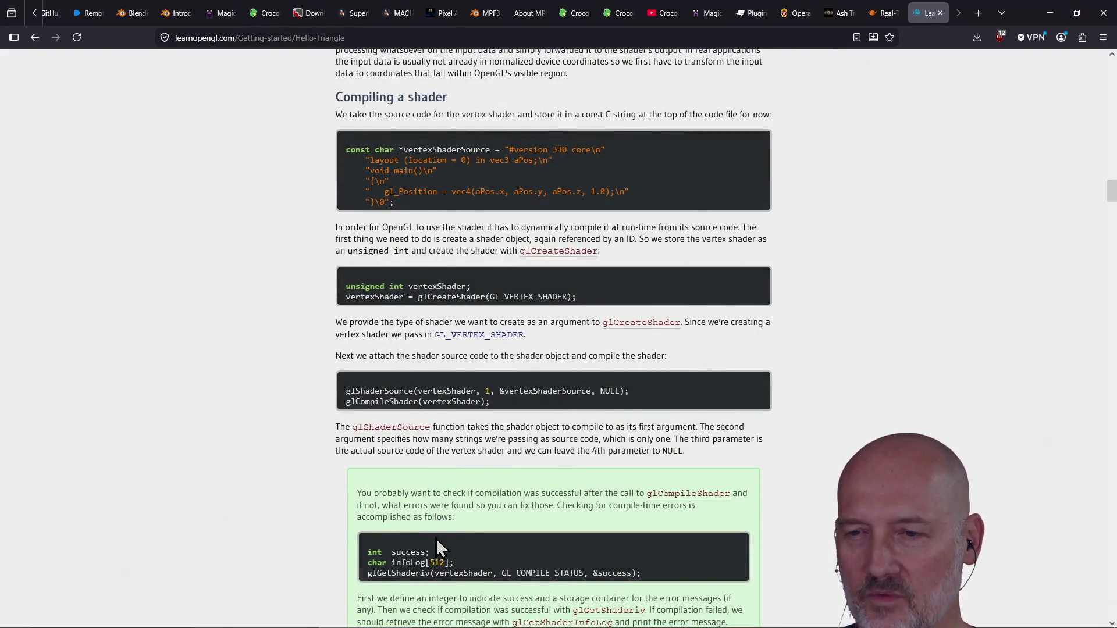
pyautogui.scroll(-6, 438, 547)
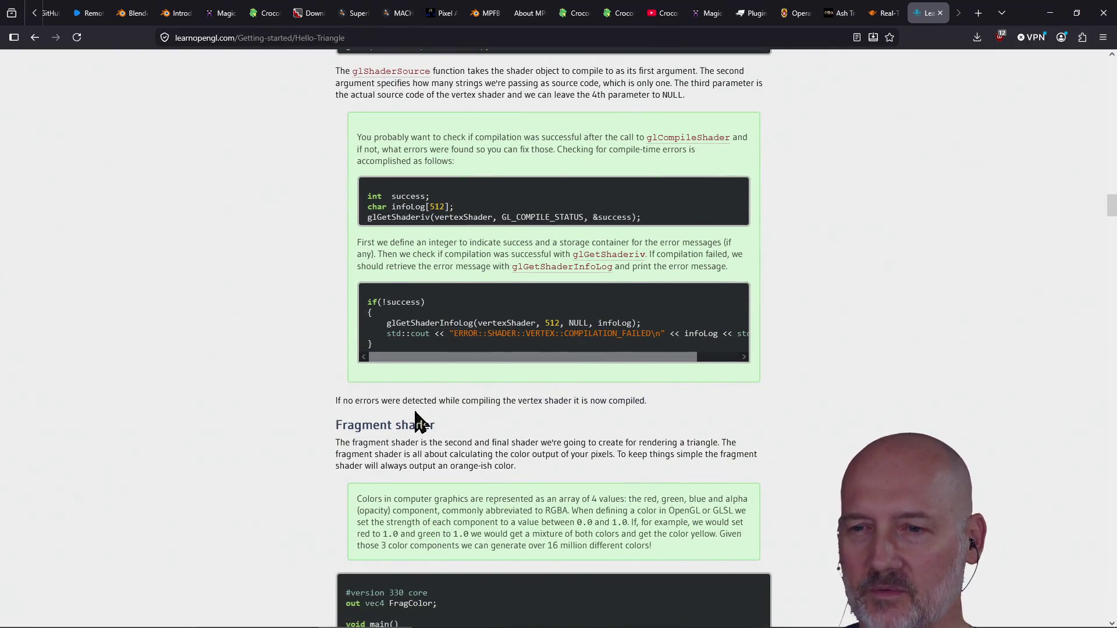
pyautogui.scroll(-3, 418, 419)
pyautogui.moveTo(366, 467); pyautogui.dragTo(467, 467)
pyautogui.click(375, 446)
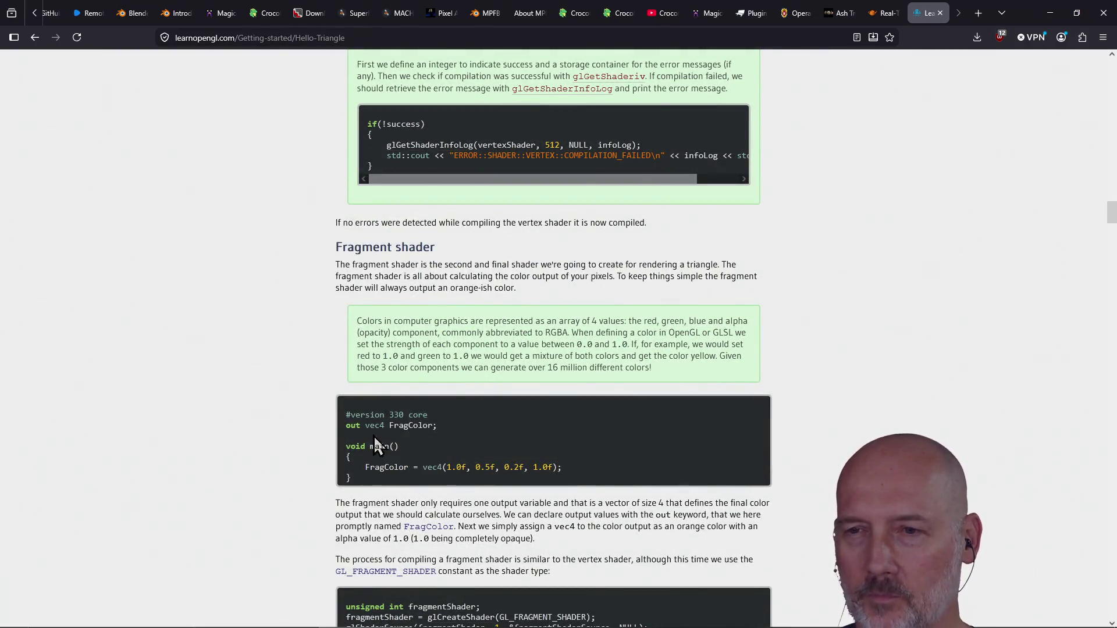
pyautogui.scroll(-5, 434, 460)
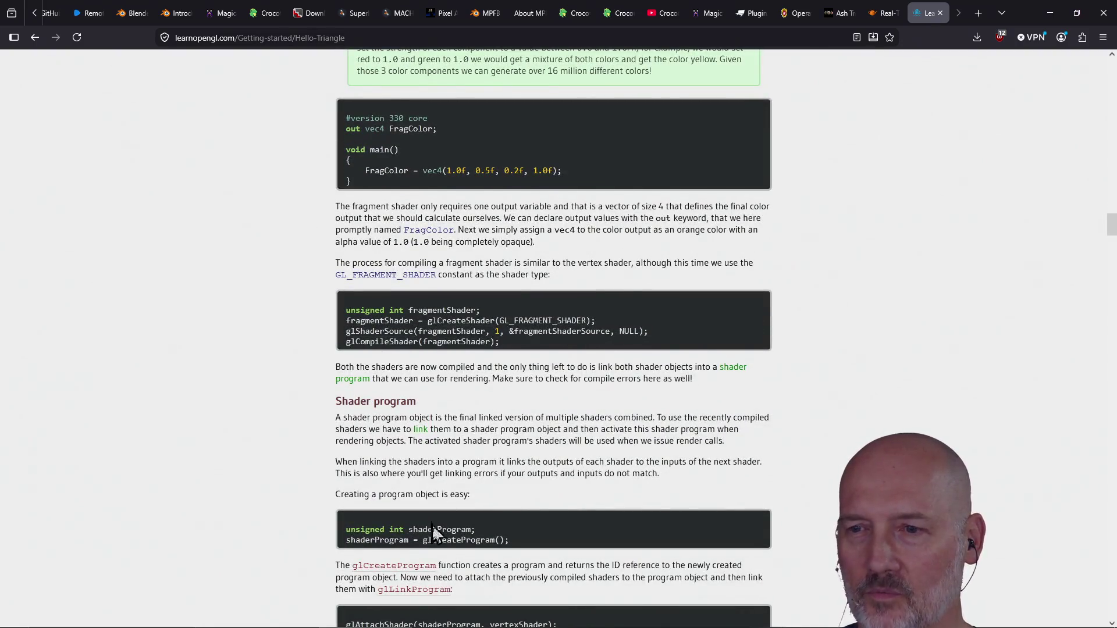
pyautogui.scroll(-2, 433, 532)
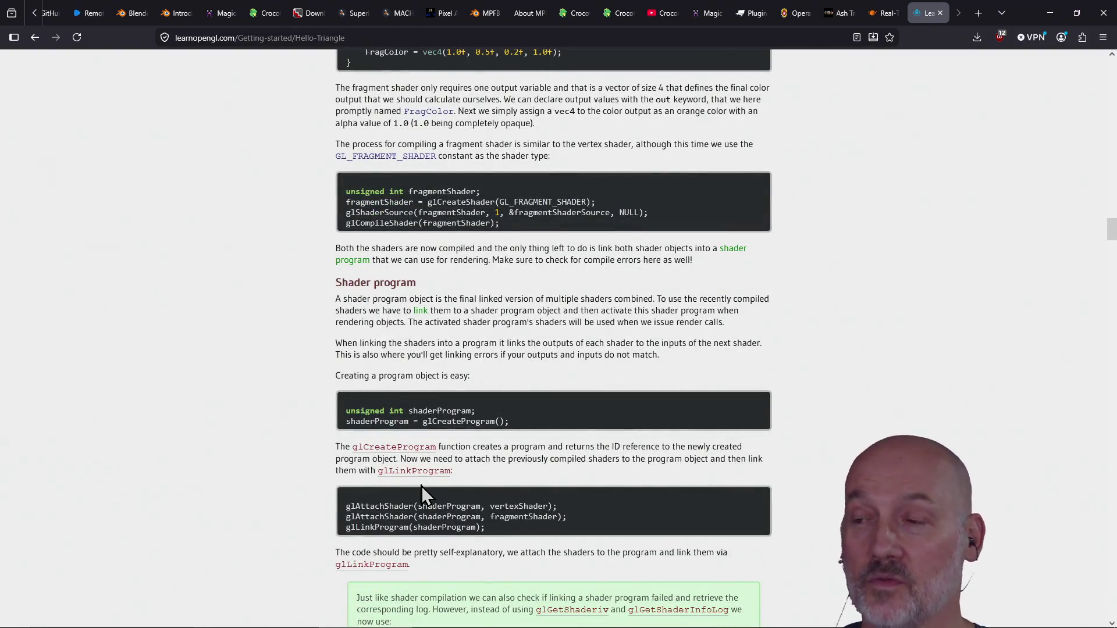
pyautogui.scroll(13, 422, 480)
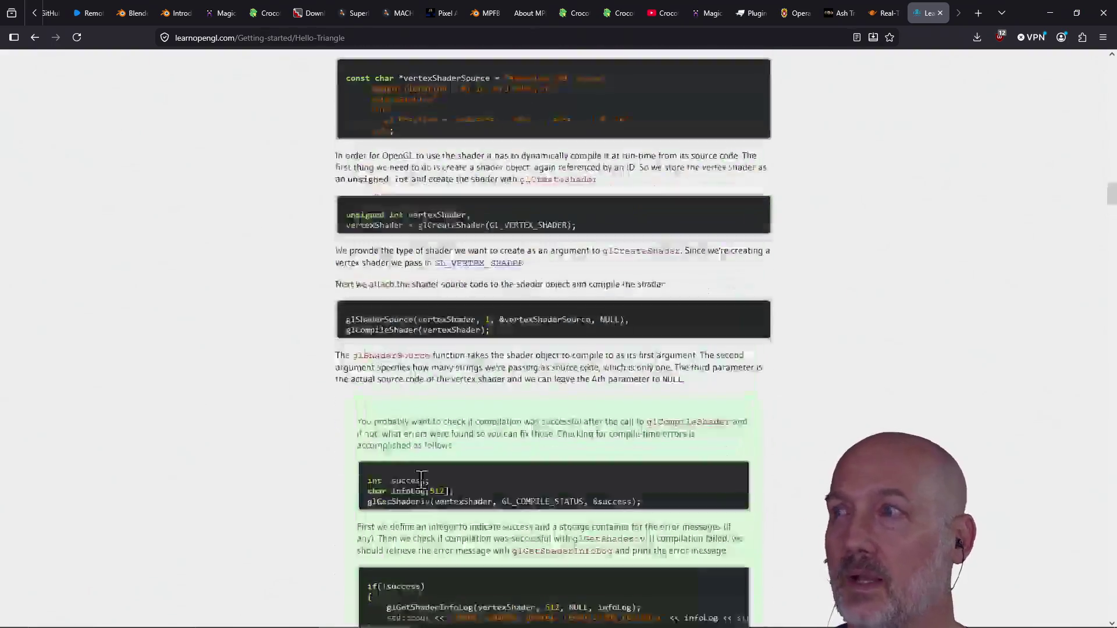
pyautogui.scroll(20, 421, 480)
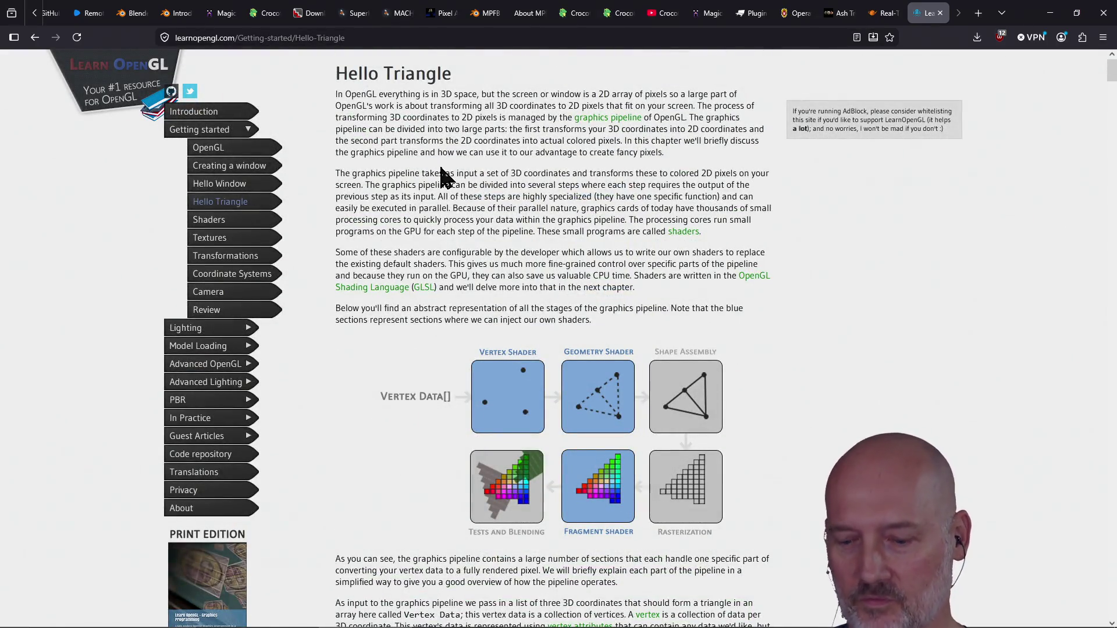
pyautogui.scroll(-10, 440, 176)
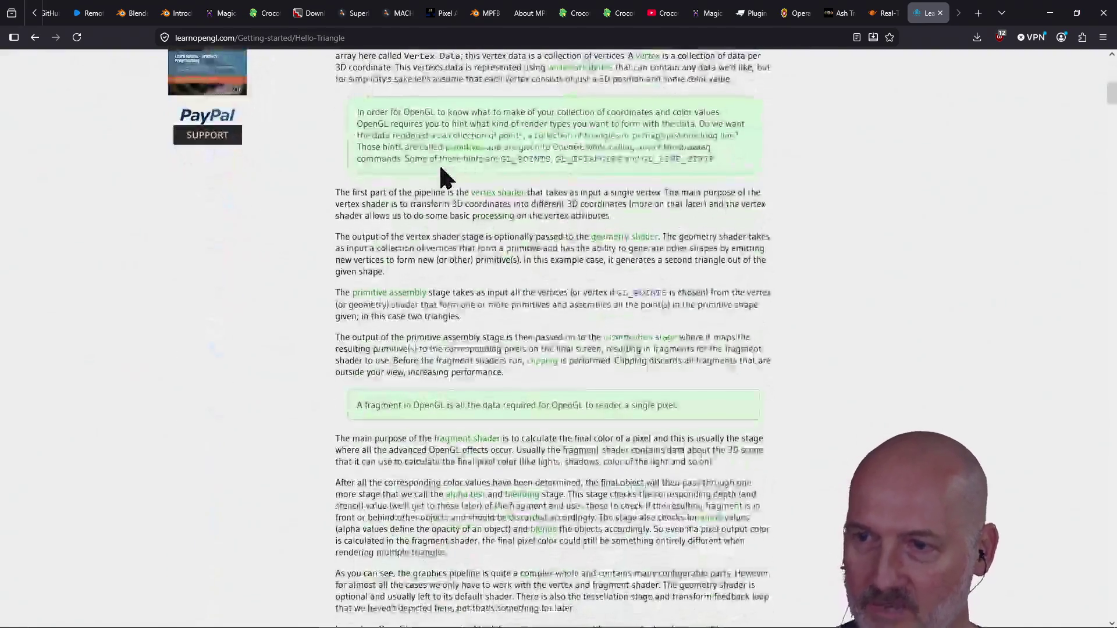
pyautogui.scroll(-20, 441, 176)
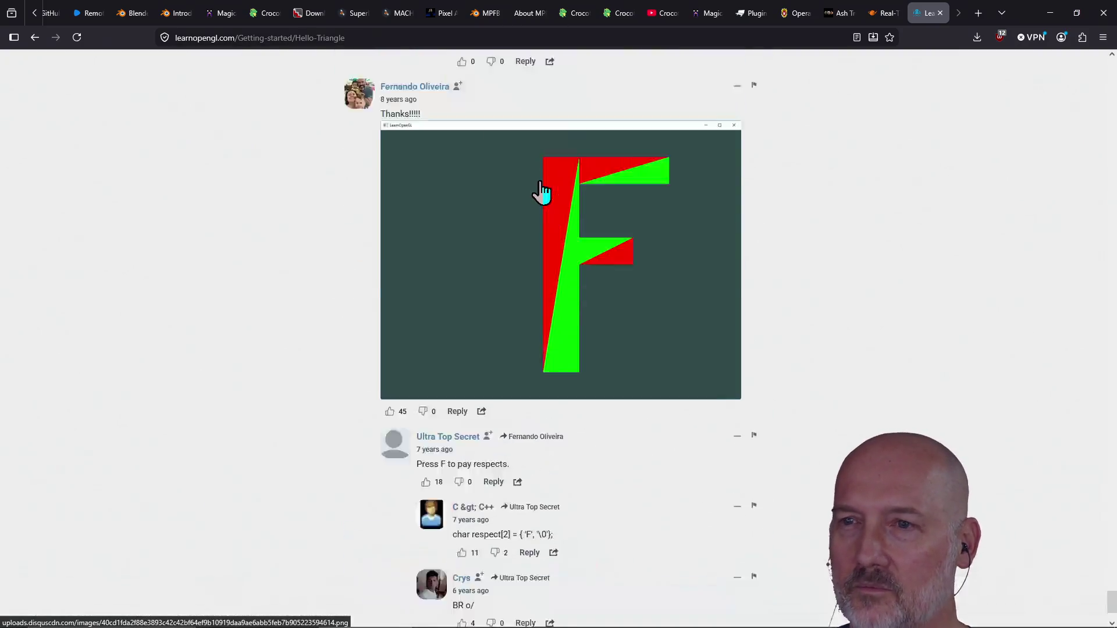
pyautogui.scroll(20, 541, 192)
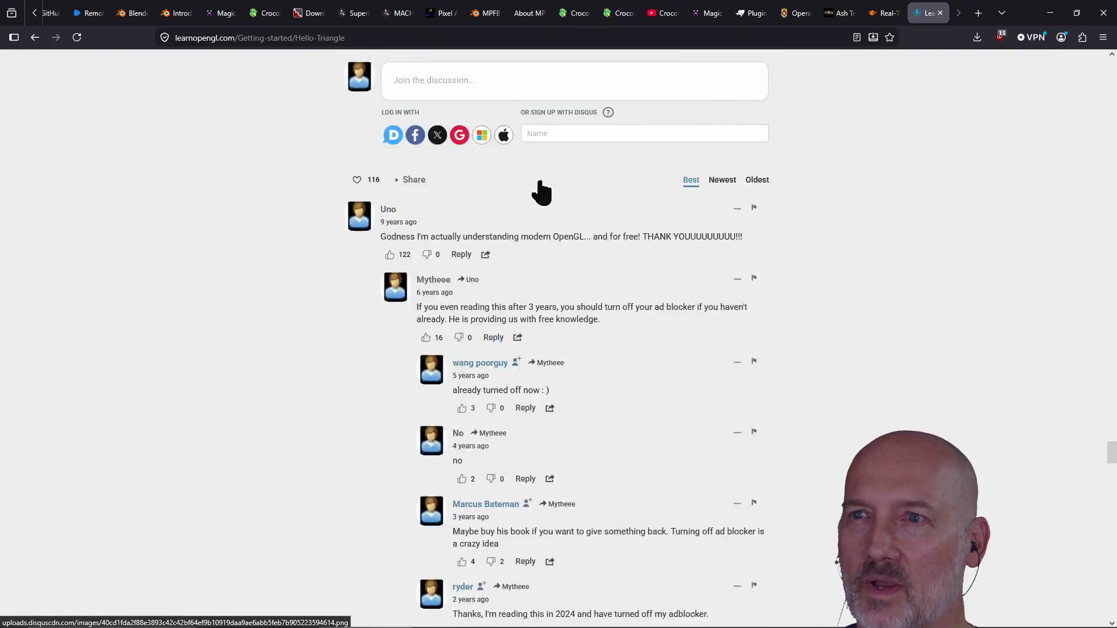
pyautogui.scroll(9, 541, 192)
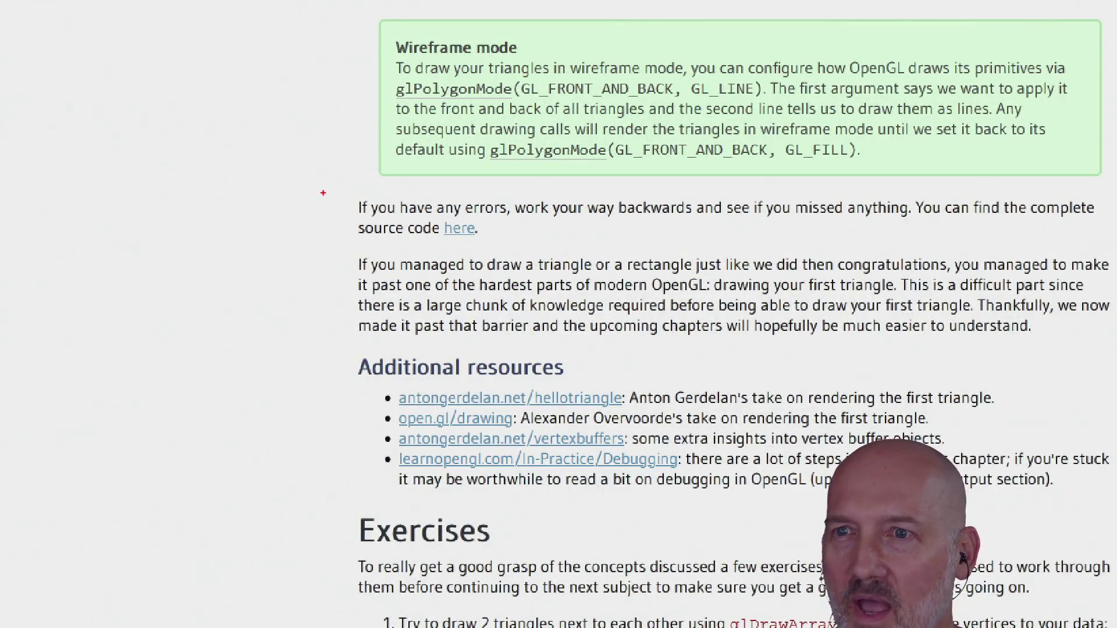
pyautogui.moveTo(329, 181)
pyautogui.mouseDown()
pyautogui.moveTo(413, 221)
pyautogui.moveTo(768, 240)
pyautogui.moveTo(1097, 240)
pyautogui.mouseUp()
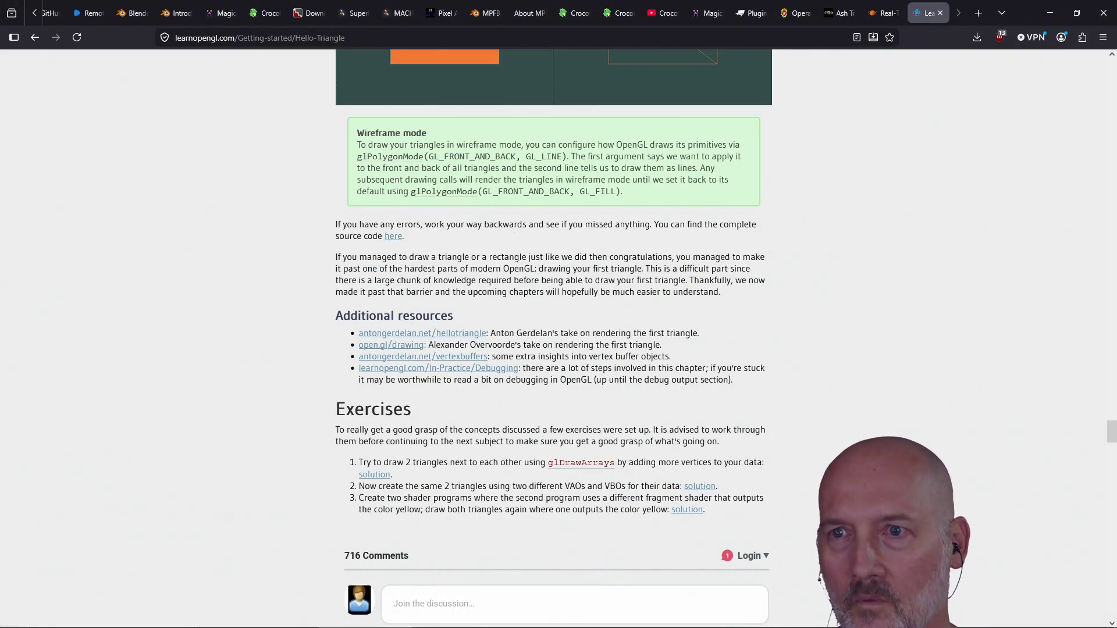
# Open the chapter's complete hello_triangle_indexed.cpp source in the code viewer tab.
pyautogui.click(396, 238)
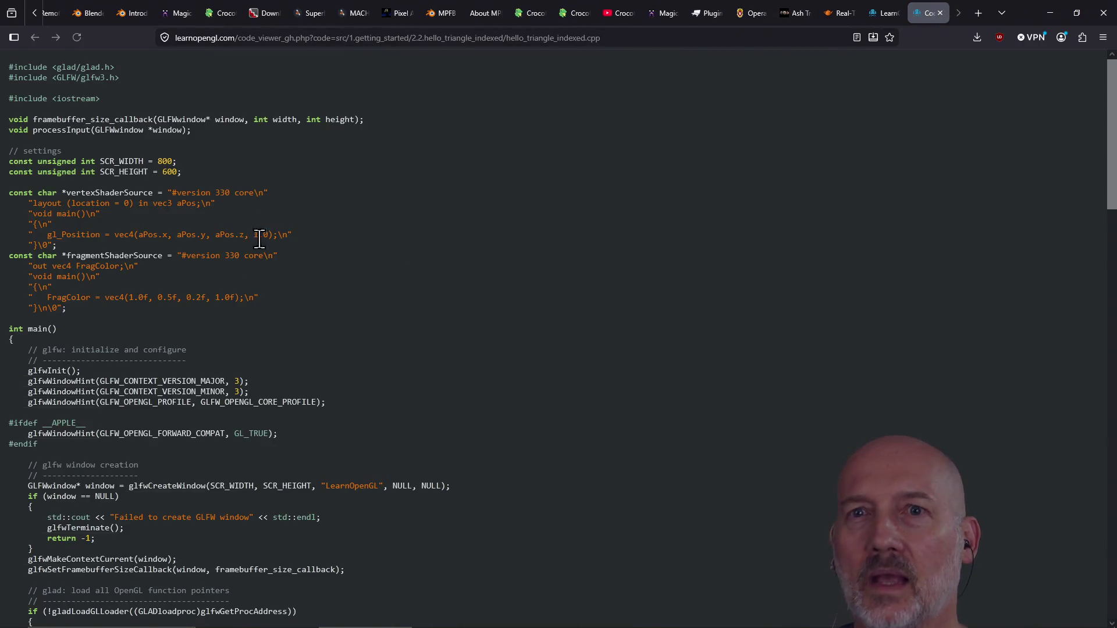
pyautogui.scroll(-5, 257, 233)
pyautogui.scroll(-15, 257, 228)
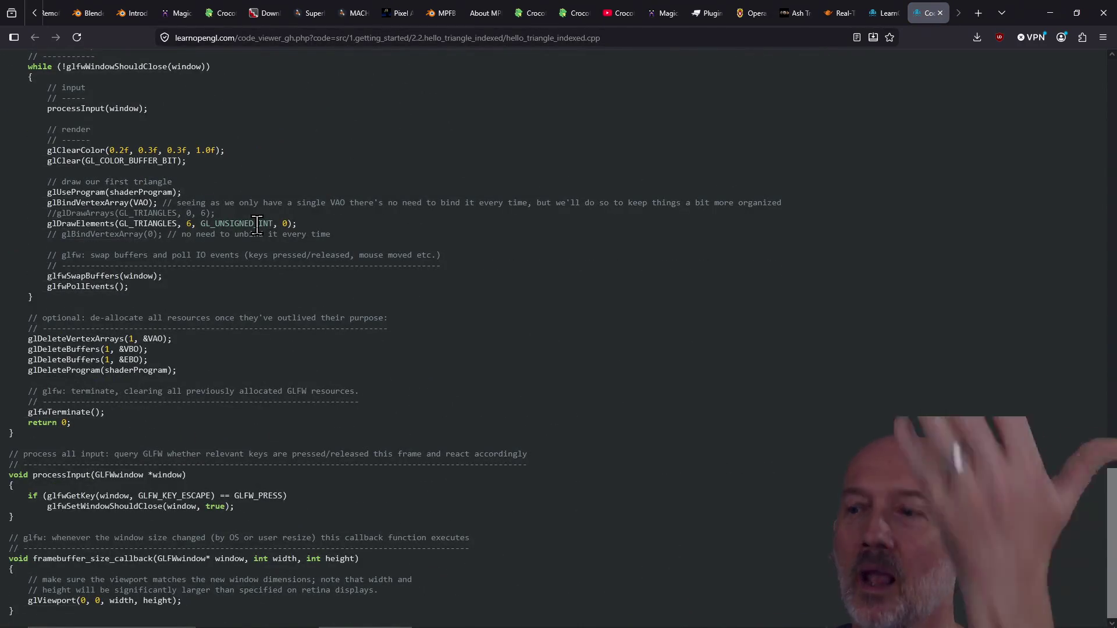
pyautogui.scroll(20, 258, 226)
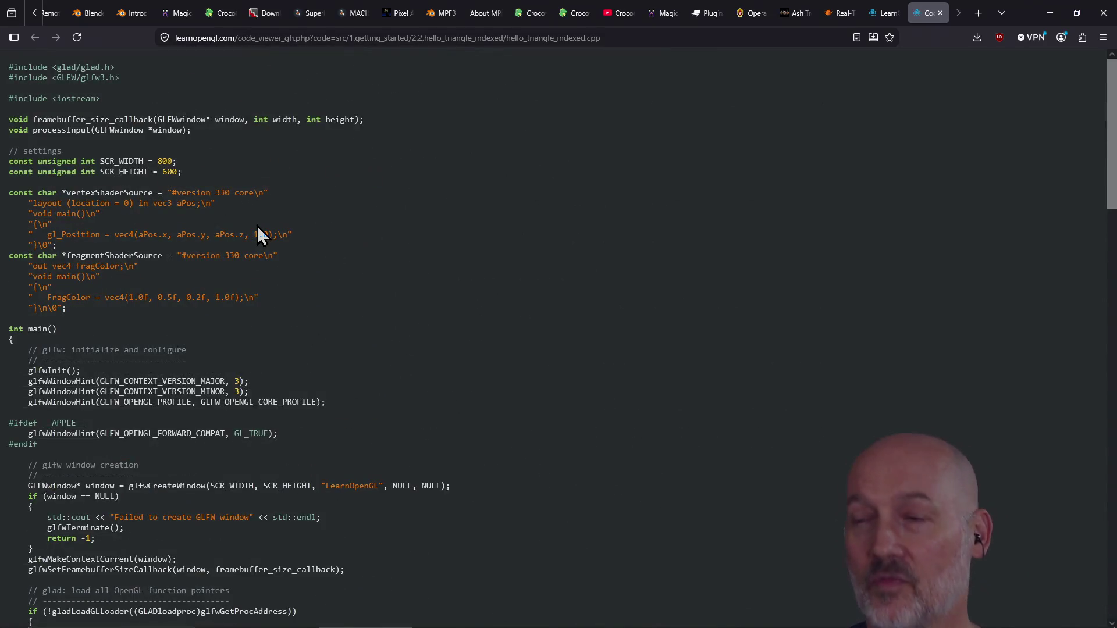
pyautogui.scroll(-2, 259, 230)
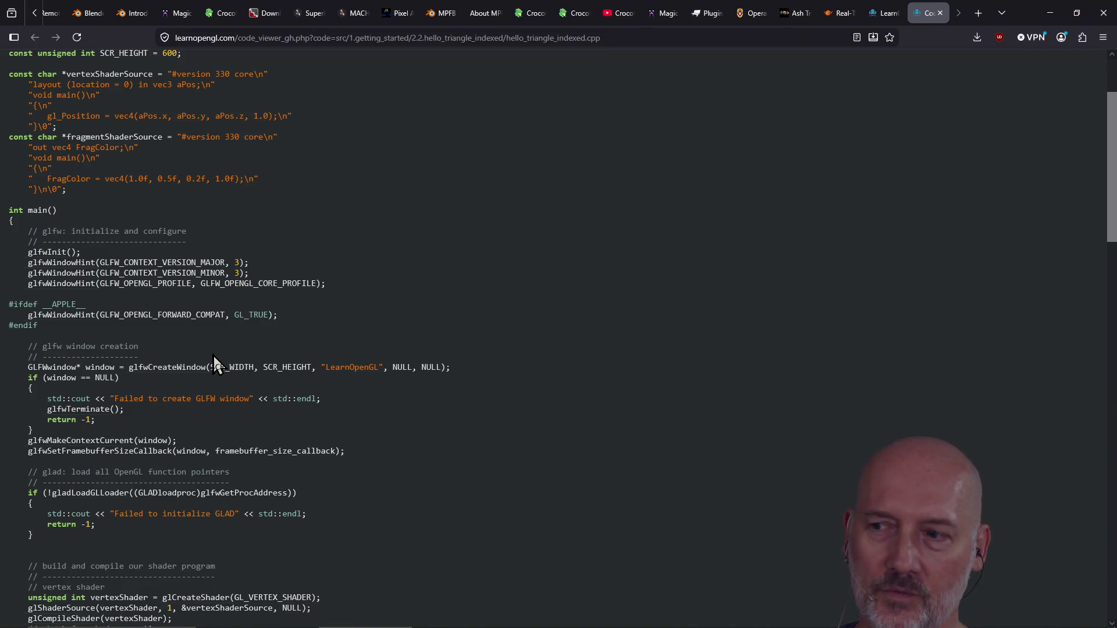
pyautogui.scroll(-15, 275, 359)
pyautogui.scroll(20, 275, 359)
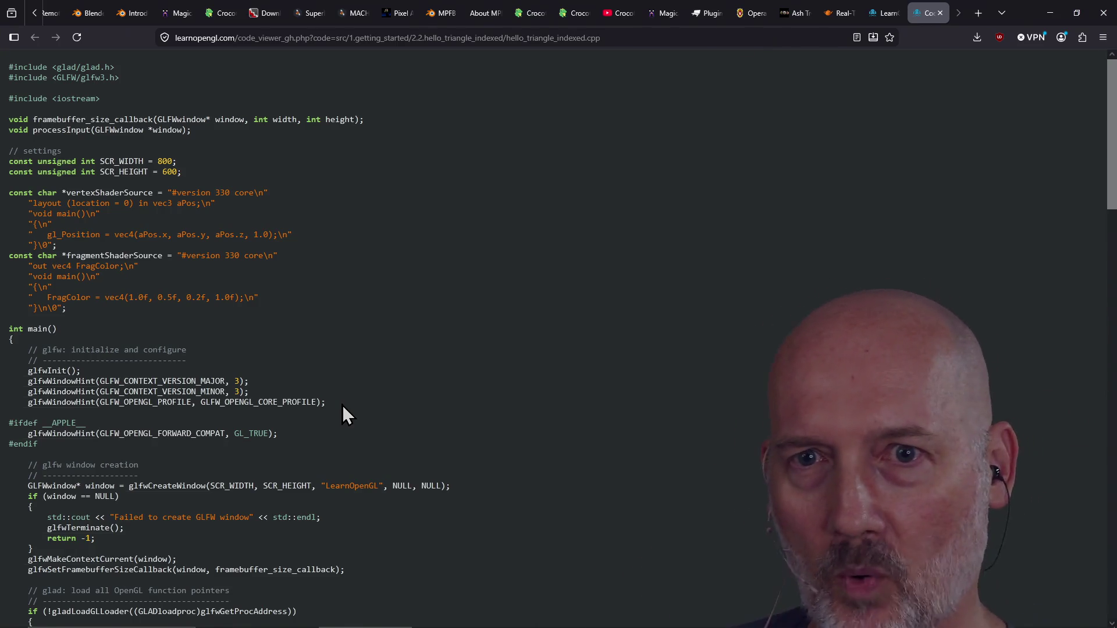
pyautogui.scroll(-20, 382, 401)
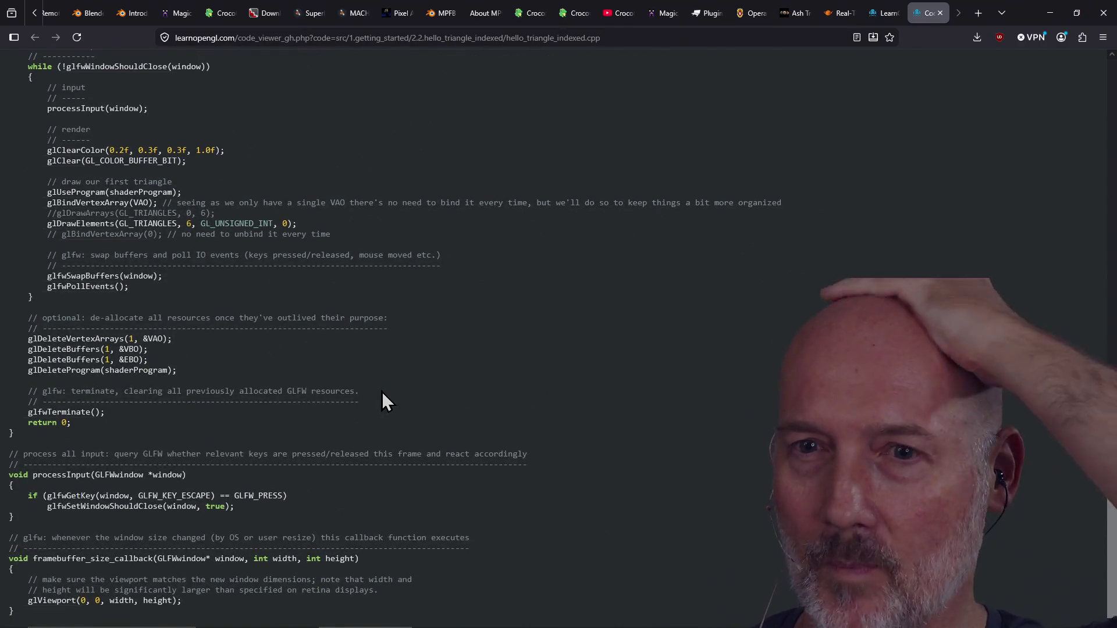
pyautogui.scroll(10, 224, 443)
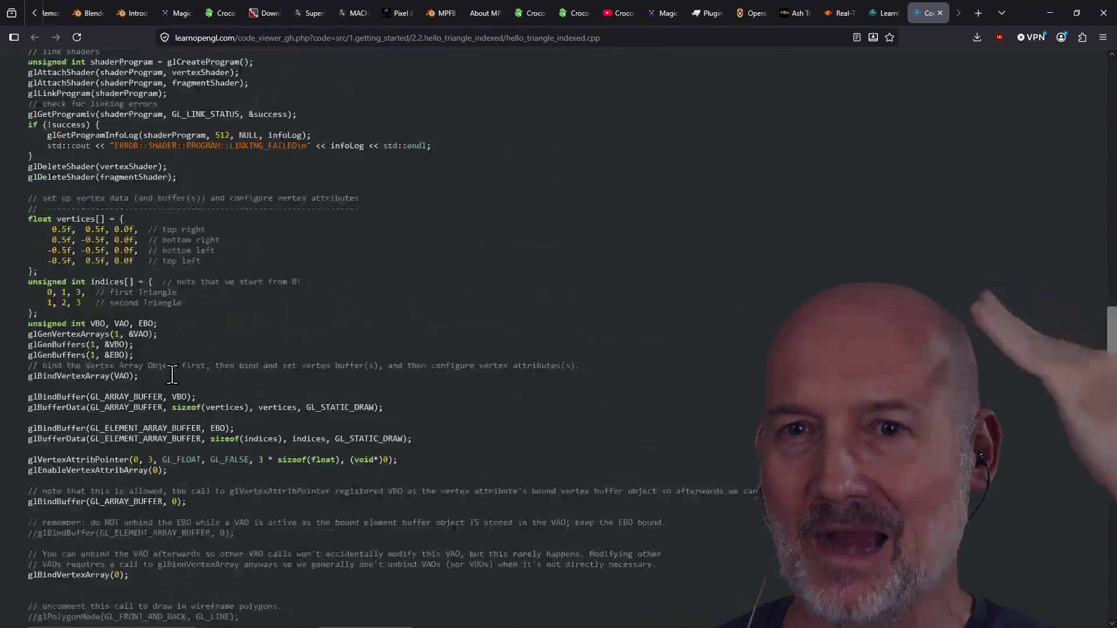
pyautogui.scroll(15, 172, 375)
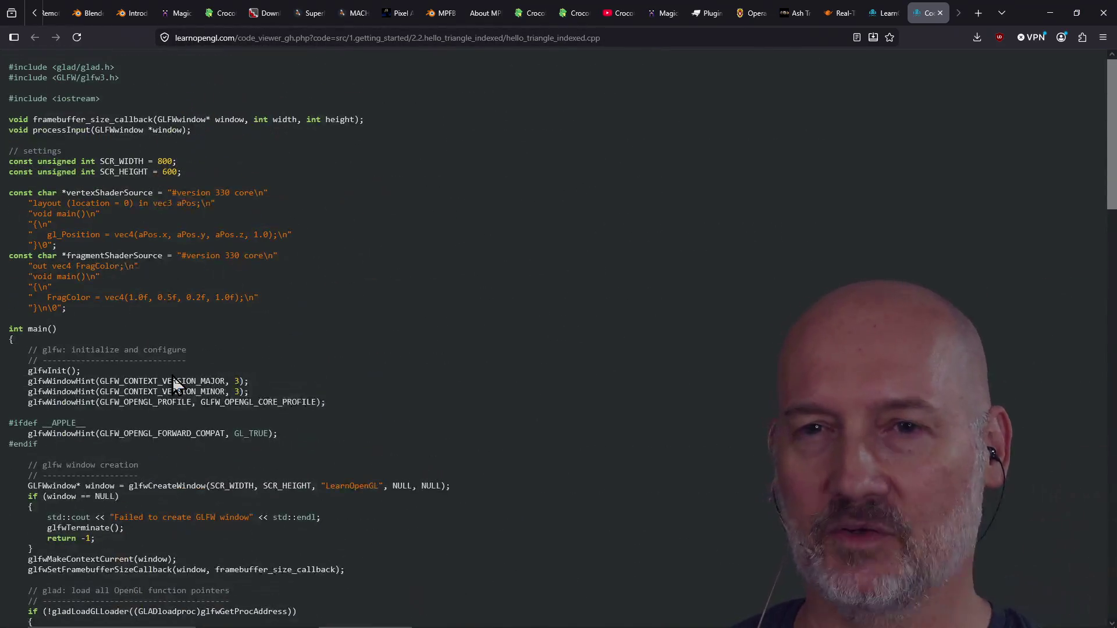
# Read through the indexed-triangle source code, briefly cycling through the other open windows.
pyautogui.scroll(-12, 172, 375)
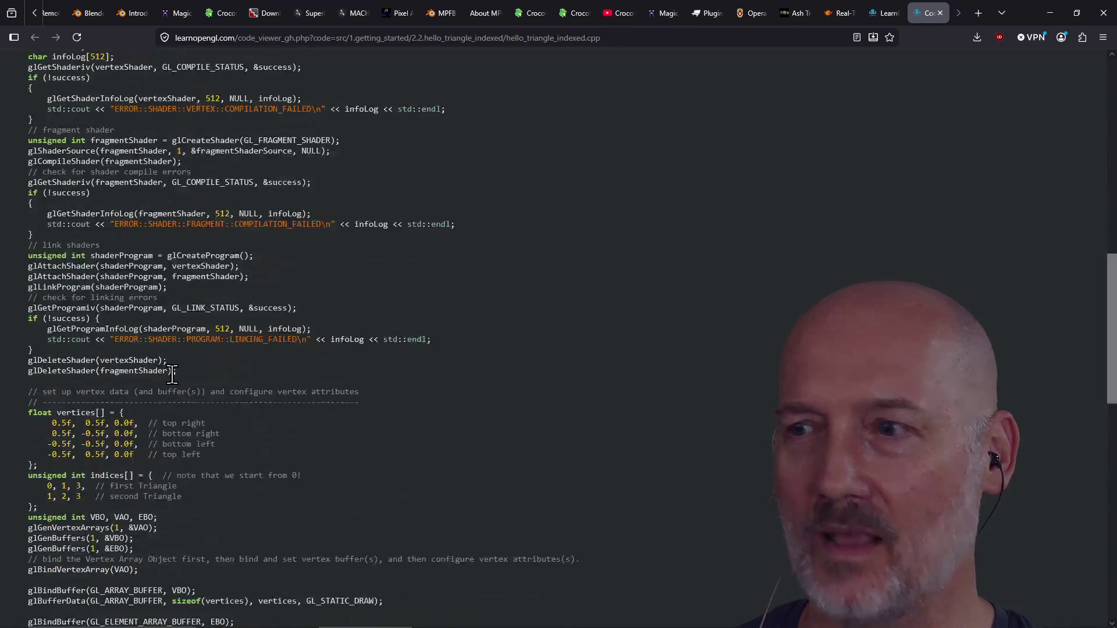
pyautogui.scroll(-3, 173, 376)
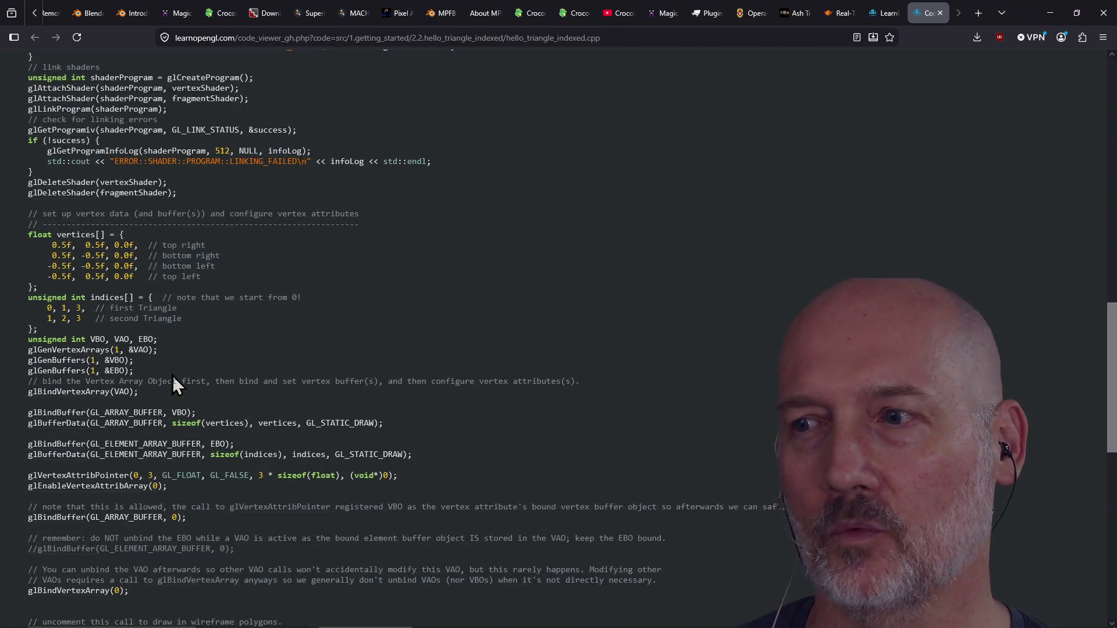
pyautogui.scroll(-10, 172, 375)
pyautogui.scroll(19, 172, 375)
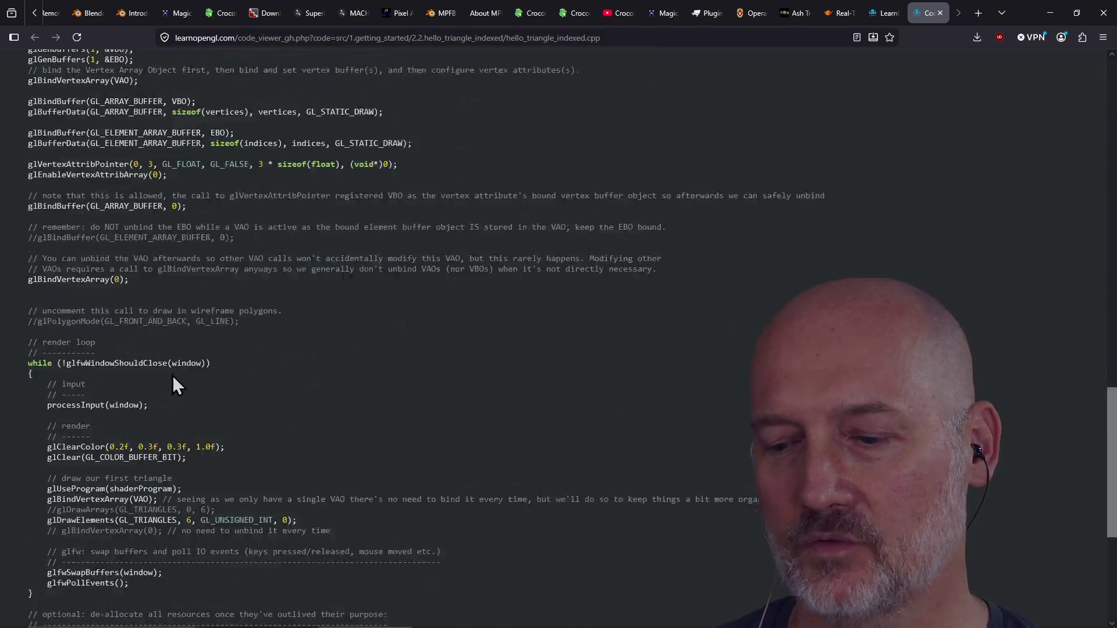
pyautogui.scroll(-17, 172, 375)
pyautogui.scroll(-2, 173, 376)
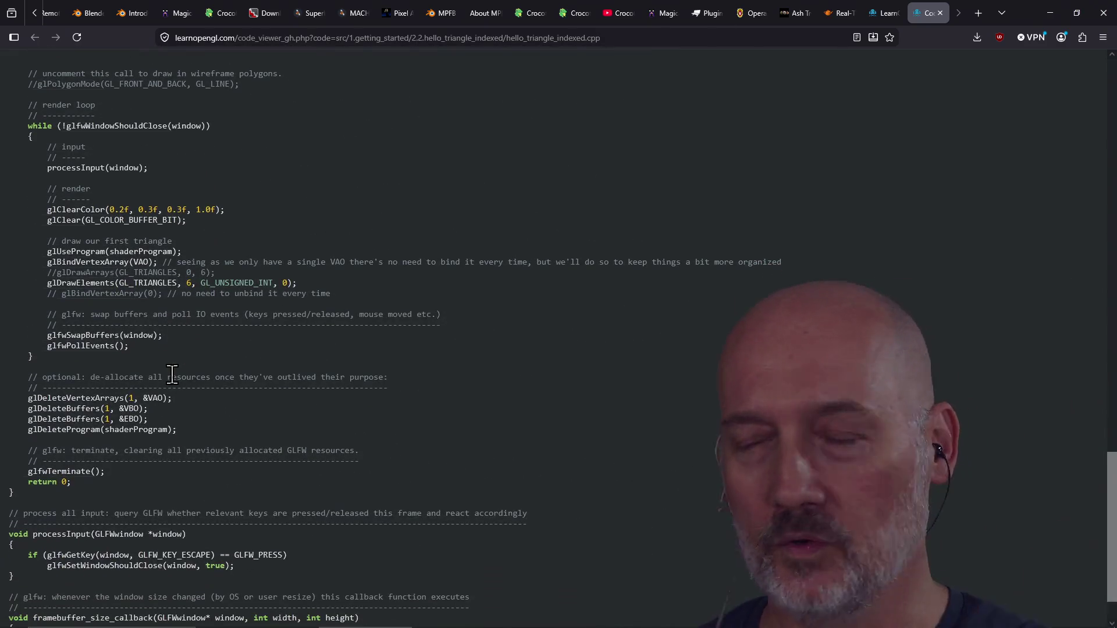
pyautogui.scroll(-1, 173, 375)
pyautogui.scroll(1, 172, 376)
pyautogui.scroll(10, 172, 375)
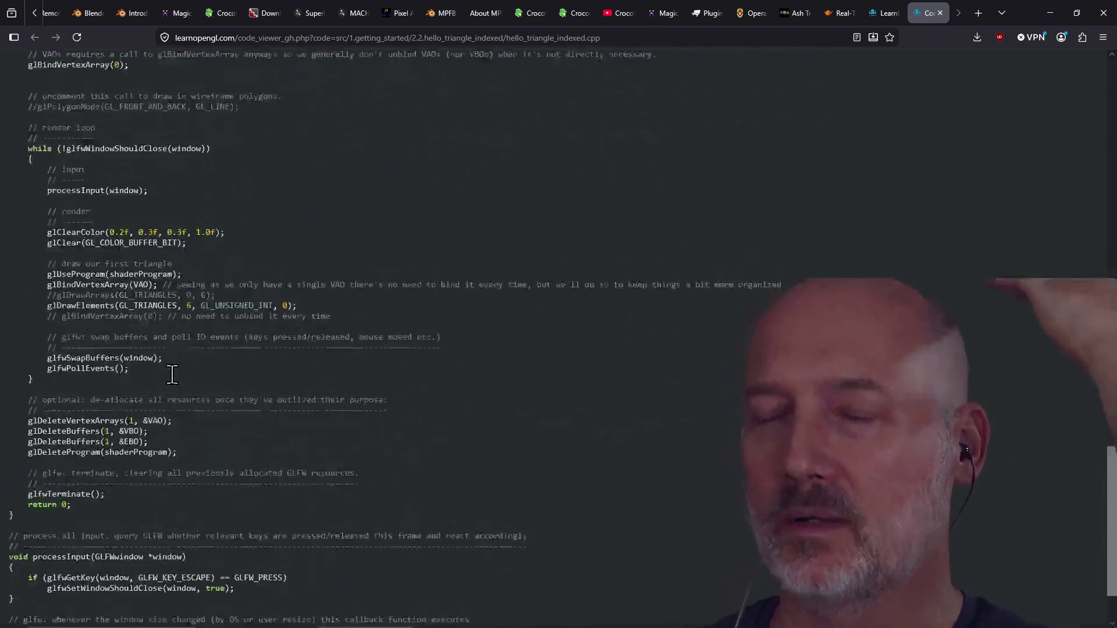
pyautogui.scroll(2, 172, 376)
pyautogui.scroll(14, 173, 375)
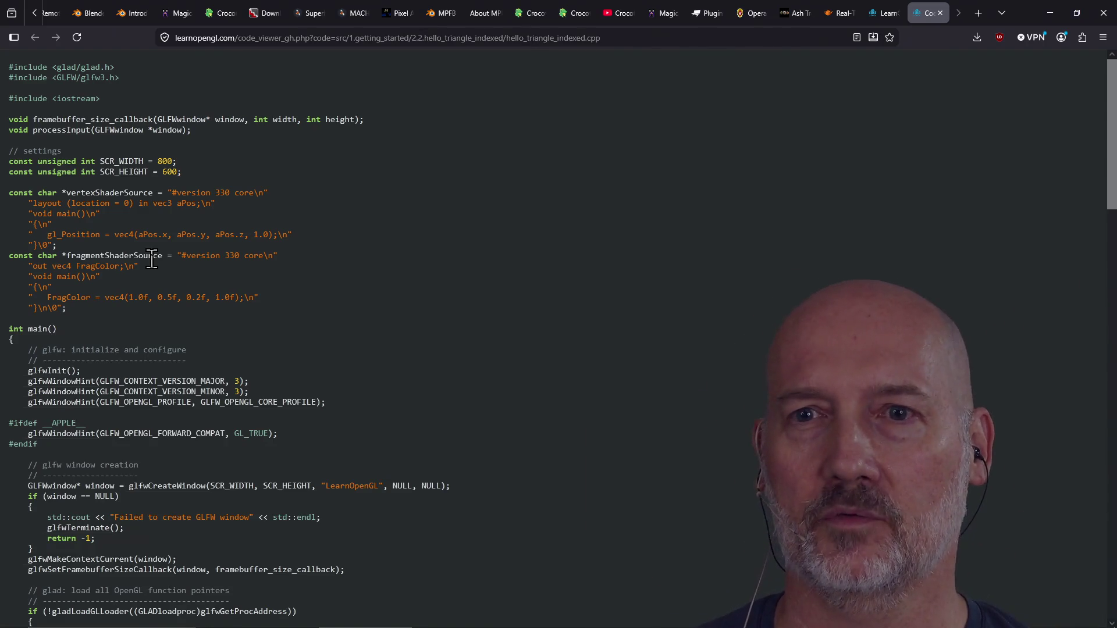
pyautogui.scroll(-15, 306, 356)
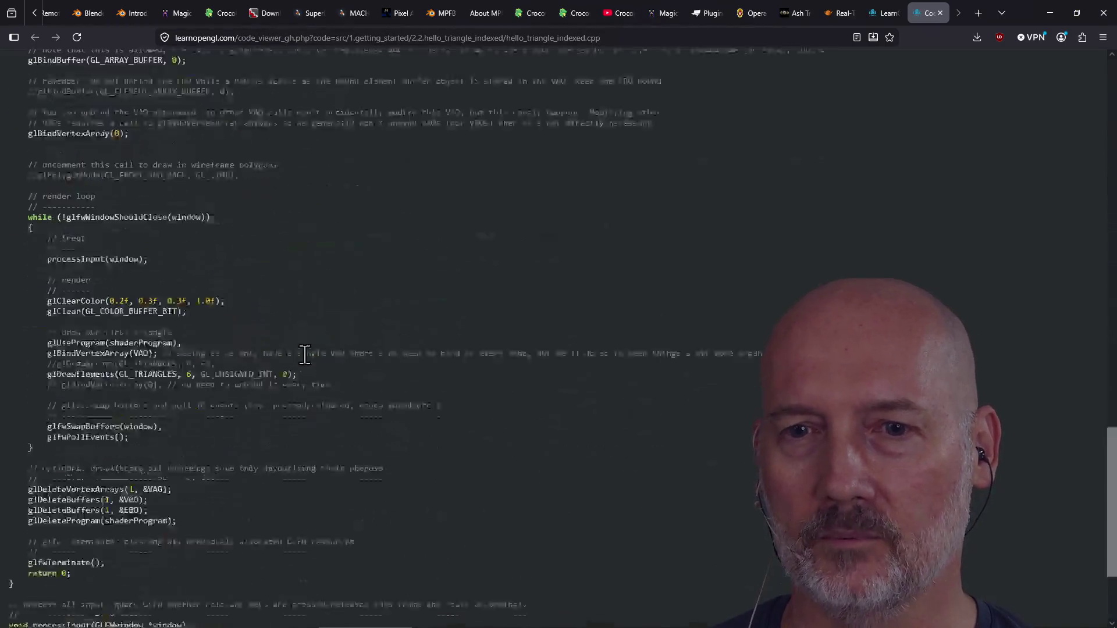
pyautogui.scroll(12, 305, 354)
pyautogui.scroll(4, 305, 355)
pyautogui.hotkey('alt', 'Tab')
pyautogui.hotkey('alt', 'Tab')
pyautogui.hotkey('alt', 'Tab')
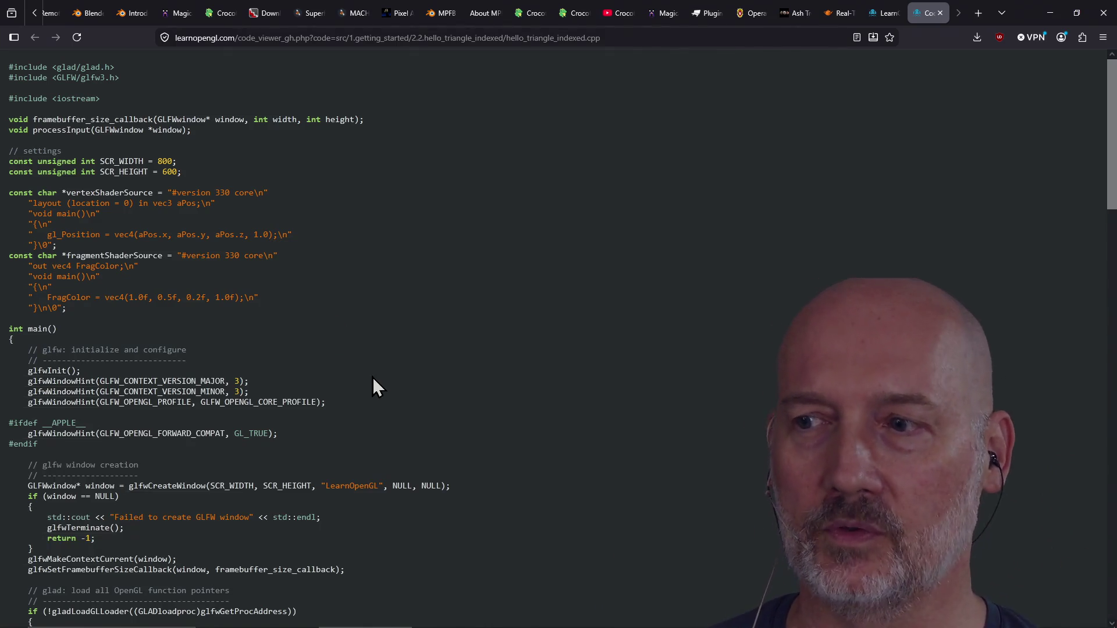
pyautogui.scroll(-10, 375, 387)
pyautogui.scroll(-15, 374, 387)
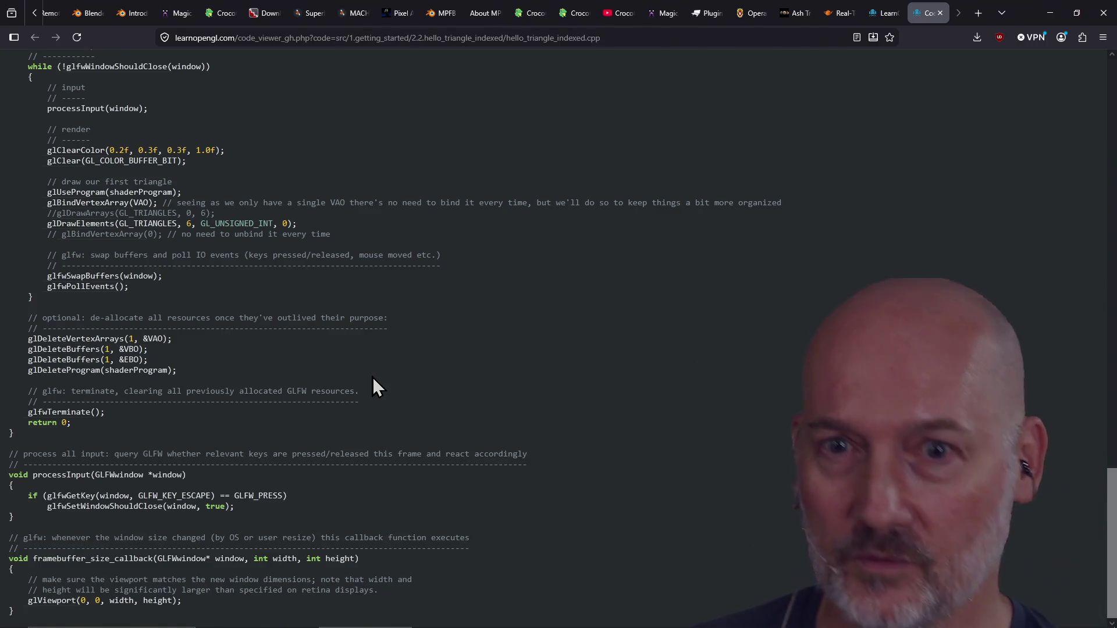
pyautogui.scroll(15, 373, 378)
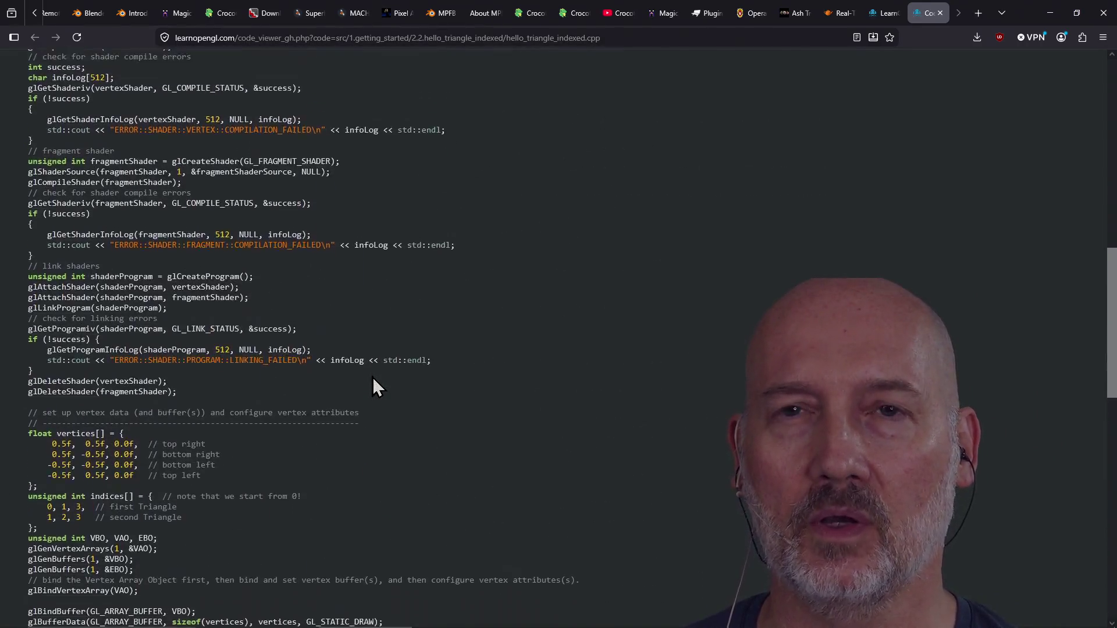
pyautogui.scroll(7, 373, 378)
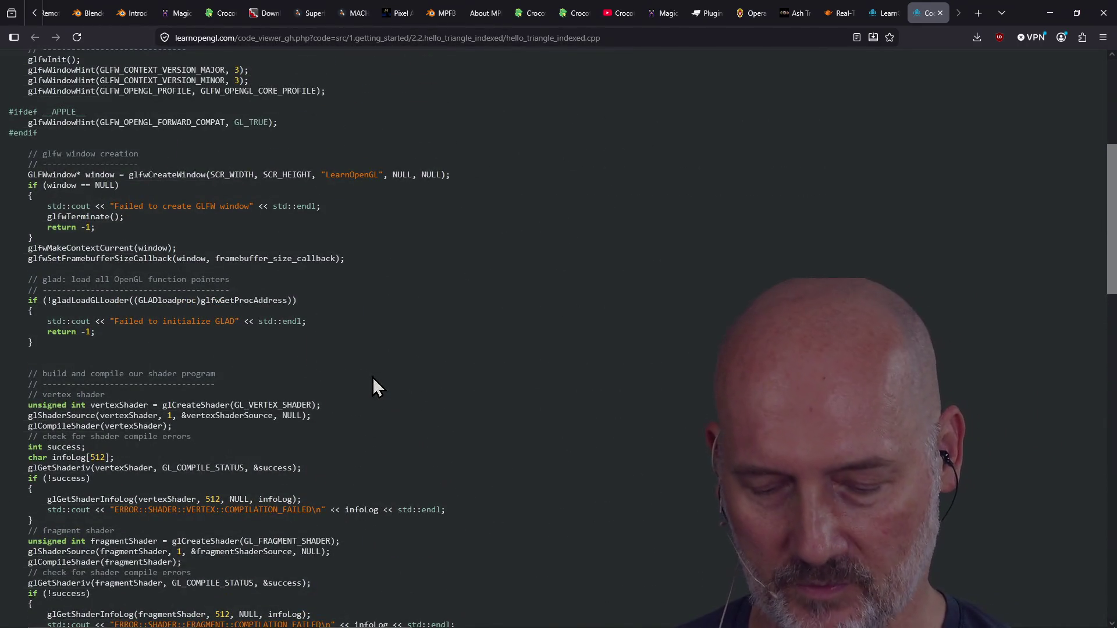
pyautogui.scroll(5, 247, 320)
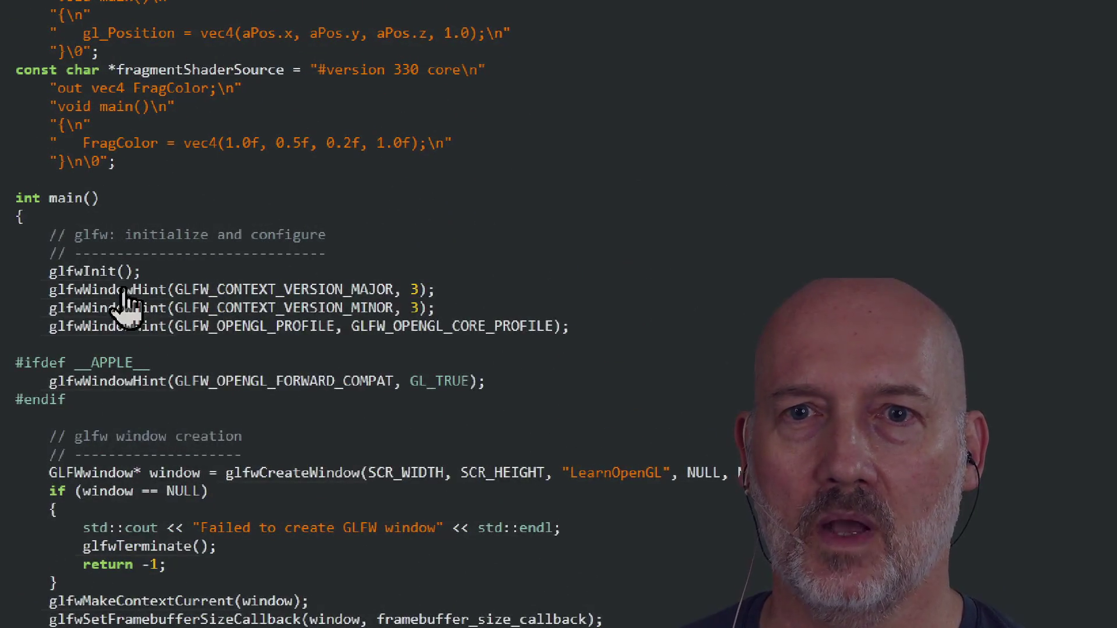
pyautogui.scroll(-8, 149, 378)
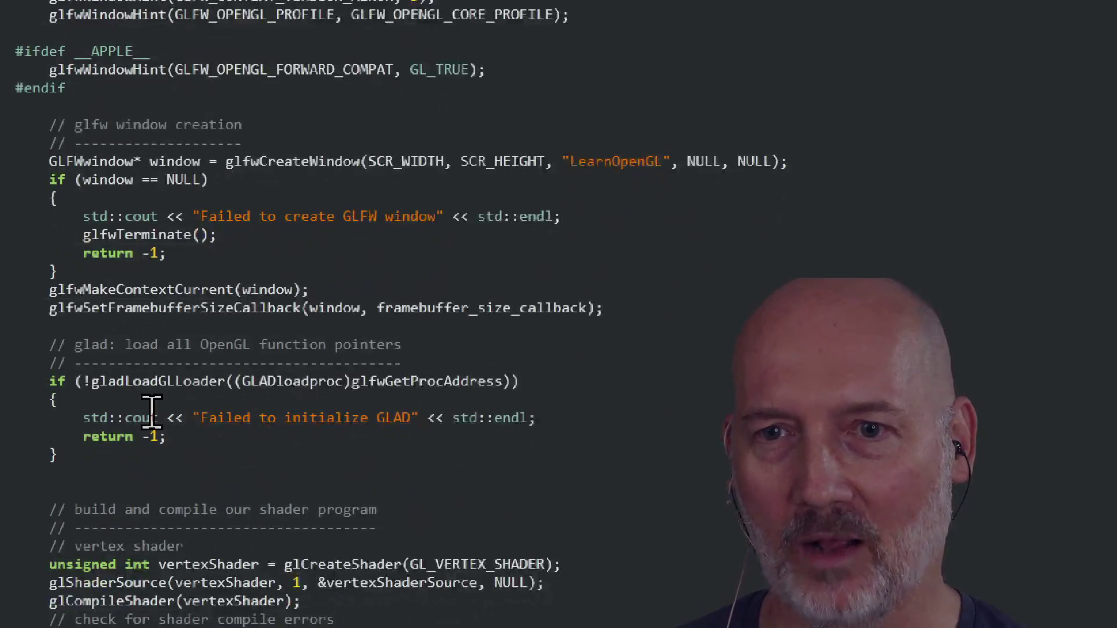
pyautogui.scroll(-15, 151, 413)
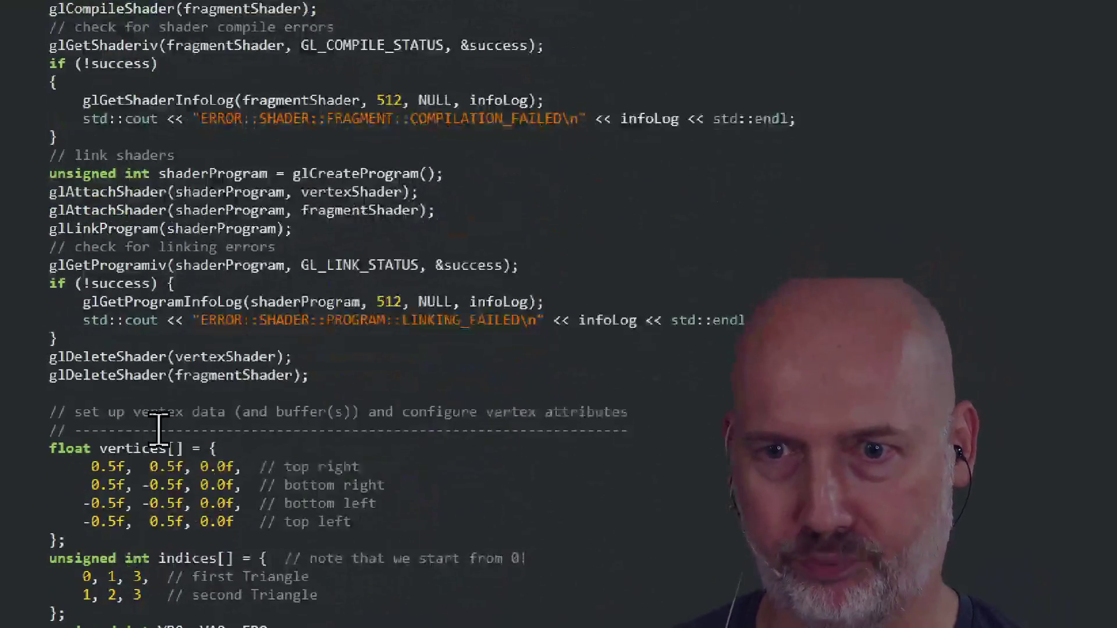
pyautogui.scroll(-17, 164, 448)
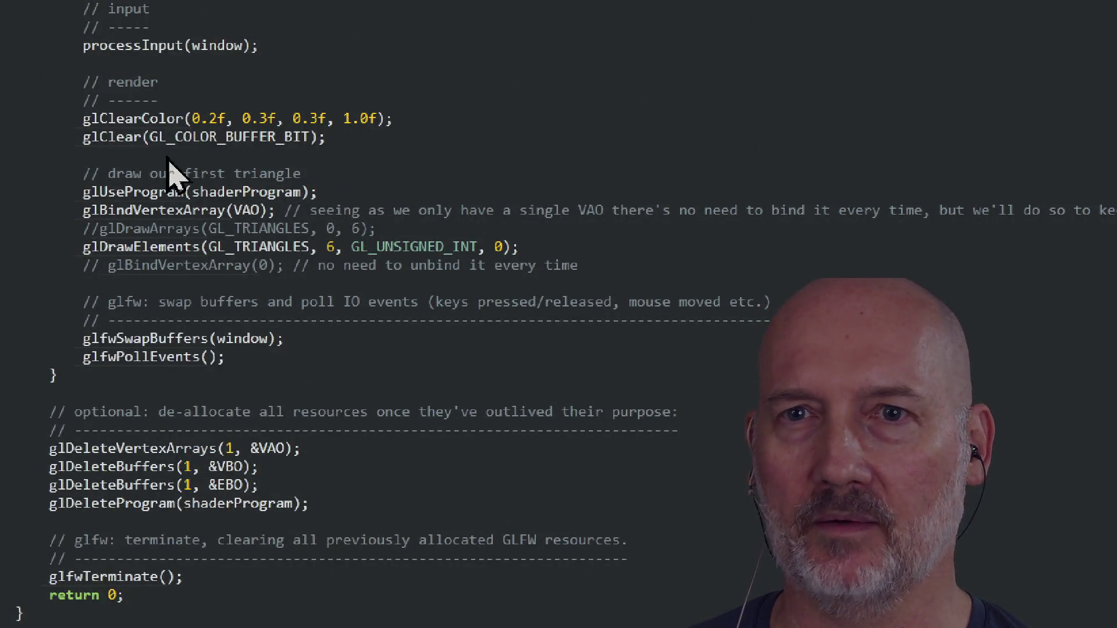
pyautogui.scroll(4, 201, 256)
pyautogui.scroll(11, 215, 268)
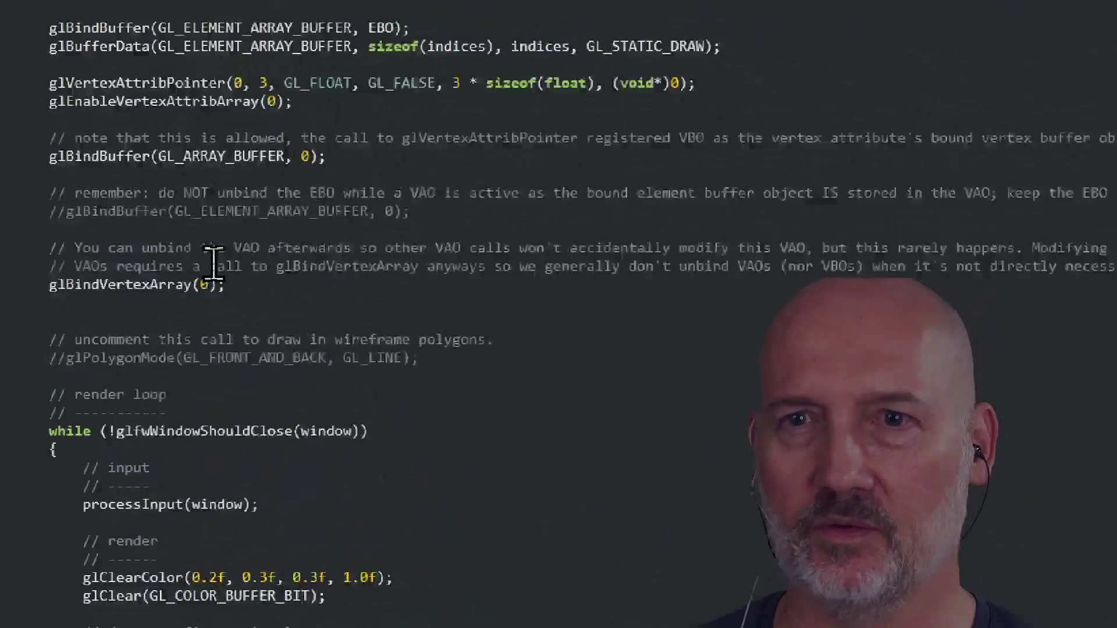
pyautogui.scroll(8, 273, 314)
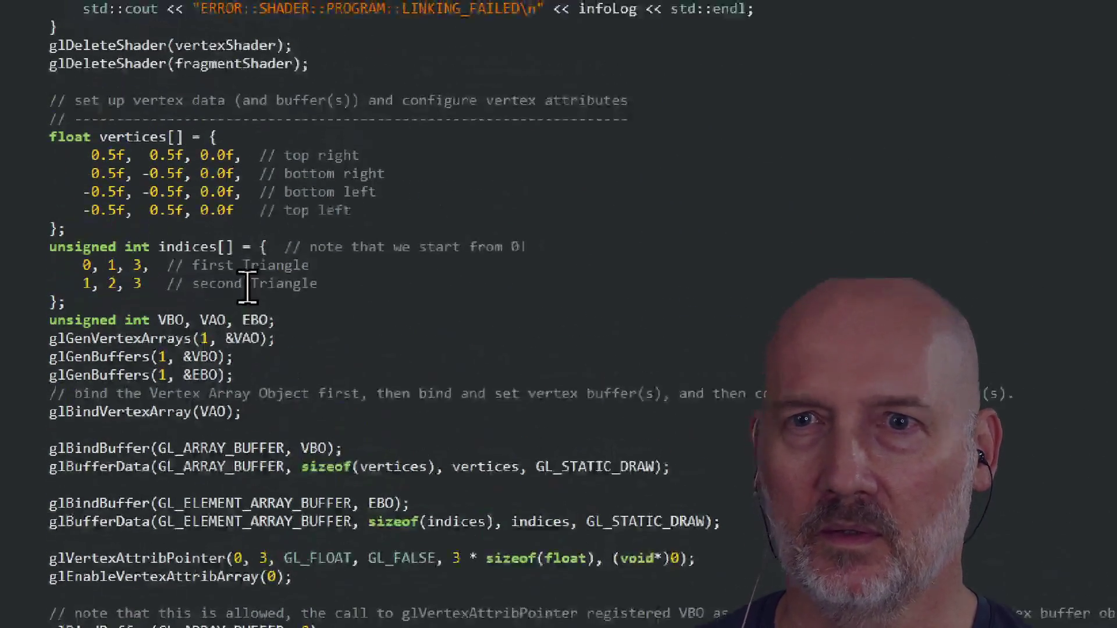
pyautogui.scroll(2, 178, 288)
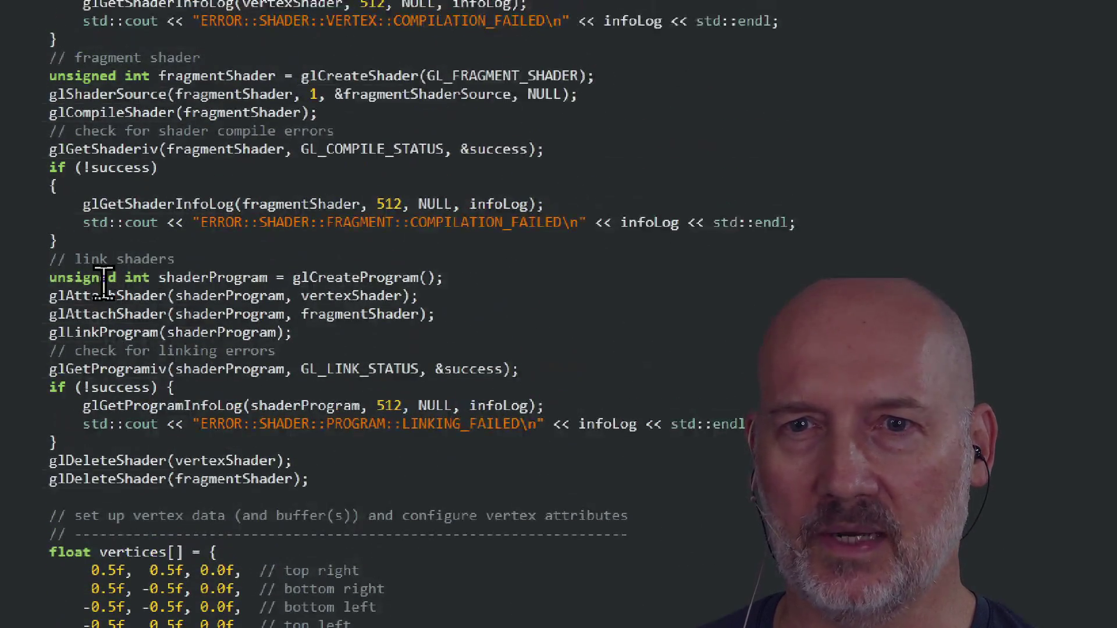
pyautogui.moveTo(33, 256); pyautogui.dragTo(315, 288)
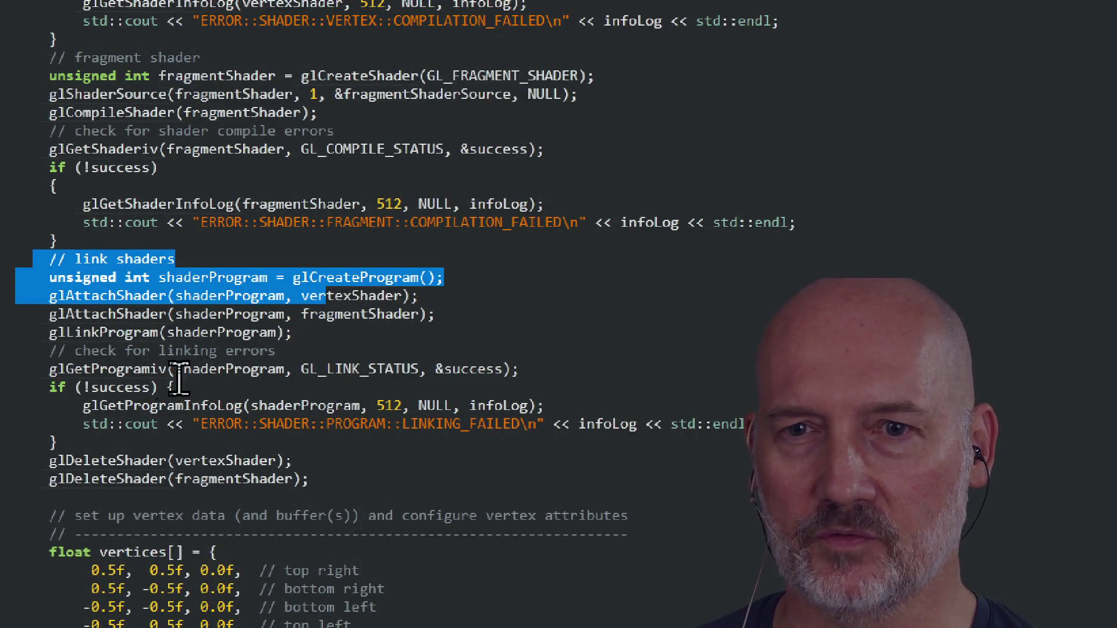
pyautogui.moveTo(24, 348)
pyautogui.mouseDown()
pyautogui.moveTo(160, 401)
pyautogui.moveTo(392, 424)
pyautogui.mouseUp()
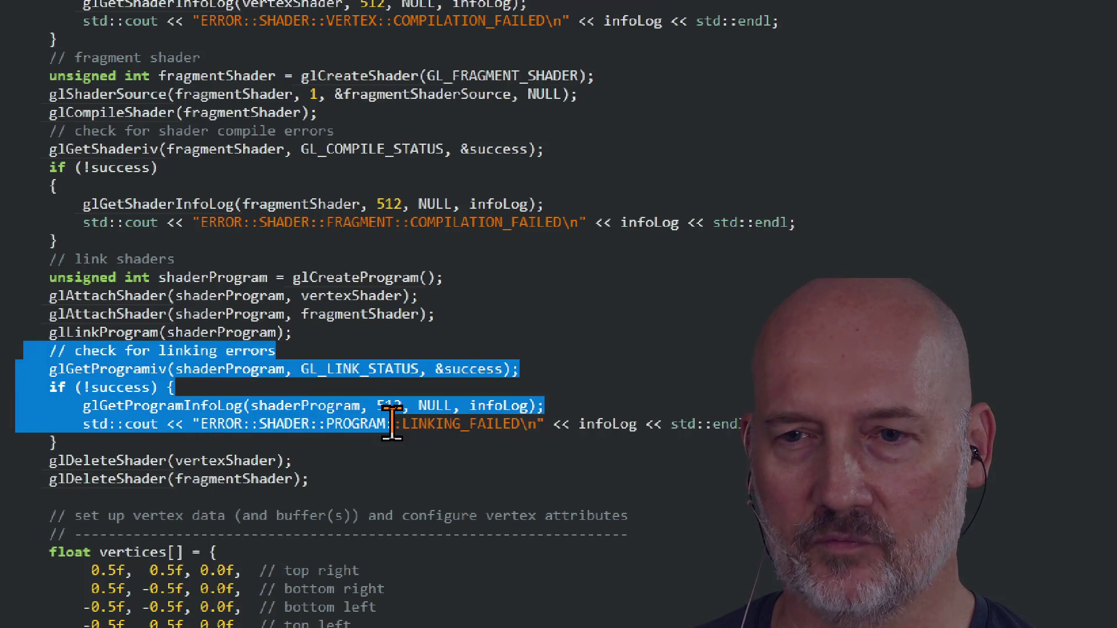
pyautogui.click(263, 479)
pyautogui.scroll(-6, 117, 349)
pyautogui.scroll(1, 35, 262)
pyautogui.moveTo(42, 257)
pyautogui.mouseDown()
pyautogui.moveTo(216, 455)
pyautogui.moveTo(290, 459)
pyautogui.mouseUp()
pyautogui.click(294, 459)
pyautogui.scroll(-2, 296, 442)
pyautogui.scroll(-2, 294, 429)
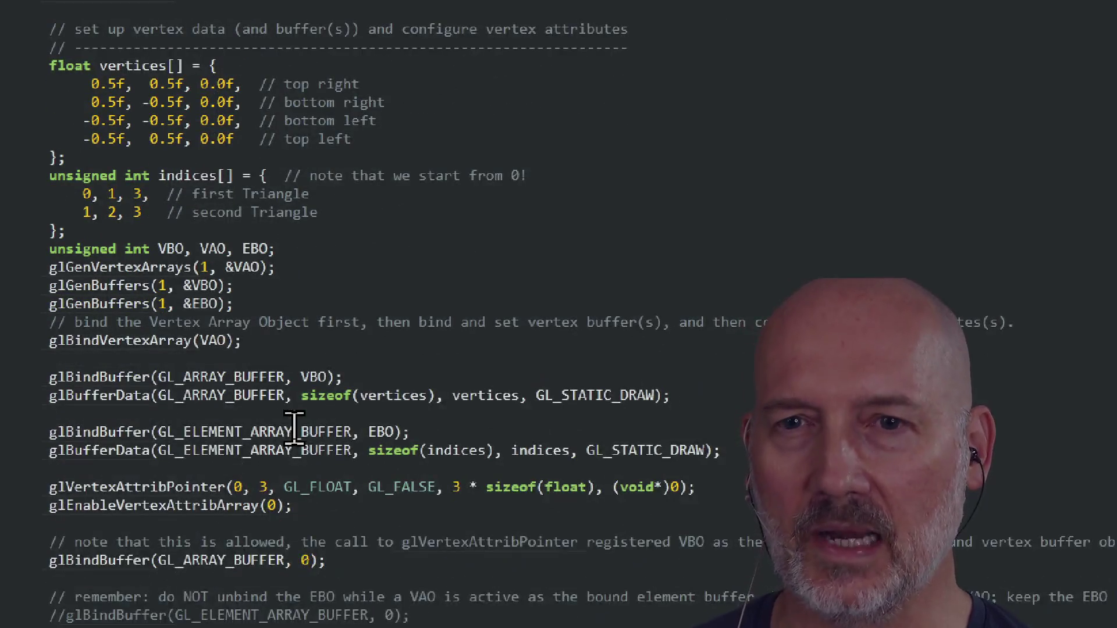
pyautogui.moveTo(34, 322)
pyautogui.mouseDown()
pyautogui.moveTo(277, 324)
pyautogui.moveTo(424, 483)
pyautogui.moveTo(420, 522)
pyautogui.mouseUp()
pyautogui.click(420, 521)
pyautogui.scroll(-15, 420, 530)
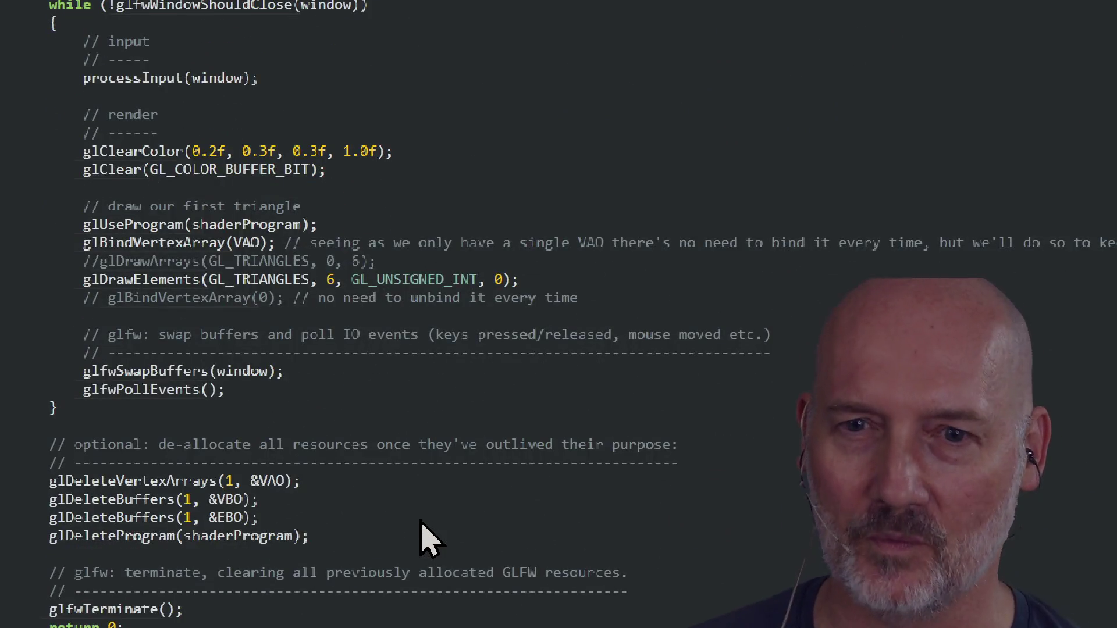
pyautogui.scroll(20, 424, 535)
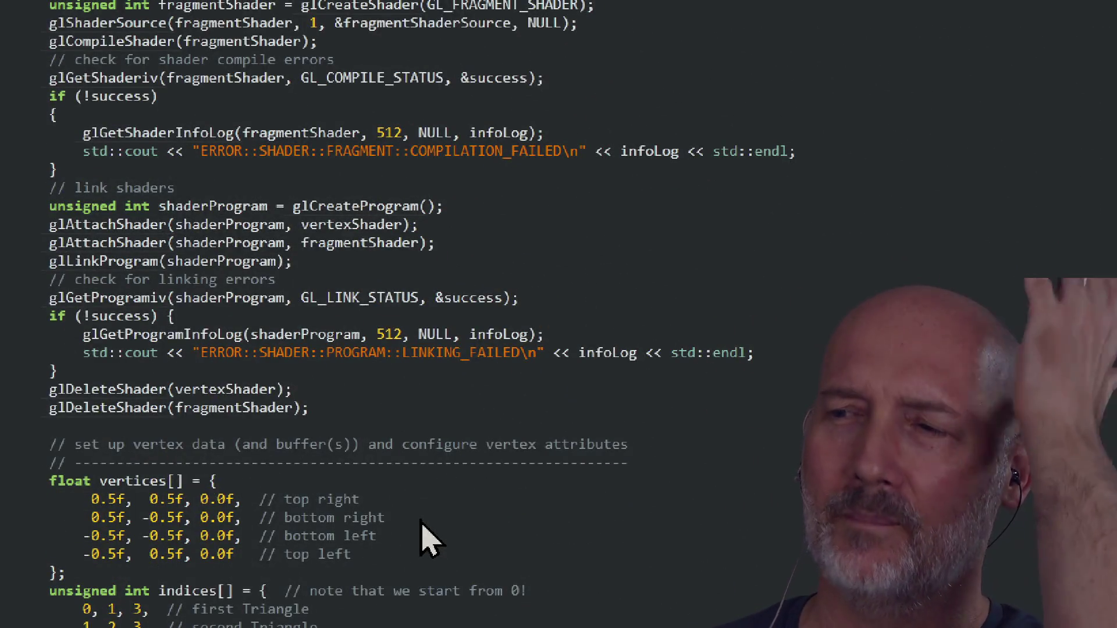
pyautogui.scroll(8, 421, 522)
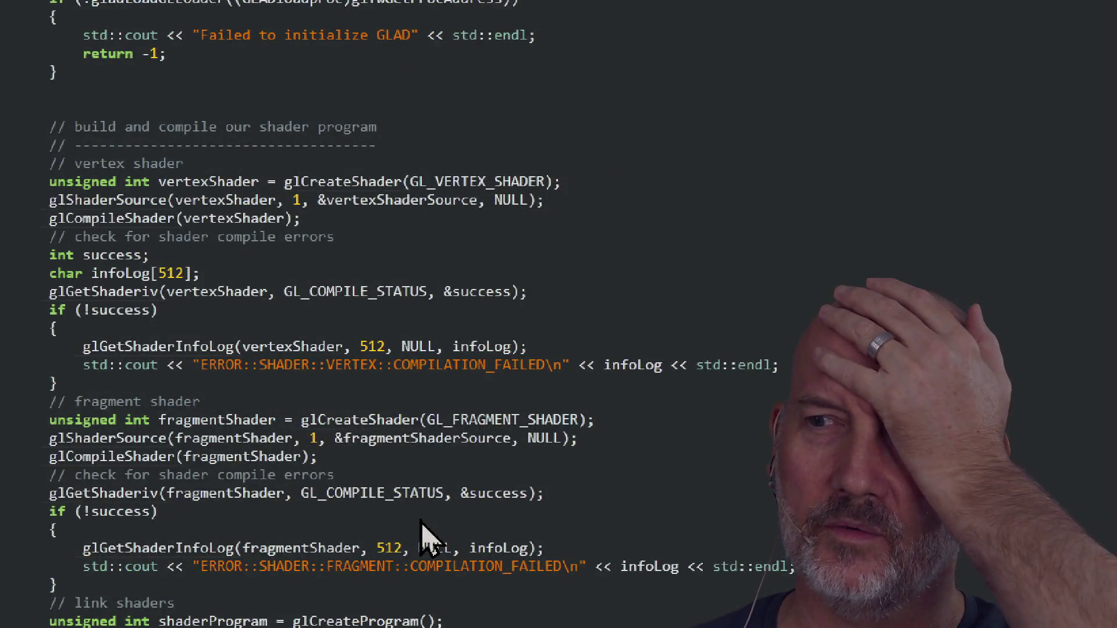
pyautogui.scroll(8, 421, 524)
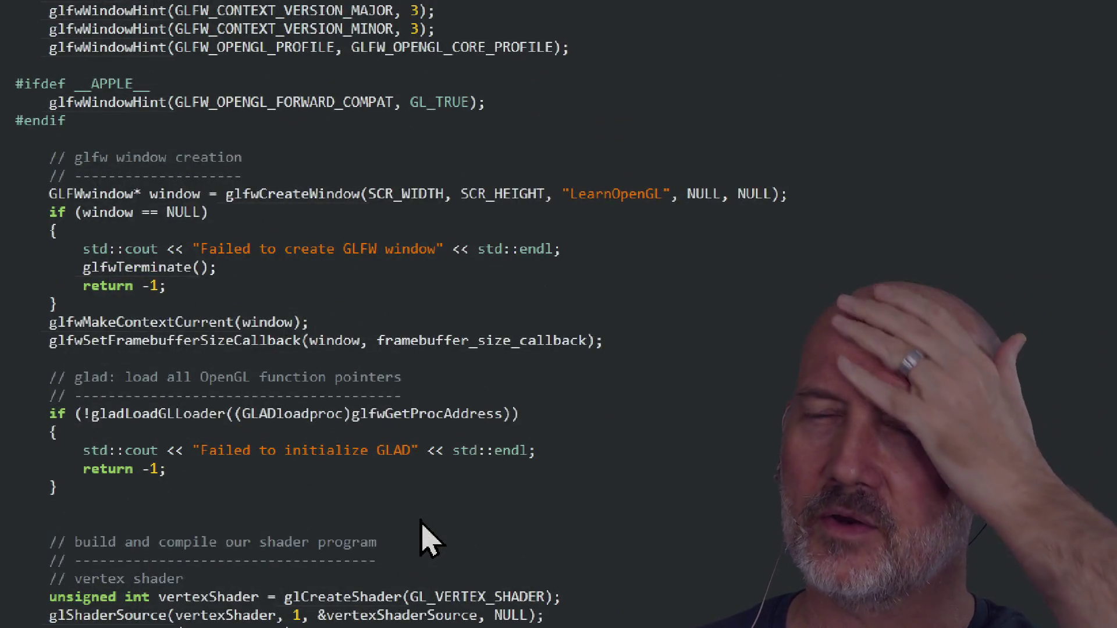
pyautogui.scroll(8, 421, 524)
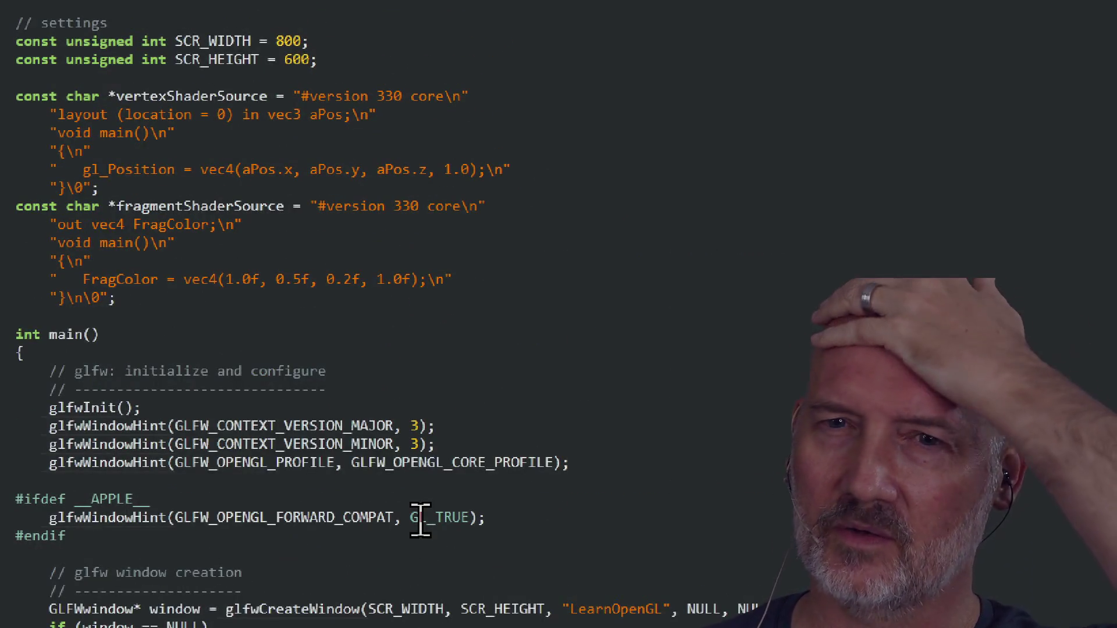
pyautogui.scroll(-8, 422, 524)
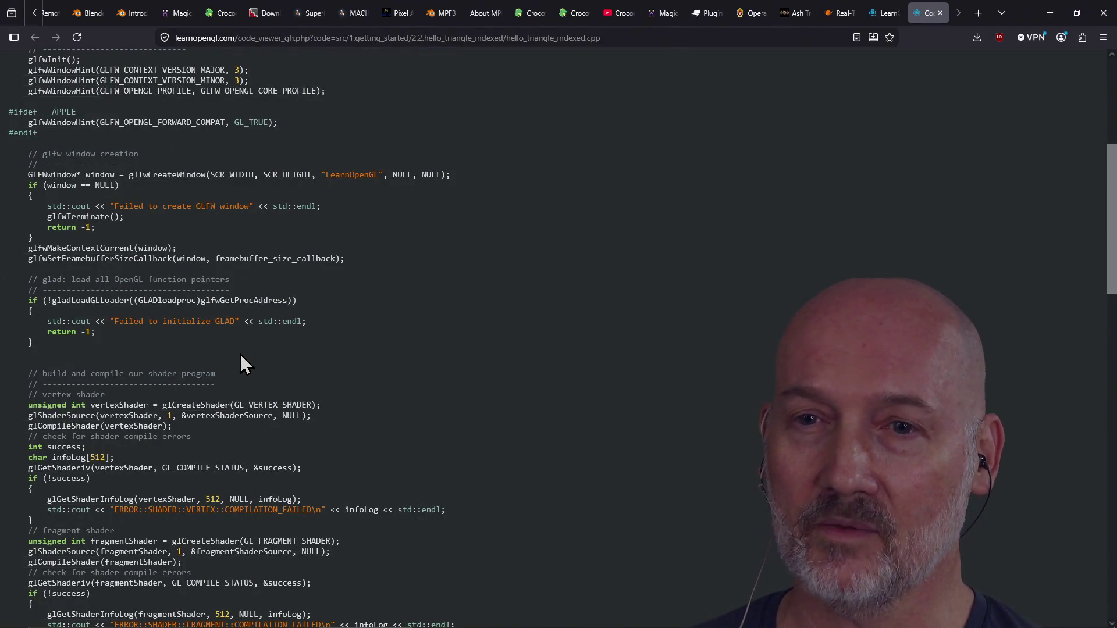
# Scroll back to the top of hello_triangle_indexed.cpp and close the source-code tab.
pyautogui.scroll(-20, 218, 362)
pyautogui.scroll(-3, 218, 361)
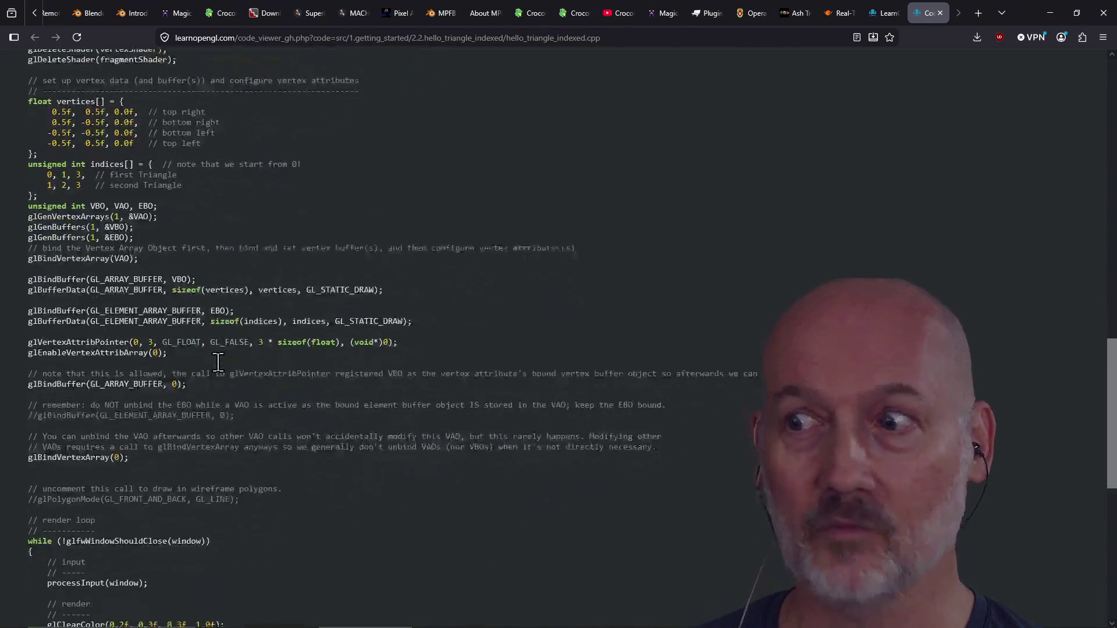
pyautogui.scroll(7, 219, 362)
pyautogui.scroll(12, 218, 362)
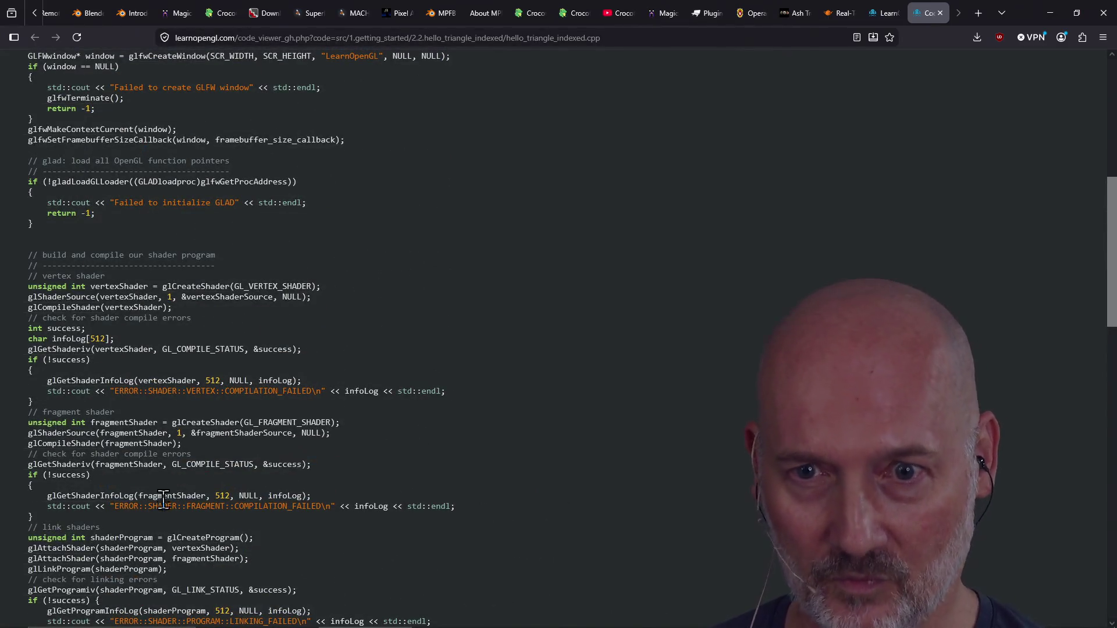
pyautogui.scroll(-15, 163, 481)
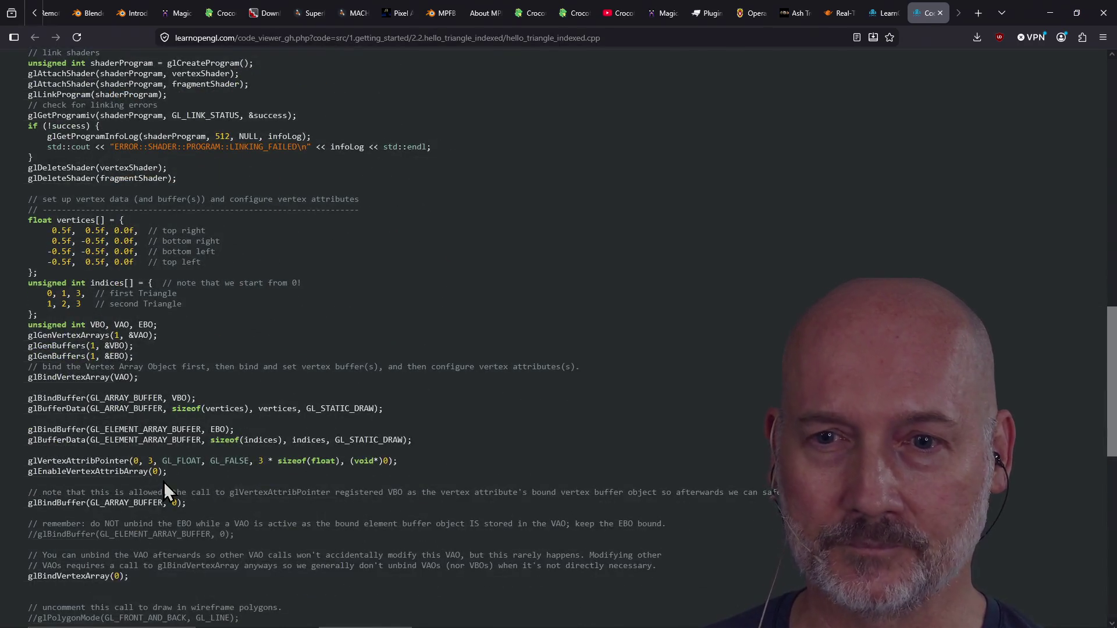
pyautogui.scroll(20, 165, 483)
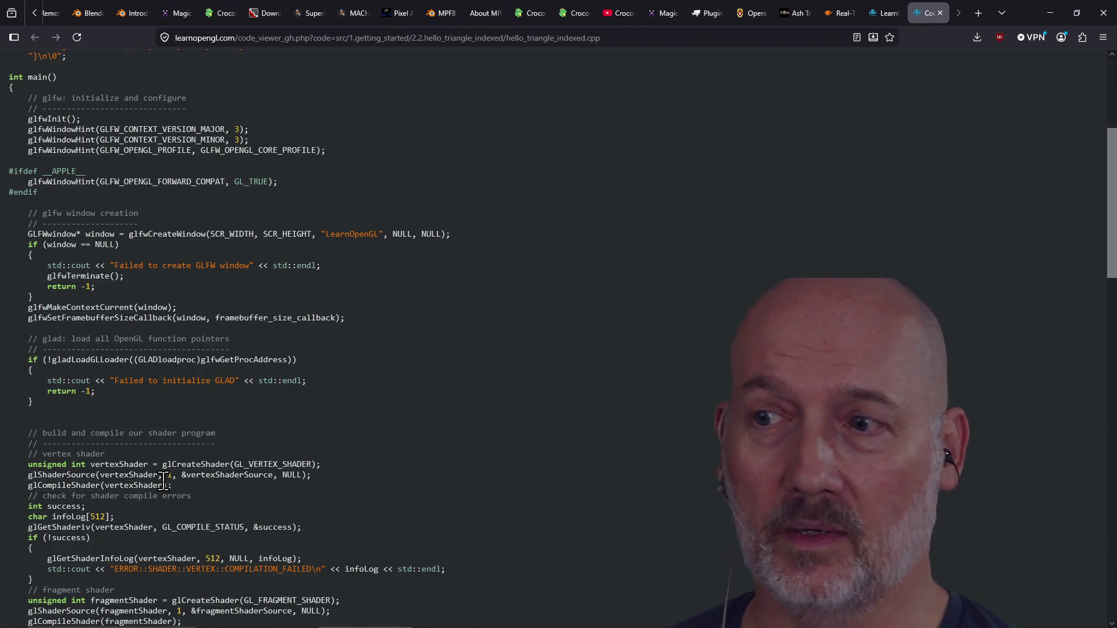
pyautogui.scroll(4, 213, 512)
pyautogui.scroll(1, 213, 511)
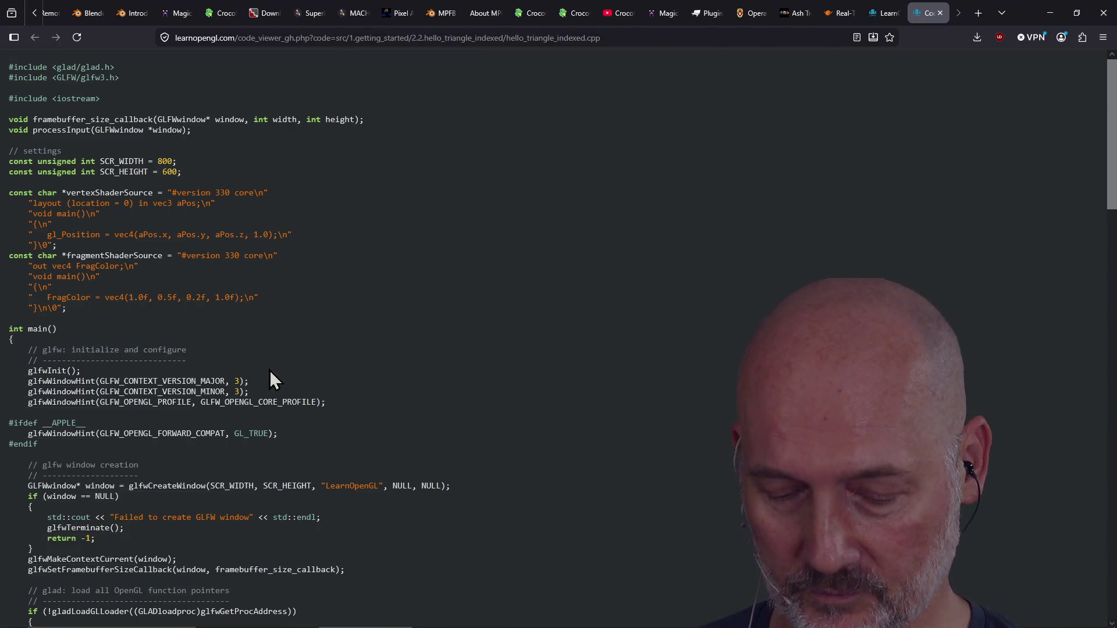
pyautogui.hotkey('ctrl', 'w')
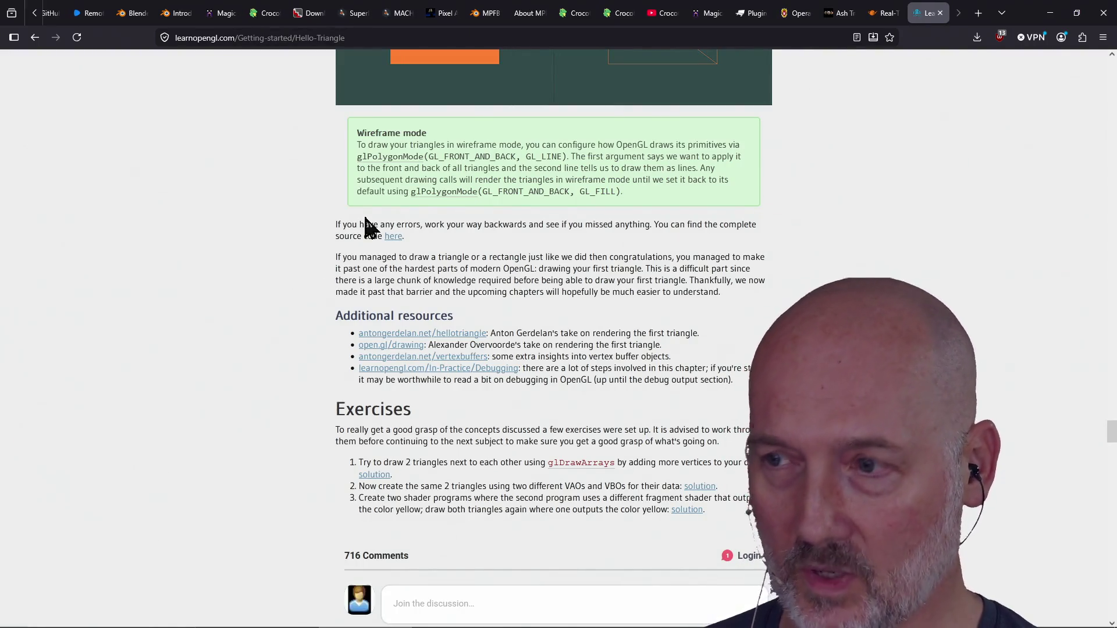
# Snap the browser left, close the Hello Triangle tab, and bring PowerShell forward.
pyautogui.press('super+Left')
pyautogui.scroll(3, 412, 295)
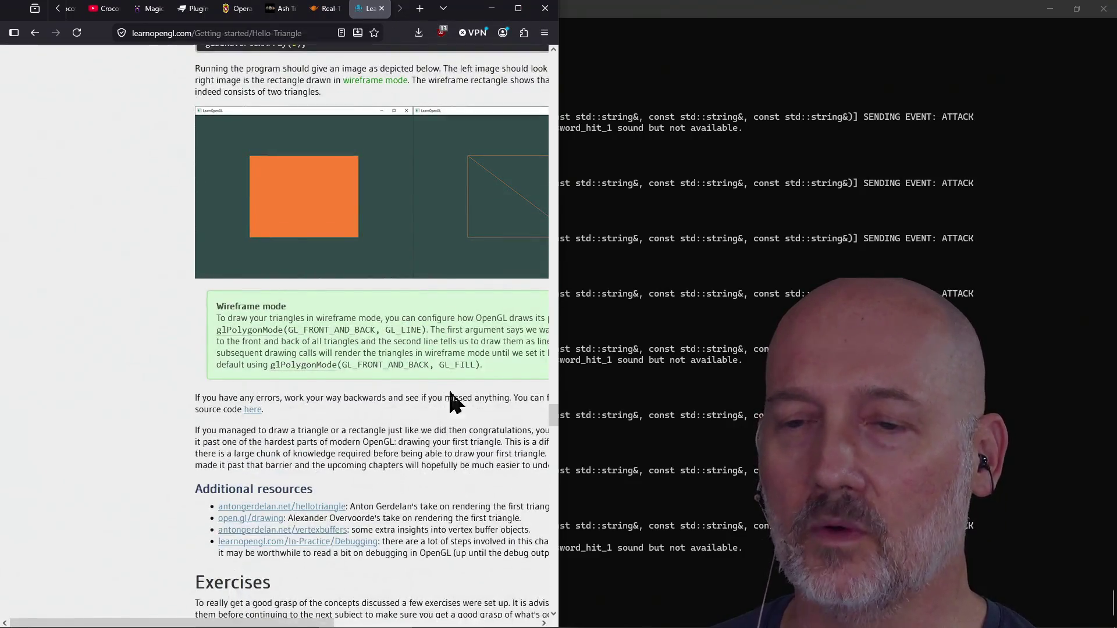
pyautogui.moveTo(332, 623)
pyautogui.mouseDown()
pyautogui.moveTo(434, 624)
pyautogui.moveTo(410, 624)
pyautogui.mouseUp()
pyautogui.scroll(10, 452, 539)
pyautogui.scroll(20, 440, 527)
pyautogui.scroll(20, 441, 528)
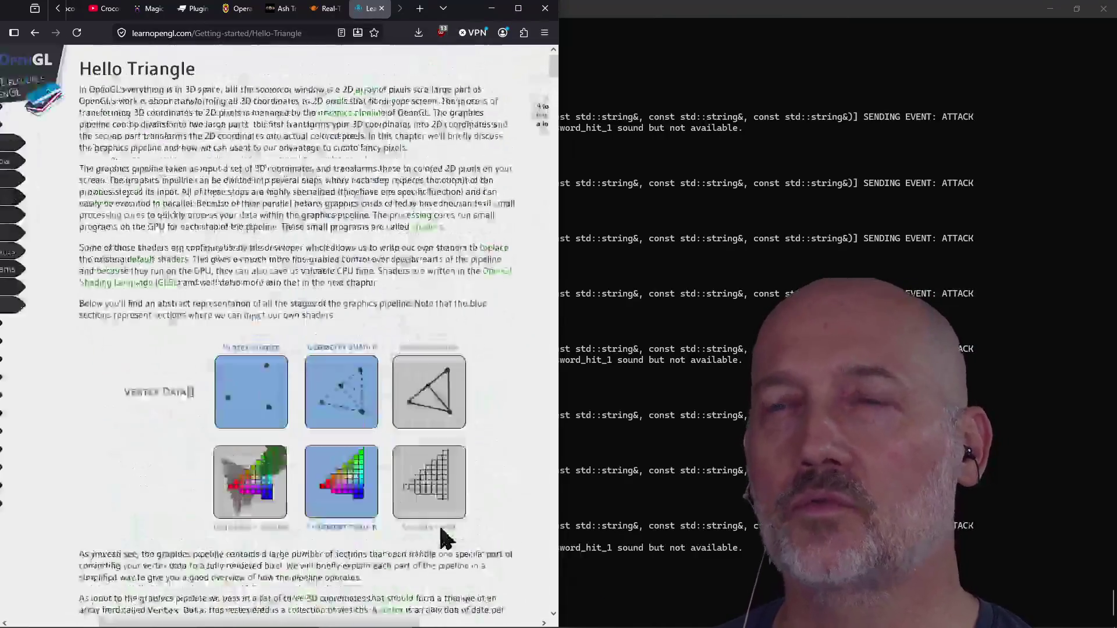
pyautogui.click(382, 9)
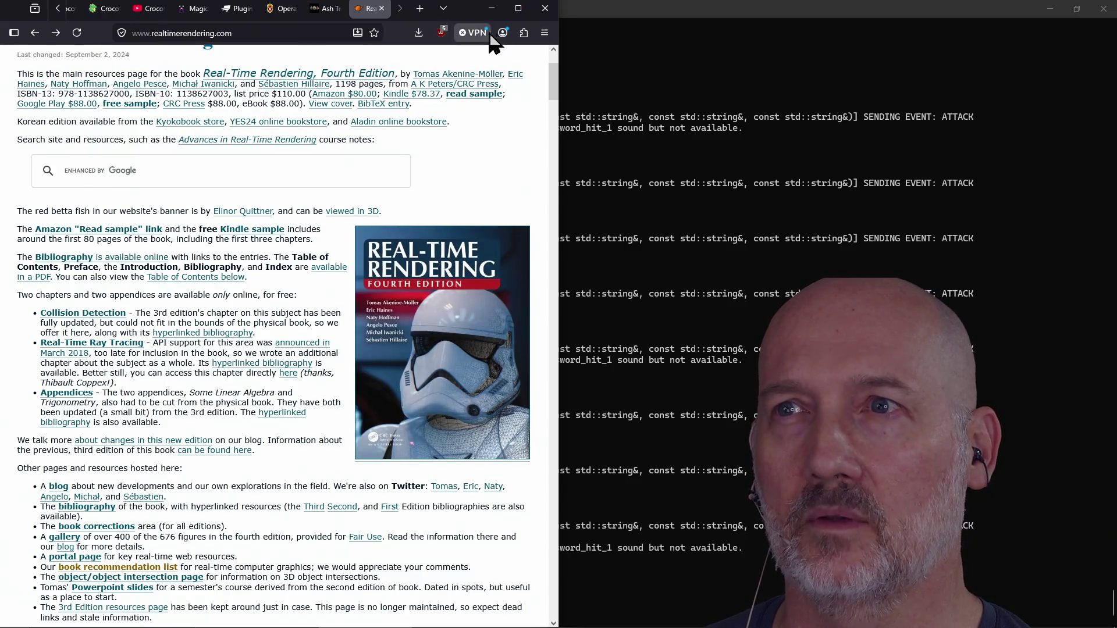
pyautogui.click(634, 57)
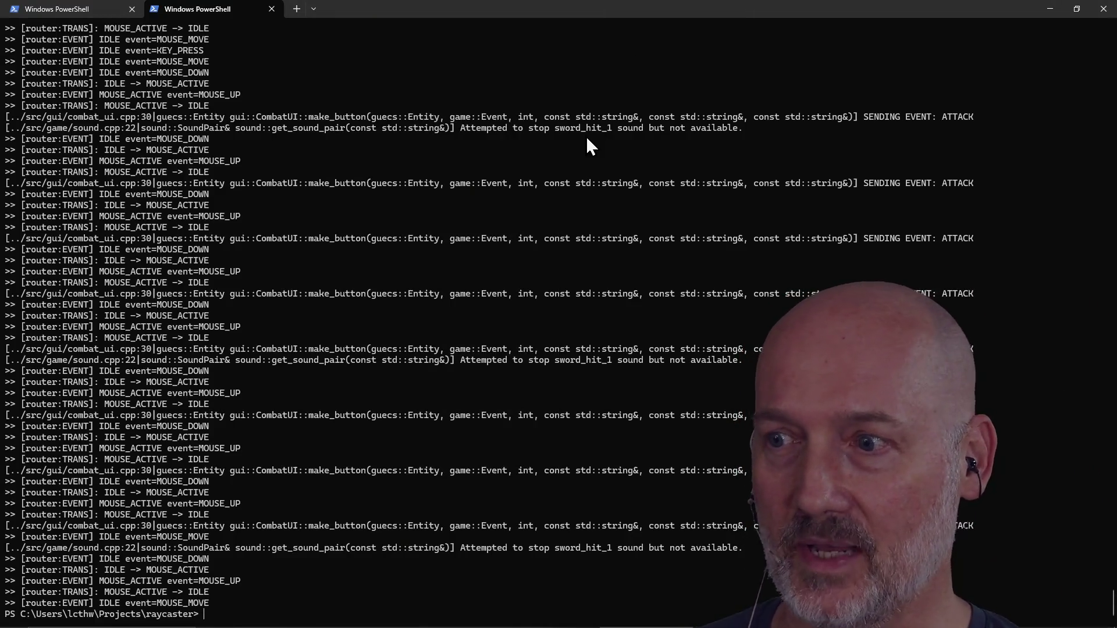
pyautogui.write('exit')
# Exit the raycaster tab, snap PowerShell to the right half, and switch to Blender.
pyautogui.press('Return')
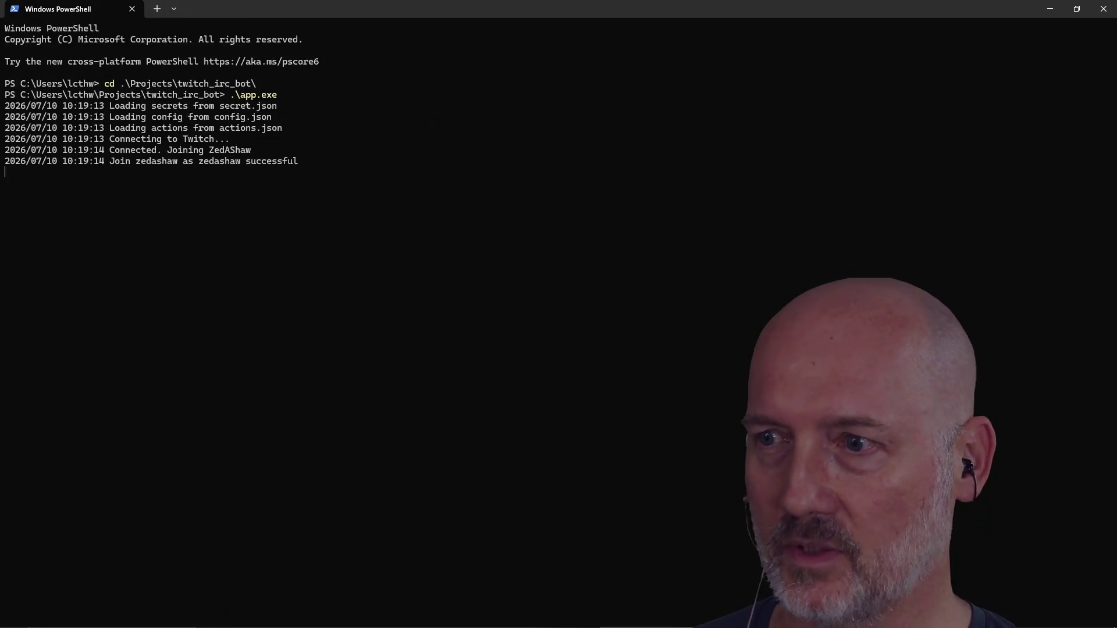
pyautogui.press('super+Right')
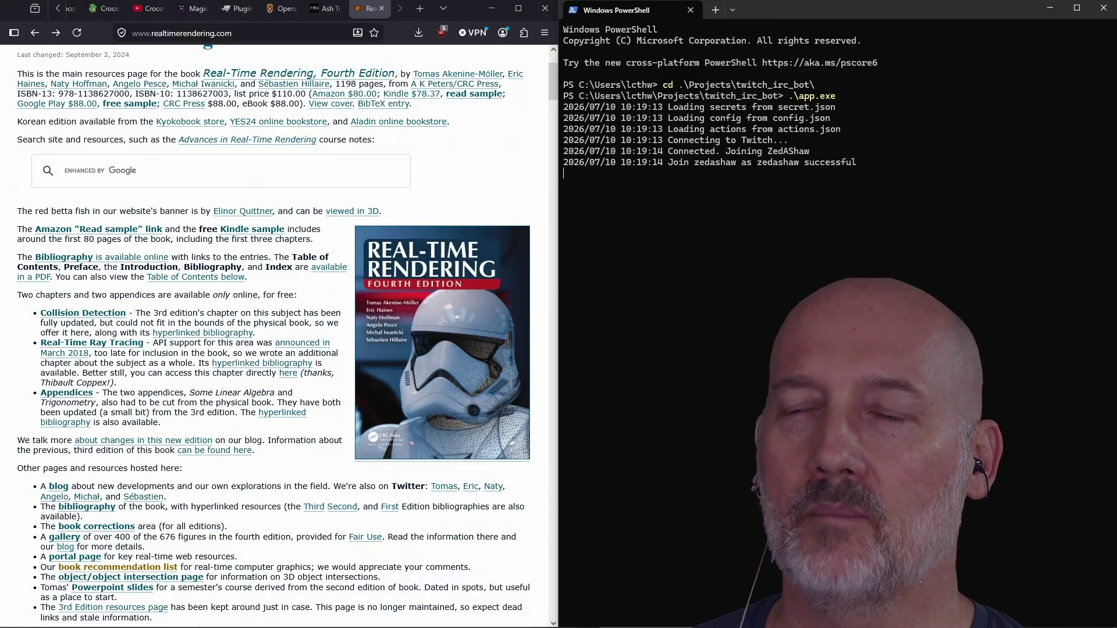
pyautogui.hotkey('alt', 'Tab')
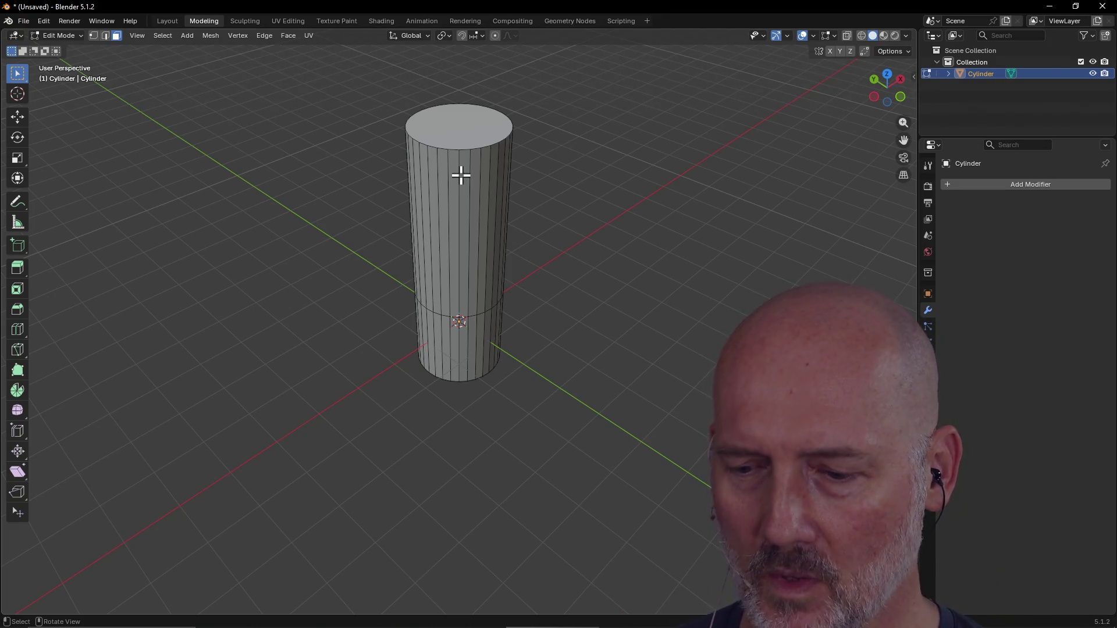
pyautogui.hotkey('alt', 'Tab')
pyautogui.hotkey('alt', 'Tab')
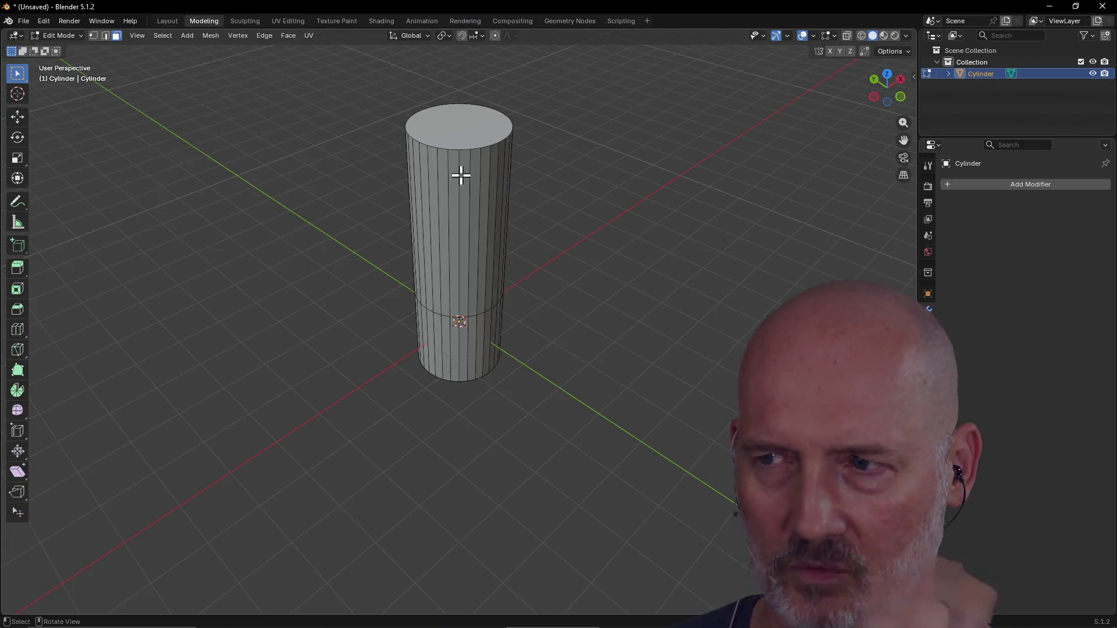
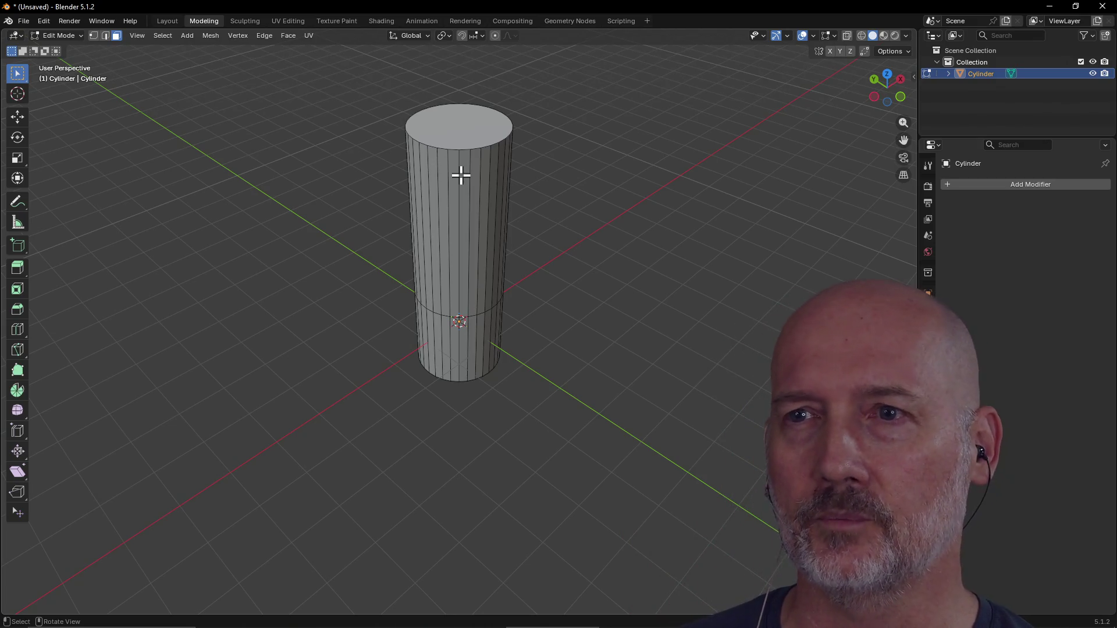
# Select one vertical side face of the cylinder, settling on the neighbouring face.
pyautogui.moveTo(514, 279)
pyautogui.mouseDown(button='middle')
pyautogui.moveTo(514, 238)
pyautogui.moveTo(514, 262)
pyautogui.moveTo(611, 254)
pyautogui.moveTo(474, 276)
pyautogui.moveTo(566, 282)
pyautogui.moveTo(589, 256)
pyautogui.moveTo(447, 349)
pyautogui.moveTo(599, 331)
pyautogui.moveTo(446, 392)
pyautogui.moveTo(469, 395)
pyautogui.moveTo(369, 413)
pyautogui.mouseUp(button='middle')
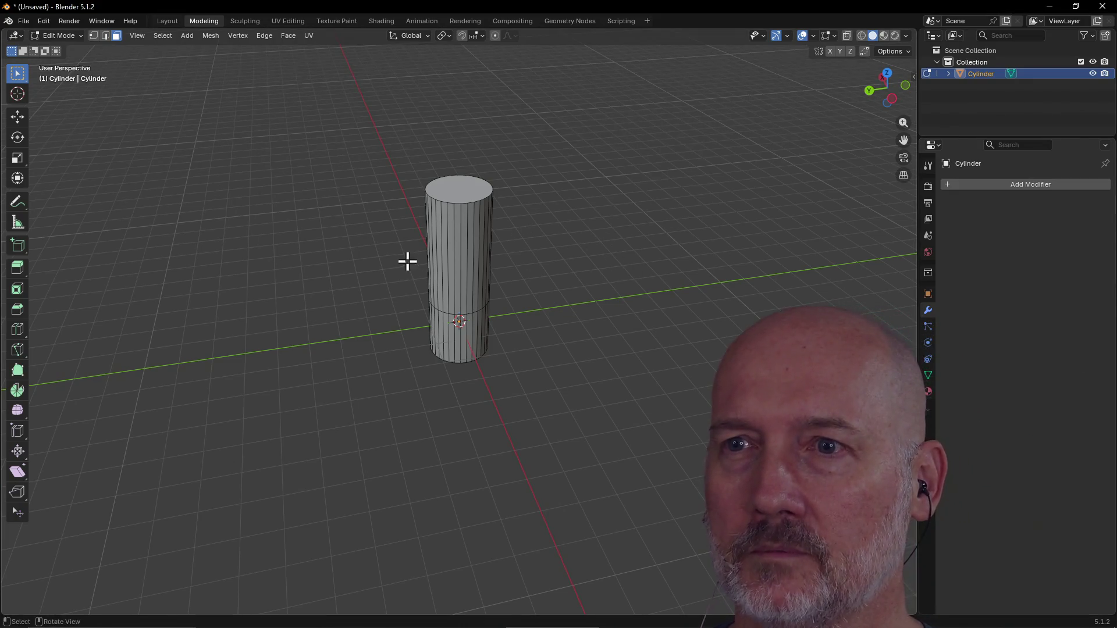
pyautogui.click(451, 258)
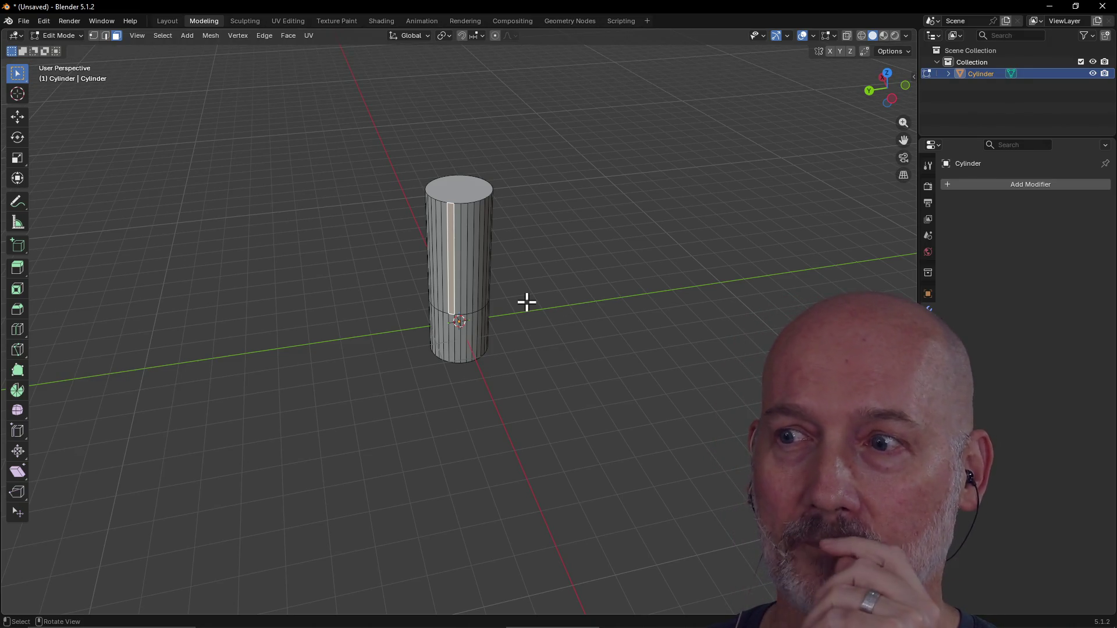
pyautogui.click(457, 227)
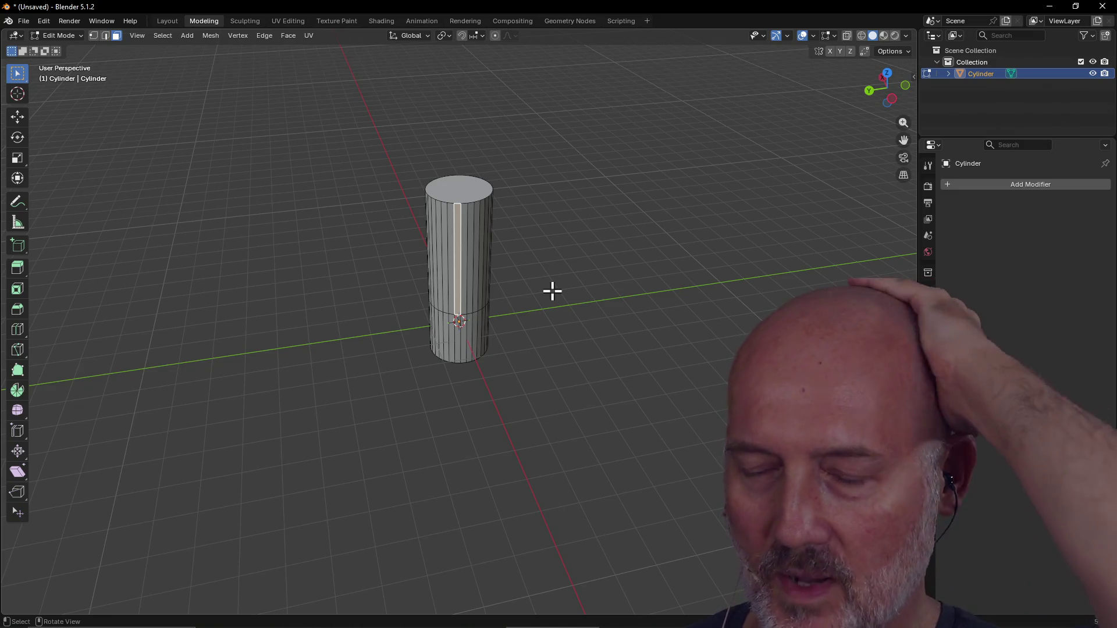
pyautogui.moveTo(559, 286)
pyautogui.mouseDown(button='middle')
pyautogui.moveTo(516, 314)
pyautogui.moveTo(451, 264)
pyautogui.moveTo(646, 256)
pyautogui.moveTo(525, 279)
pyautogui.moveTo(558, 262)
pyautogui.moveTo(456, 269)
pyautogui.moveTo(607, 286)
pyautogui.moveTo(656, 325)
pyautogui.moveTo(511, 404)
pyautogui.moveTo(646, 388)
pyautogui.moveTo(548, 421)
pyautogui.moveTo(634, 421)
pyautogui.moveTo(408, 447)
pyautogui.moveTo(616, 377)
pyautogui.moveTo(481, 384)
pyautogui.moveTo(640, 389)
pyautogui.moveTo(569, 391)
pyautogui.moveTo(534, 351)
pyautogui.moveTo(599, 354)
pyautogui.moveTo(548, 367)
pyautogui.moveTo(640, 369)
pyautogui.moveTo(547, 367)
pyautogui.moveTo(509, 424)
pyautogui.moveTo(634, 411)
pyautogui.moveTo(606, 436)
pyautogui.moveTo(354, 444)
pyautogui.moveTo(463, 452)
pyautogui.moveTo(544, 417)
pyautogui.moveTo(391, 429)
pyautogui.moveTo(507, 396)
pyautogui.moveTo(402, 427)
pyautogui.moveTo(481, 439)
pyautogui.moveTo(388, 479)
pyautogui.mouseUp(button='middle')
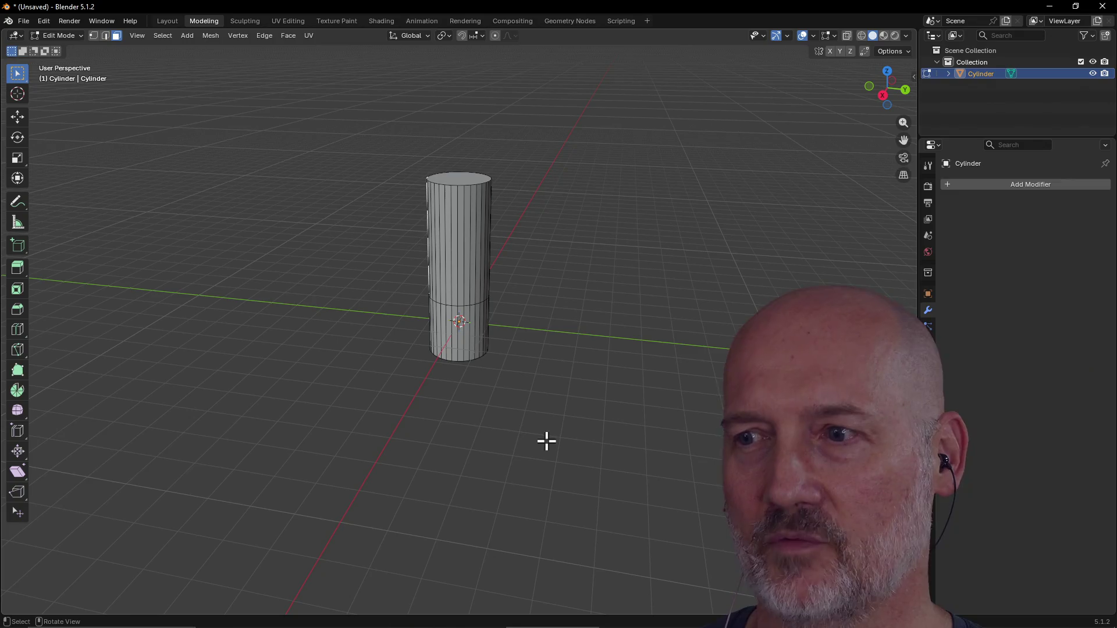
pyautogui.moveTo(640, 426); pyautogui.dragTo(485, 419, button='middle')
pyautogui.moveTo(620, 412)
pyautogui.mouseDown(button='middle')
pyautogui.moveTo(561, 414)
pyautogui.moveTo(623, 402)
pyautogui.moveTo(543, 412)
pyautogui.moveTo(639, 391)
pyautogui.moveTo(442, 475)
pyautogui.mouseUp(button='middle')
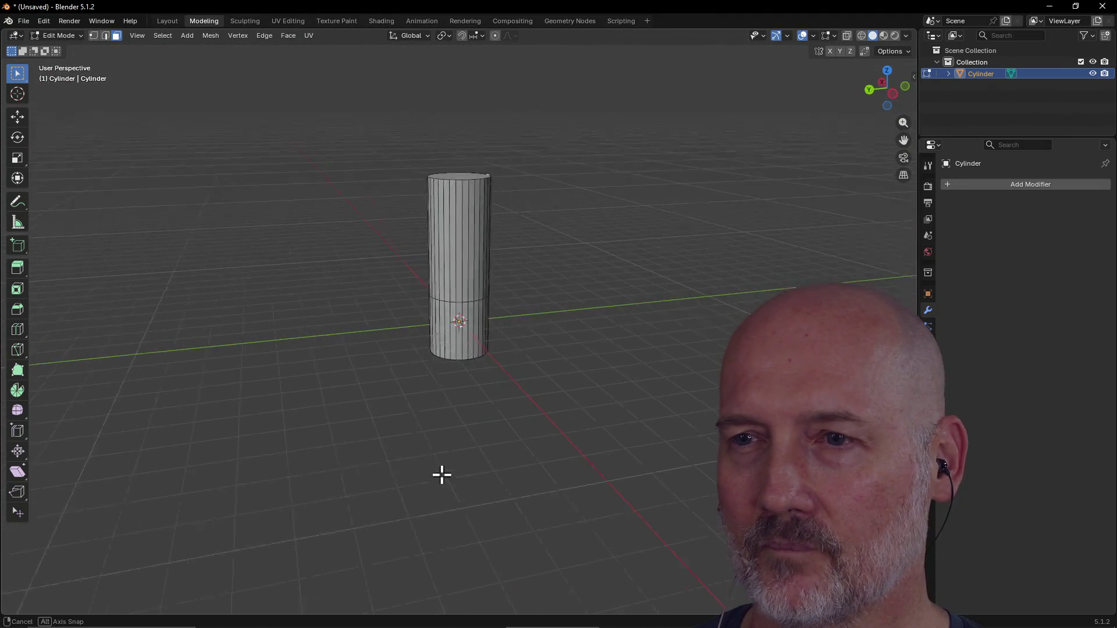
pyautogui.moveTo(536, 458)
pyautogui.mouseDown(button='middle')
pyautogui.moveTo(573, 466)
pyautogui.moveTo(528, 455)
pyautogui.mouseUp(button='middle')
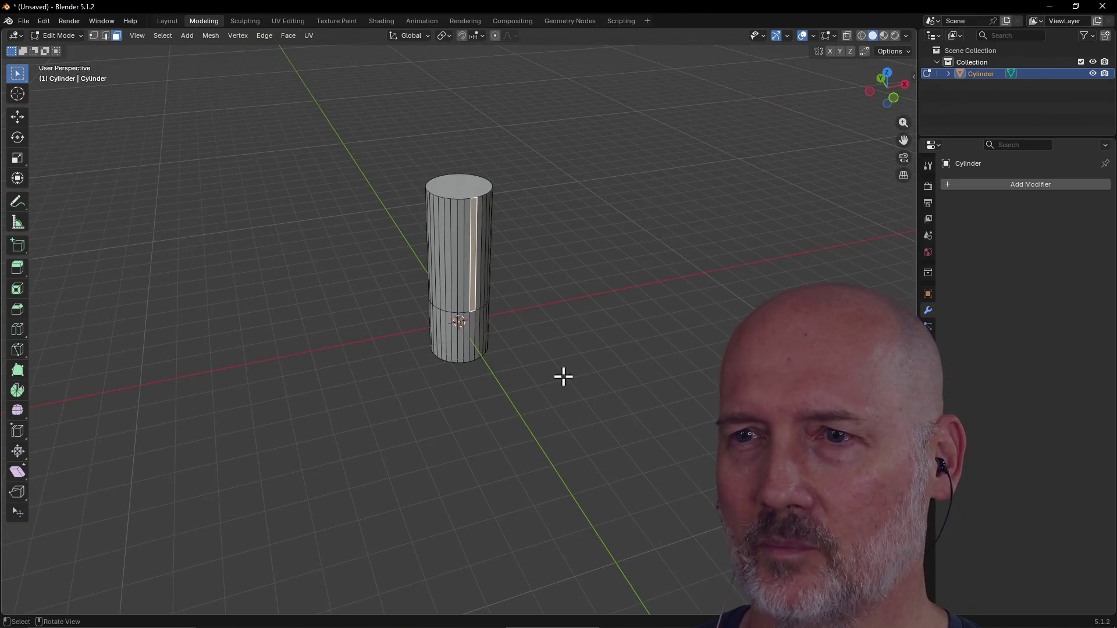
pyautogui.moveTo(586, 398); pyautogui.dragTo(636, 346, button='middle')
pyautogui.moveTo(631, 425); pyautogui.dragTo(553, 410, button='middle')
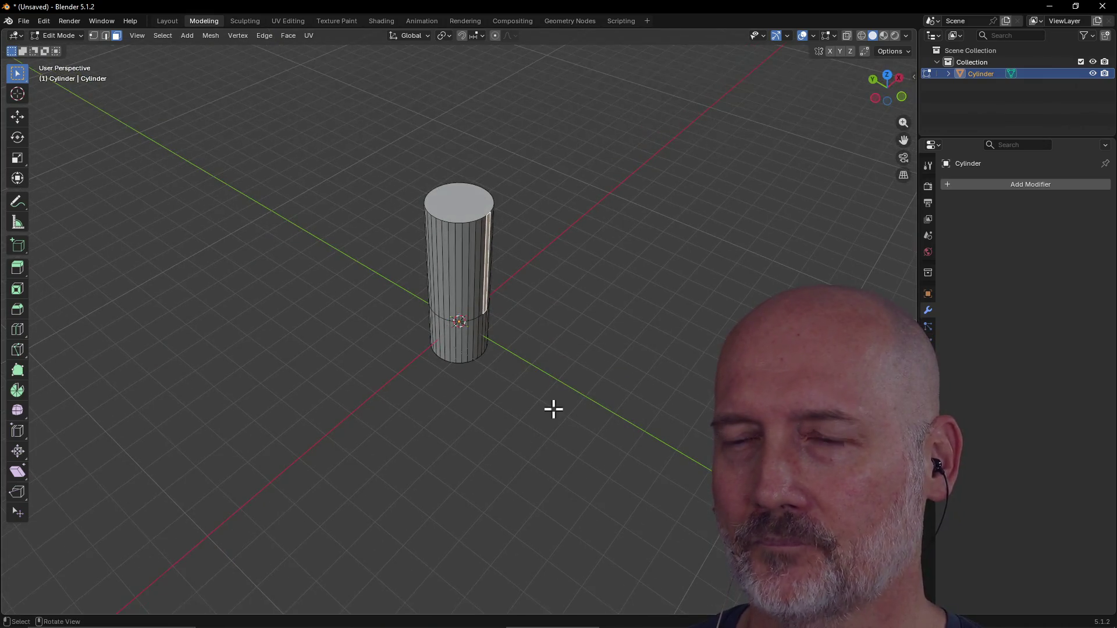
pyautogui.moveTo(472, 379); pyautogui.dragTo(418, 369, button='middle')
pyautogui.moveTo(558, 405); pyautogui.dragTo(631, 435, button='middle')
pyautogui.moveTo(538, 470)
pyautogui.mouseDown(button='middle')
pyautogui.moveTo(429, 452)
pyautogui.moveTo(392, 469)
pyautogui.moveTo(528, 454)
pyautogui.moveTo(371, 464)
pyautogui.moveTo(578, 434)
pyautogui.moveTo(466, 431)
pyautogui.moveTo(583, 435)
pyautogui.moveTo(519, 429)
pyautogui.moveTo(532, 449)
pyautogui.mouseUp(button='middle')
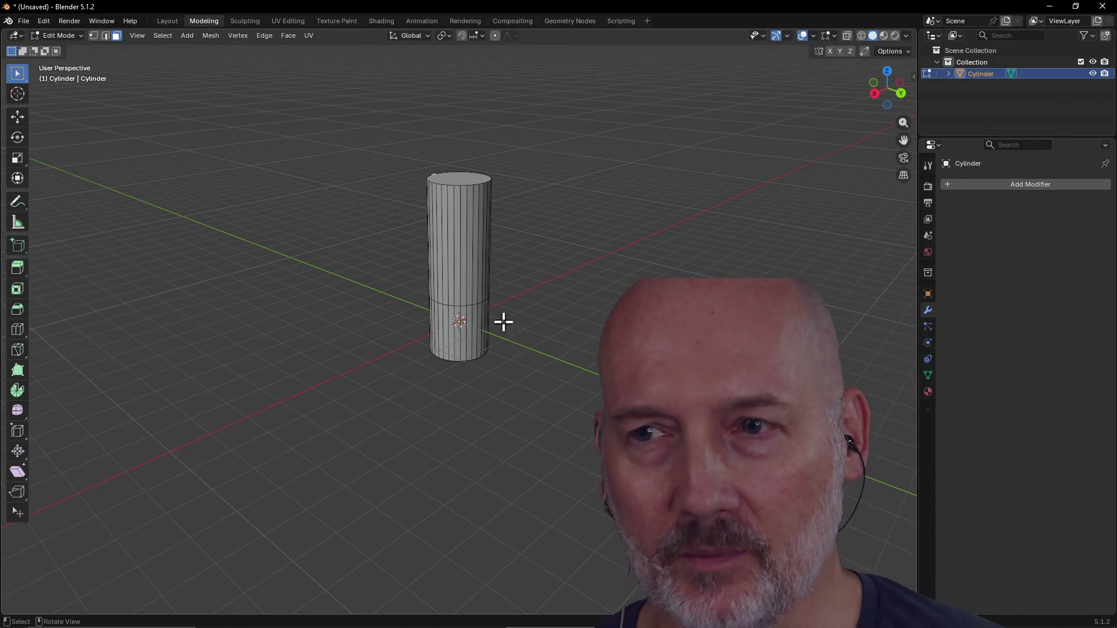
pyautogui.scroll(-2, 576, 382)
pyautogui.moveTo(576, 382)
pyautogui.mouseDown(button='middle')
pyautogui.moveTo(604, 417)
pyautogui.moveTo(608, 401)
pyautogui.moveTo(546, 408)
pyautogui.moveTo(529, 379)
pyautogui.moveTo(546, 369)
pyautogui.mouseUp(button='middle')
pyautogui.scroll(5, 606, 414)
pyautogui.scroll(-1, 607, 415)
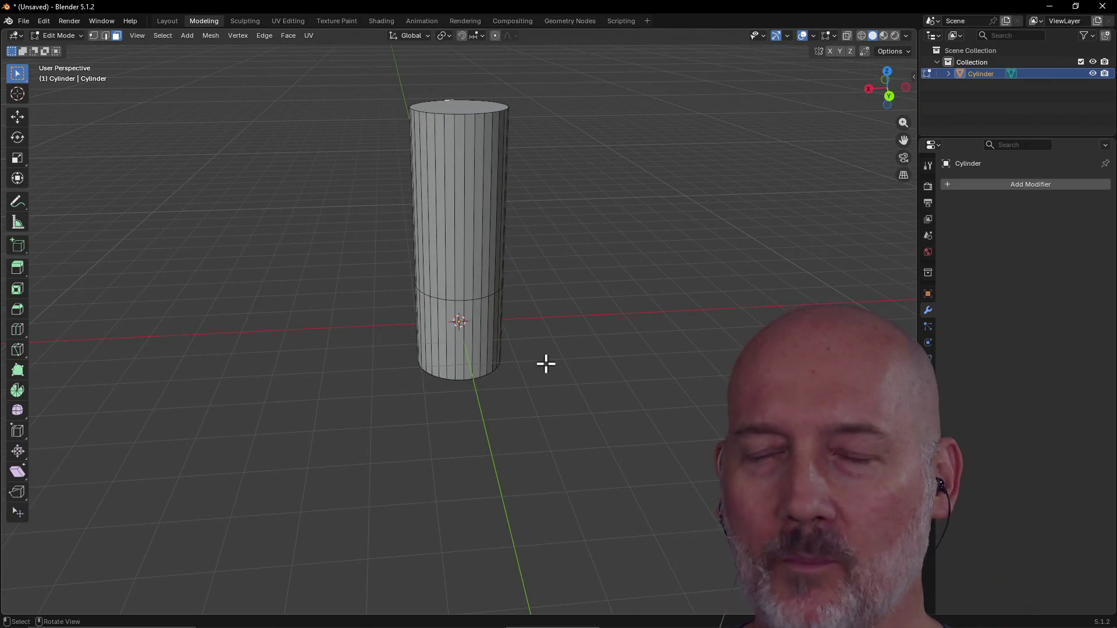
pyautogui.moveTo(552, 311)
pyautogui.mouseDown(button='middle')
pyautogui.moveTo(539, 324)
pyautogui.moveTo(553, 334)
pyautogui.moveTo(488, 318)
pyautogui.mouseUp(button='middle')
pyautogui.scroll(-3, 500, 346)
pyautogui.moveTo(544, 359)
pyautogui.mouseDown(button='middle')
pyautogui.moveTo(549, 394)
pyautogui.moveTo(579, 387)
pyautogui.moveTo(570, 363)
pyautogui.mouseUp(button='middle')
pyautogui.scroll(2, 567, 371)
pyautogui.scroll(1, 567, 371)
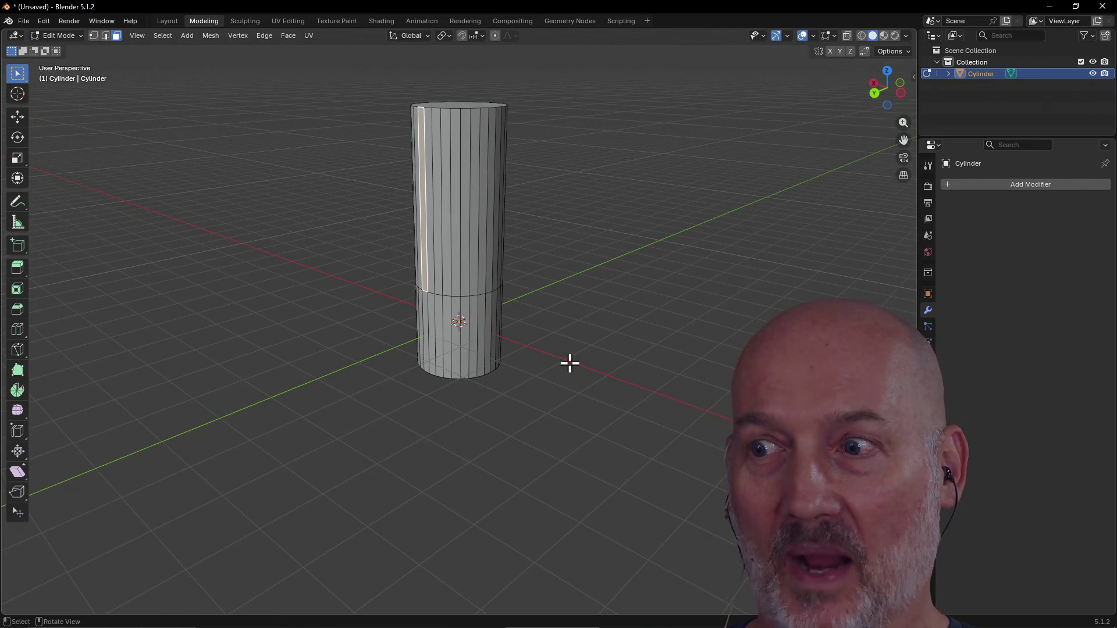
pyautogui.scroll(-2, 569, 363)
pyautogui.moveTo(542, 389)
pyautogui.mouseDown(button='middle')
pyautogui.moveTo(601, 392)
pyautogui.moveTo(494, 372)
pyautogui.moveTo(484, 327)
pyautogui.moveTo(484, 362)
pyautogui.mouseUp(button='middle')
pyautogui.moveTo(566, 295)
pyautogui.mouseDown(button='middle')
pyautogui.moveTo(584, 296)
pyautogui.moveTo(601, 274)
pyautogui.moveTo(590, 358)
pyautogui.mouseUp(button='middle')
pyautogui.moveTo(435, 391)
pyautogui.mouseDown(button='middle')
pyautogui.moveTo(551, 394)
pyautogui.moveTo(457, 398)
pyautogui.mouseUp(button='middle')
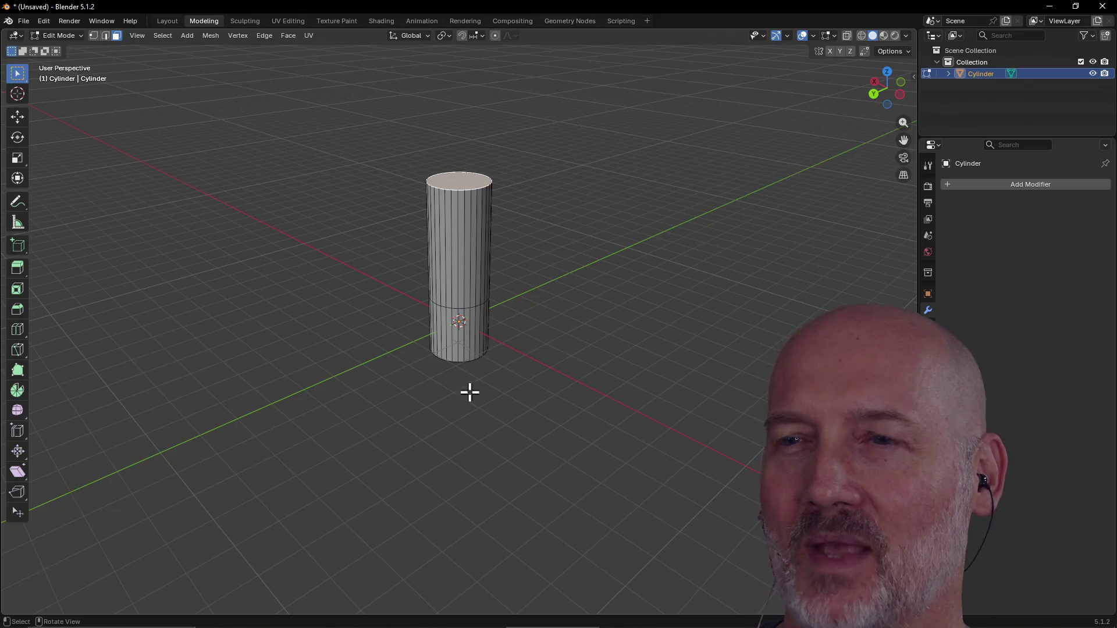
pyautogui.scroll(1, 566, 295)
pyautogui.moveTo(566, 292); pyautogui.dragTo(461, 302, button='middle')
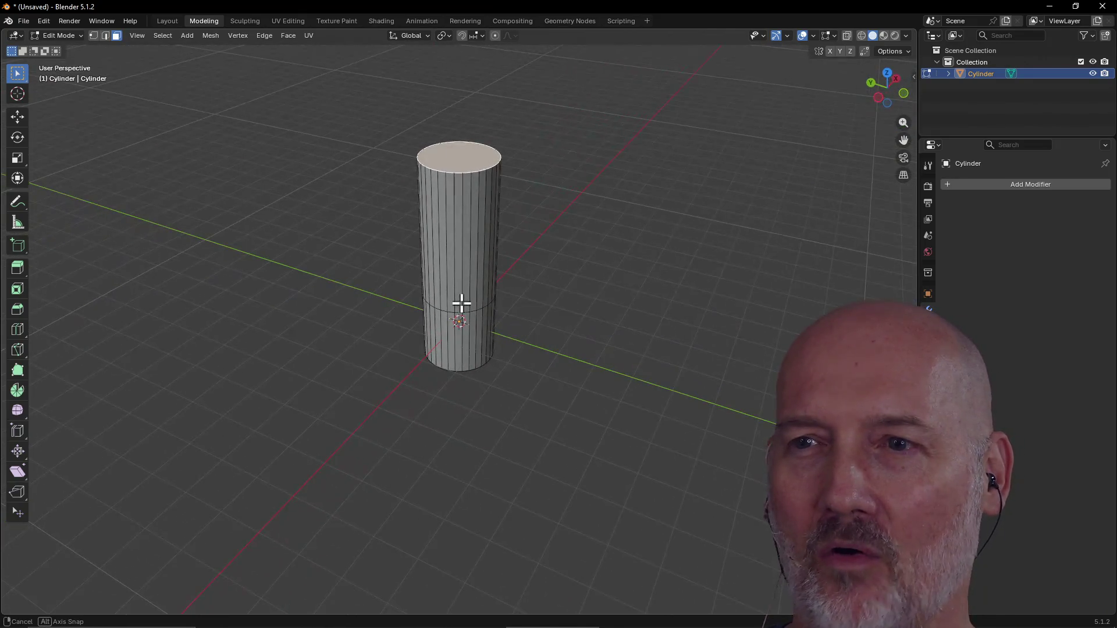
pyautogui.moveTo(585, 289)
pyautogui.mouseDown(button='middle')
pyautogui.moveTo(486, 284)
pyautogui.moveTo(533, 356)
pyautogui.moveTo(658, 322)
pyautogui.moveTo(583, 389)
pyautogui.moveTo(585, 423)
pyautogui.moveTo(566, 344)
pyautogui.moveTo(483, 332)
pyautogui.moveTo(588, 319)
pyautogui.moveTo(504, 317)
pyautogui.moveTo(579, 338)
pyautogui.mouseUp(button='middle')
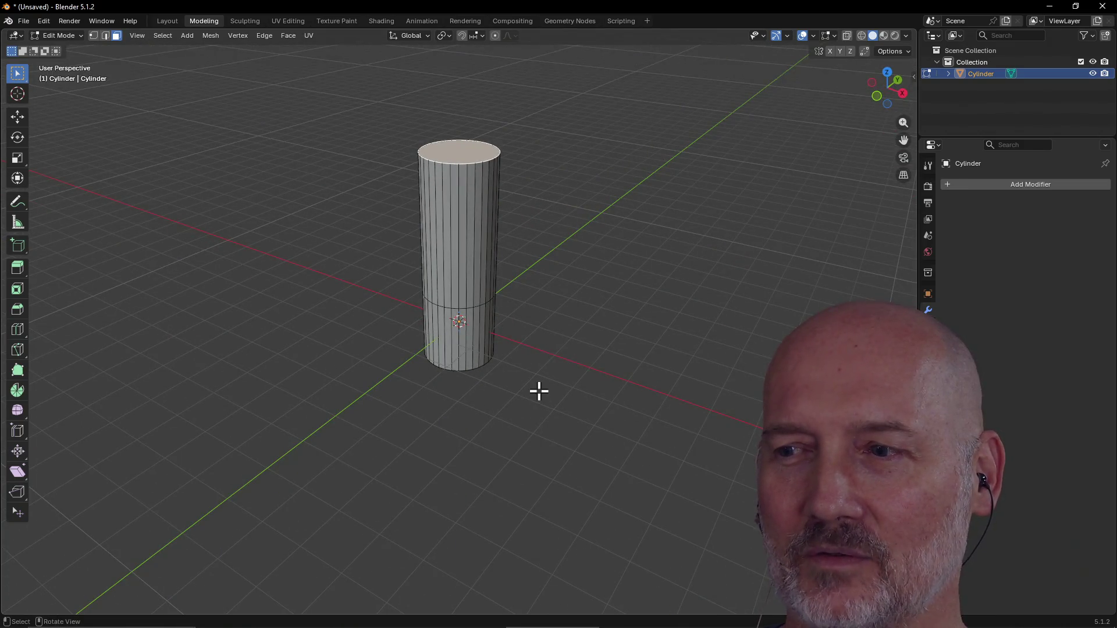
pyautogui.scroll(-2, 538, 392)
pyautogui.scroll(4, 539, 391)
pyautogui.moveTo(539, 391); pyautogui.dragTo(559, 391, button='middle')
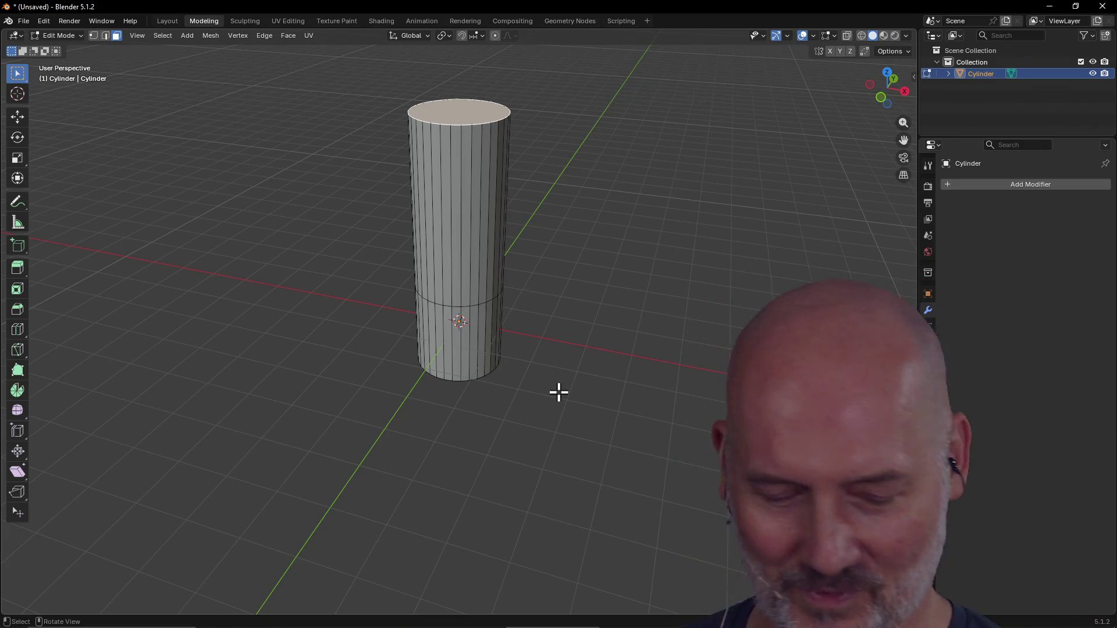
pyautogui.moveTo(559, 391)
pyautogui.mouseDown(button='middle')
pyautogui.moveTo(594, 374)
pyautogui.moveTo(522, 381)
pyautogui.moveTo(564, 372)
pyautogui.moveTo(574, 345)
pyautogui.mouseUp(button='middle')
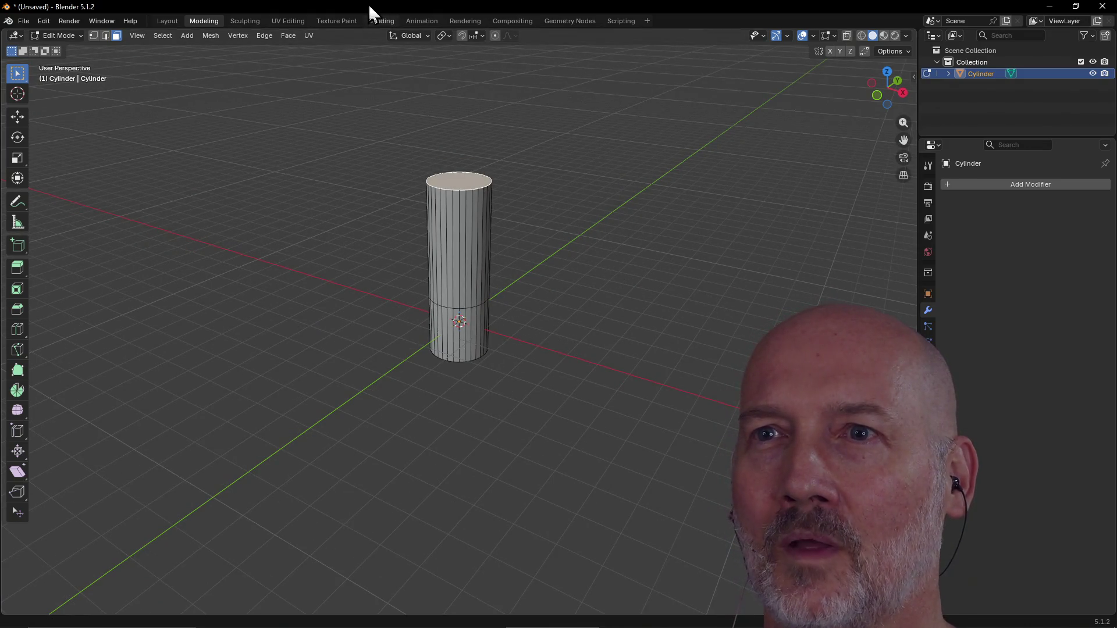
pyautogui.click(377, 17)
# Lower the viewport/node editor border and orbit and zoom to a level view of the white cylinder.
pyautogui.moveTo(489, 234)
pyautogui.mouseDown(button='middle')
pyautogui.moveTo(561, 200)
pyautogui.moveTo(571, 181)
pyautogui.mouseUp(button='middle')
pyautogui.scroll(-1, 572, 181)
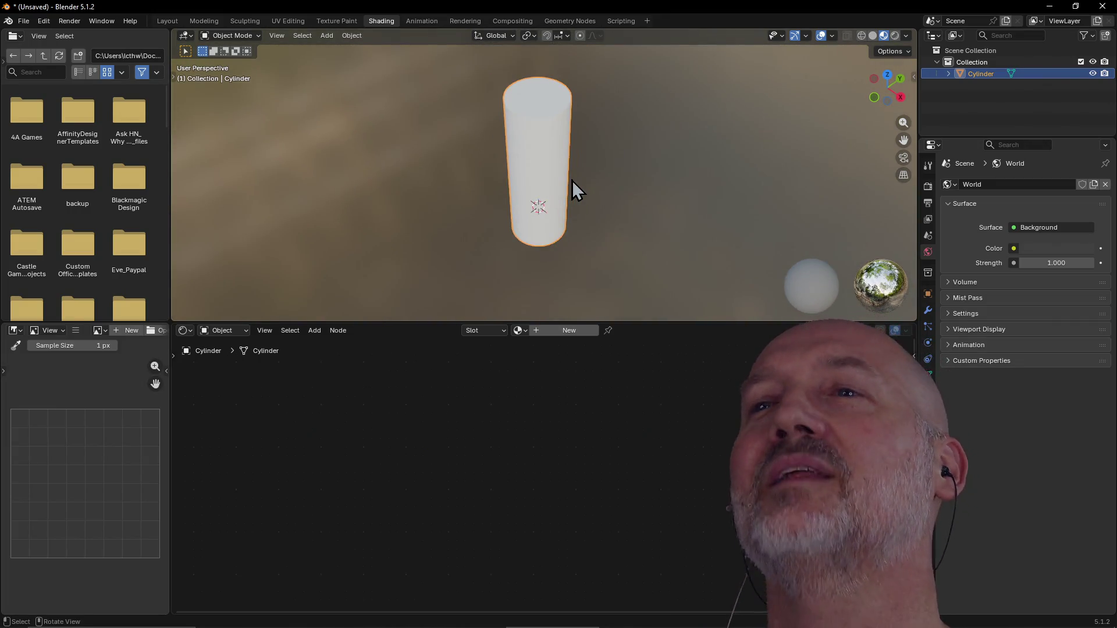
pyautogui.moveTo(429, 324); pyautogui.dragTo(411, 391)
pyautogui.moveTo(497, 310)
pyautogui.mouseDown(button='middle')
pyautogui.moveTo(550, 271)
pyautogui.moveTo(616, 272)
pyautogui.moveTo(566, 262)
pyautogui.moveTo(582, 236)
pyautogui.moveTo(684, 215)
pyautogui.moveTo(659, 265)
pyautogui.moveTo(634, 258)
pyautogui.mouseUp(button='middle')
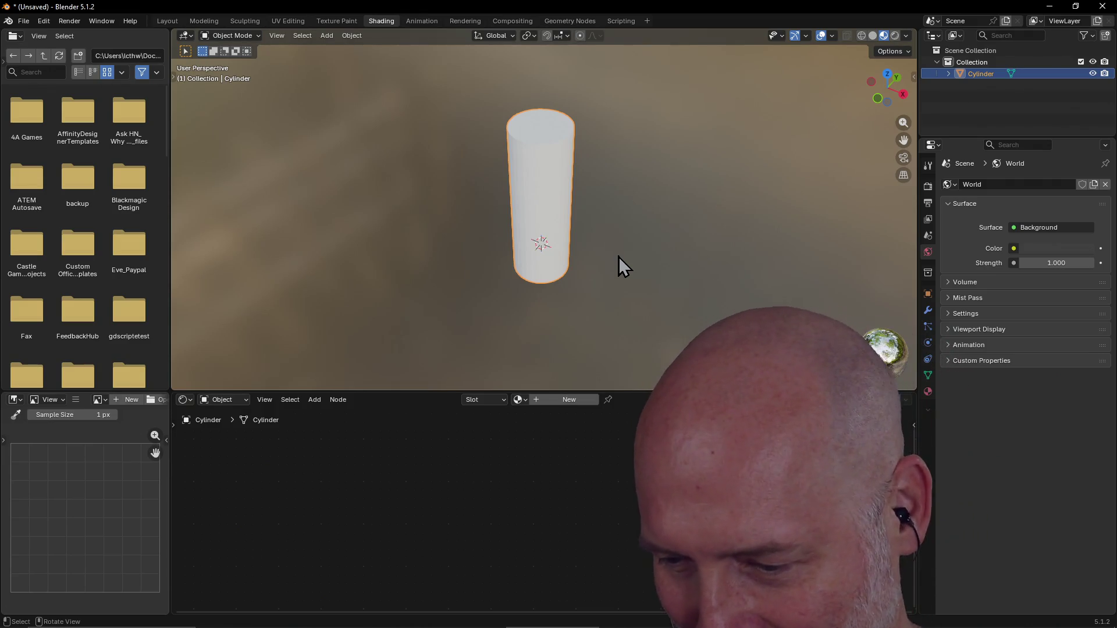
pyautogui.moveTo(654, 275)
pyautogui.mouseDown(button='middle')
pyautogui.moveTo(668, 270)
pyautogui.moveTo(655, 266)
pyautogui.mouseUp(button='middle')
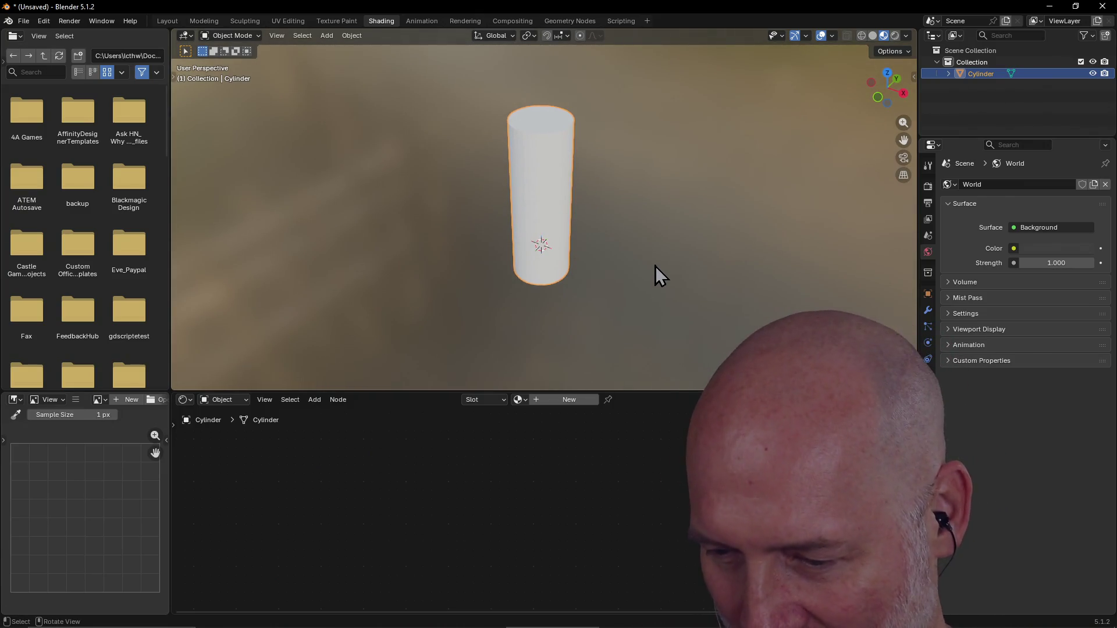
pyautogui.scroll(-2, 655, 267)
pyautogui.moveTo(655, 267)
pyautogui.mouseDown(button='middle')
pyautogui.moveTo(622, 253)
pyautogui.moveTo(648, 251)
pyautogui.moveTo(664, 223)
pyautogui.moveTo(636, 267)
pyautogui.moveTo(594, 266)
pyautogui.moveTo(589, 239)
pyautogui.moveTo(614, 222)
pyautogui.moveTo(535, 218)
pyautogui.moveTo(629, 237)
pyautogui.moveTo(539, 292)
pyautogui.moveTo(674, 273)
pyautogui.moveTo(591, 273)
pyautogui.moveTo(664, 257)
pyautogui.moveTo(524, 257)
pyautogui.moveTo(591, 252)
pyautogui.moveTo(571, 237)
pyautogui.moveTo(591, 235)
pyautogui.moveTo(596, 212)
pyautogui.moveTo(592, 249)
pyautogui.moveTo(615, 207)
pyautogui.moveTo(589, 229)
pyautogui.moveTo(601, 206)
pyautogui.moveTo(561, 211)
pyautogui.moveTo(616, 204)
pyautogui.moveTo(620, 241)
pyautogui.moveTo(634, 222)
pyautogui.moveTo(611, 223)
pyautogui.moveTo(631, 240)
pyautogui.moveTo(571, 192)
pyautogui.moveTo(604, 205)
pyautogui.moveTo(642, 190)
pyautogui.moveTo(612, 187)
pyautogui.moveTo(603, 223)
pyautogui.moveTo(616, 215)
pyautogui.mouseUp(button='middle')
pyautogui.scroll(2, 623, 254)
pyautogui.scroll(2, 640, 256)
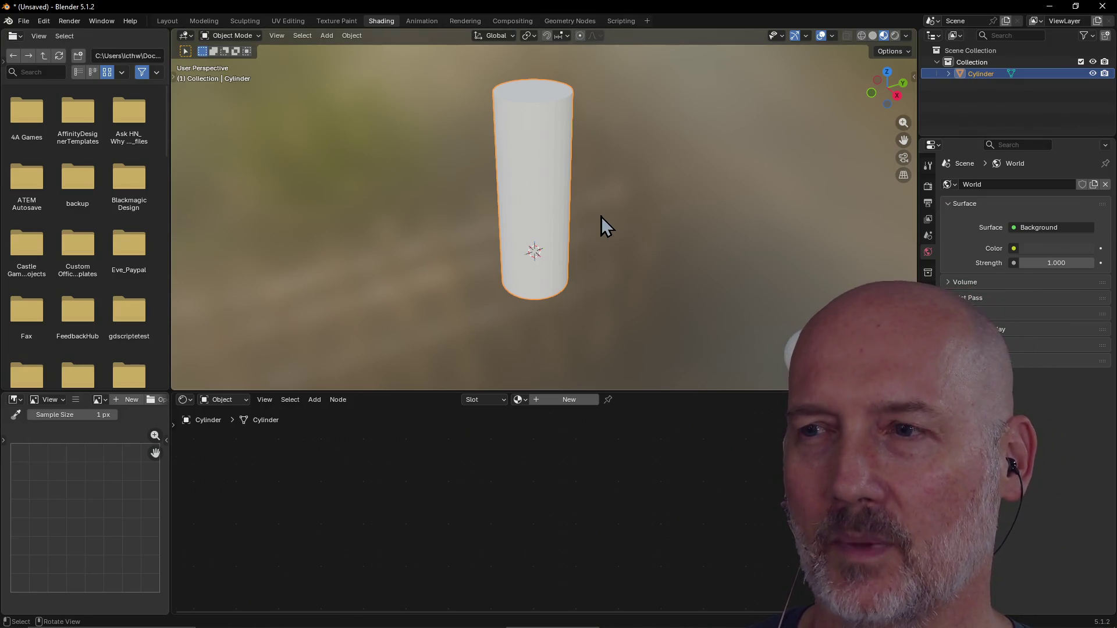
pyautogui.scroll(-2, 601, 216)
pyautogui.scroll(2, 602, 199)
pyautogui.moveTo(601, 199); pyautogui.dragTo(606, 180, button='middle')
pyautogui.moveTo(602, 173)
pyautogui.mouseDown(button='middle')
pyautogui.moveTo(634, 143)
pyautogui.moveTo(621, 163)
pyautogui.mouseUp(button='middle')
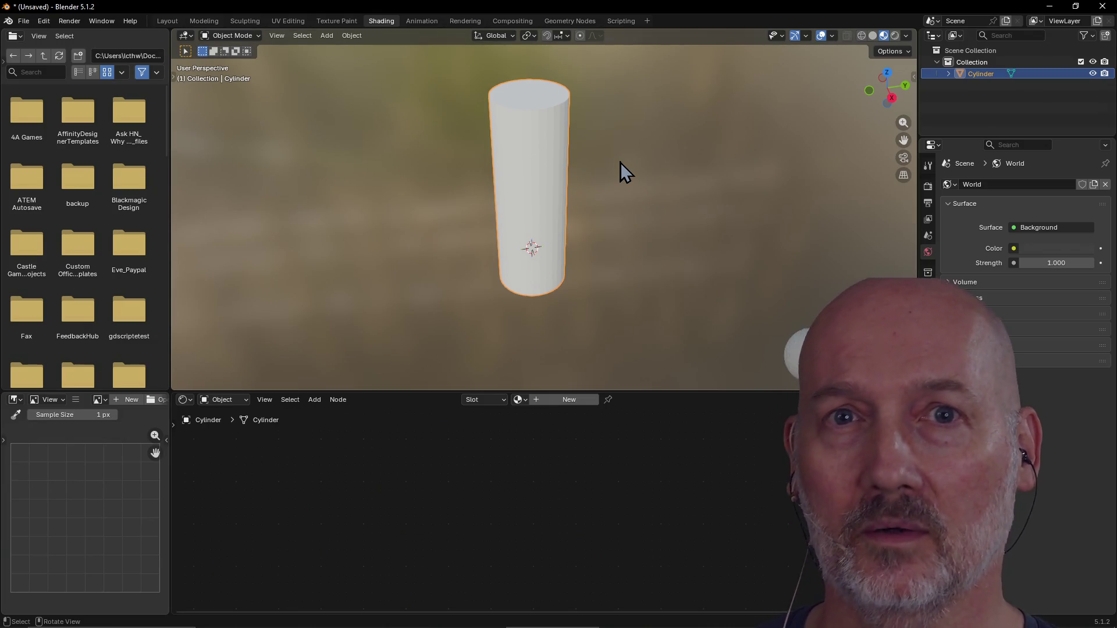
pyautogui.moveTo(620, 163)
pyautogui.mouseDown(button='middle')
pyautogui.moveTo(650, 159)
pyautogui.moveTo(619, 167)
pyautogui.moveTo(618, 152)
pyautogui.moveTo(583, 150)
pyautogui.moveTo(624, 102)
pyautogui.mouseUp(button='middle')
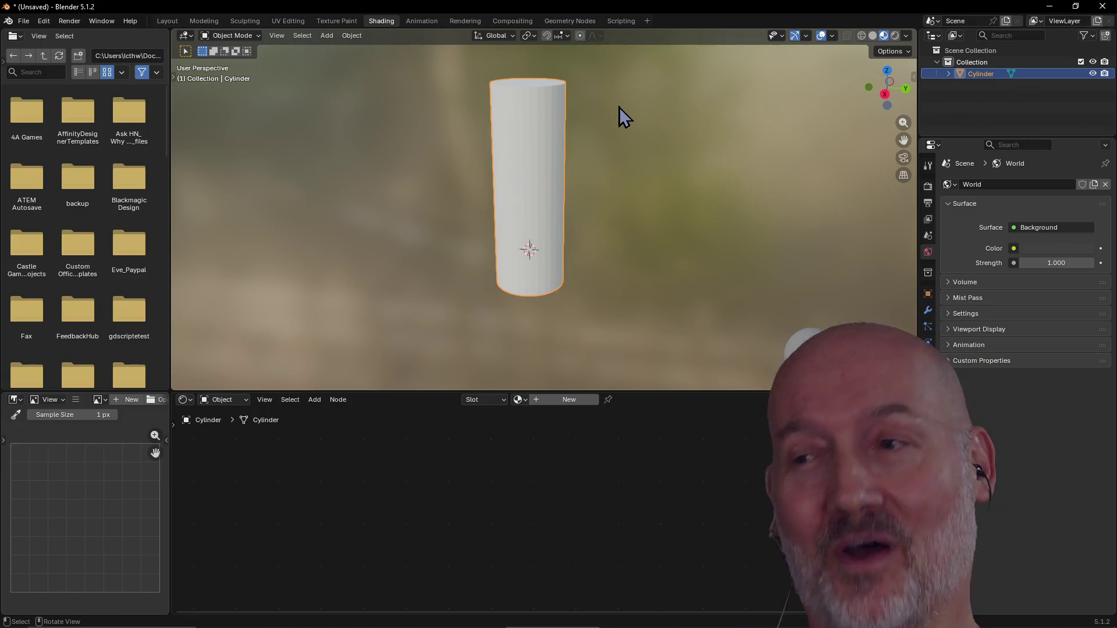
pyautogui.moveTo(620, 120)
pyautogui.mouseDown(button='middle')
pyautogui.moveTo(593, 126)
pyautogui.moveTo(593, 117)
pyautogui.moveTo(595, 169)
pyautogui.mouseUp(button='middle')
pyautogui.scroll(3, 599, 170)
pyautogui.scroll(-1, 599, 169)
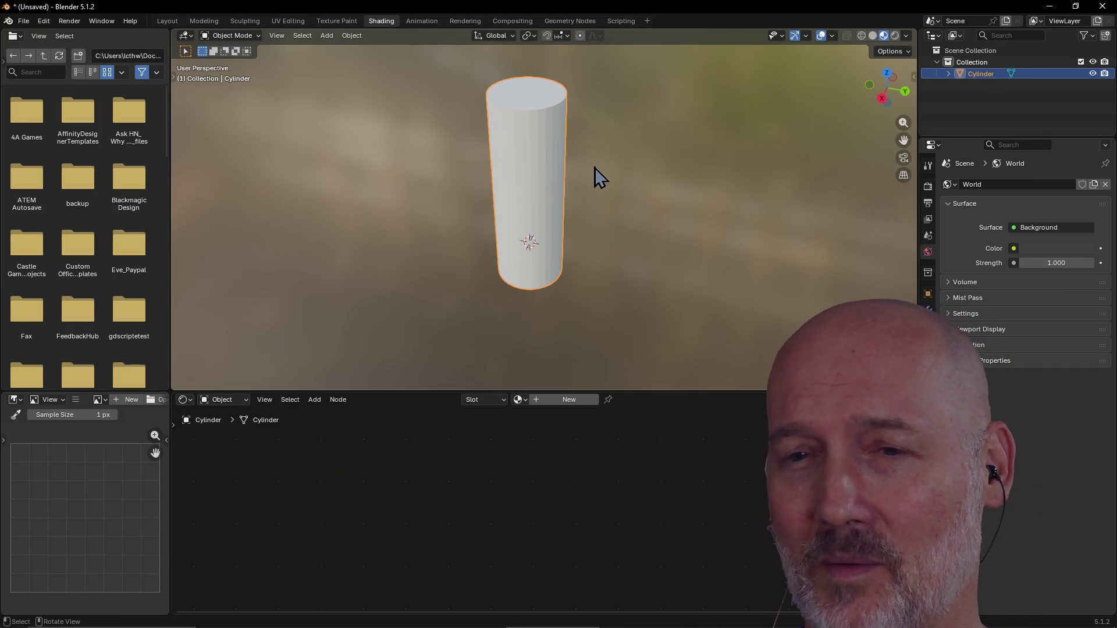
pyautogui.scroll(-1, 594, 168)
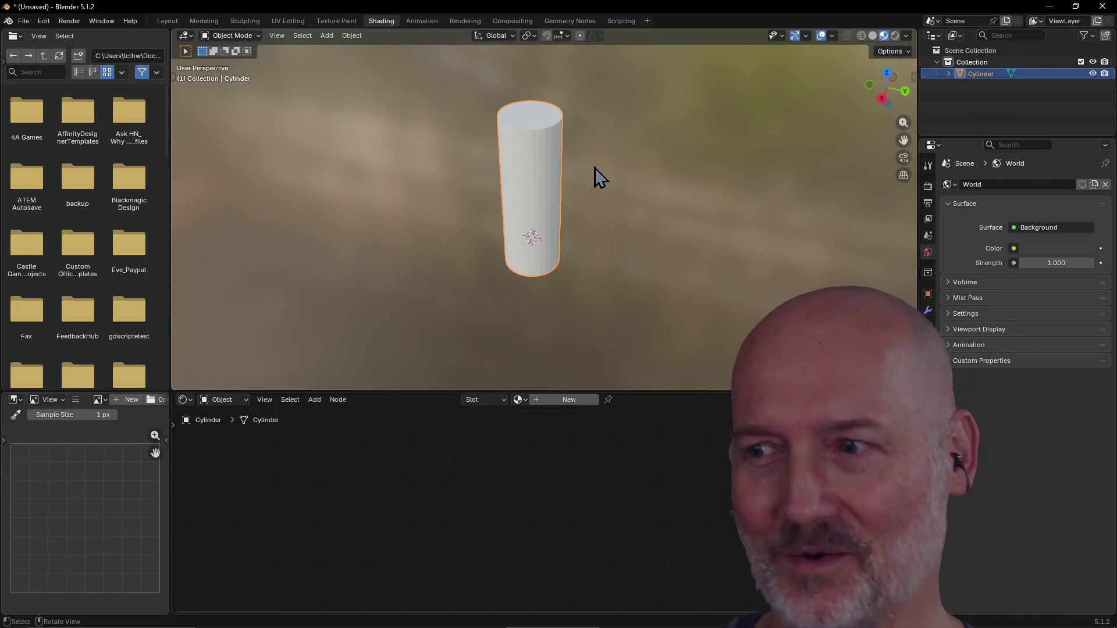
pyautogui.scroll(1, 595, 168)
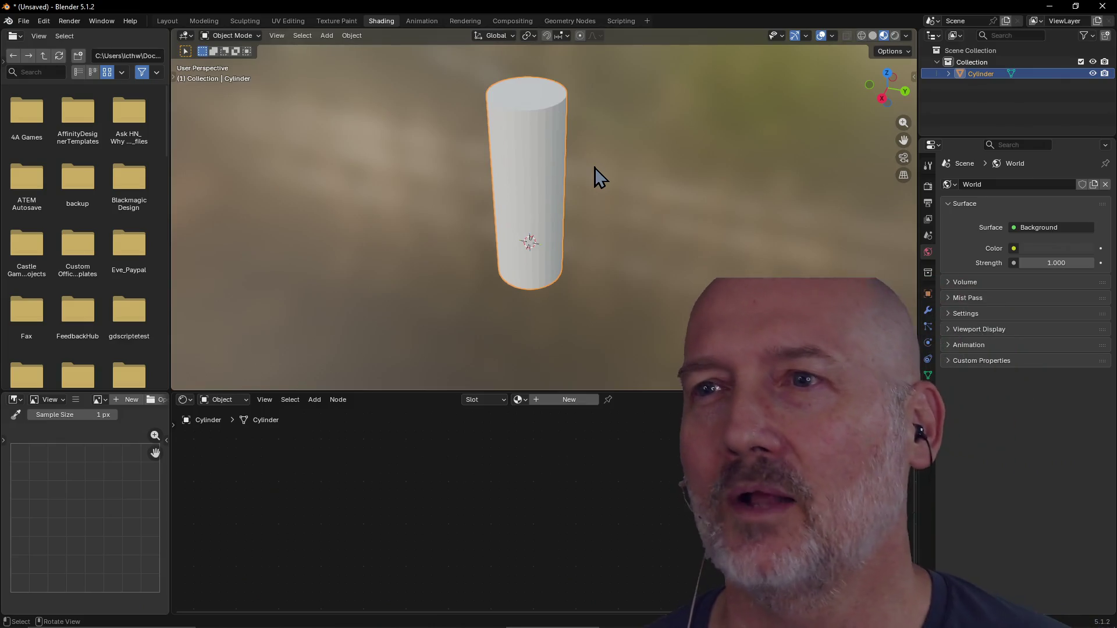
pyautogui.moveTo(594, 168)
pyautogui.mouseDown(button='middle')
pyautogui.moveTo(603, 70)
pyautogui.moveTo(602, 152)
pyautogui.moveTo(609, 142)
pyautogui.moveTo(594, 194)
pyautogui.moveTo(594, 110)
pyautogui.moveTo(588, 184)
pyautogui.moveTo(578, 168)
pyautogui.mouseUp(button='middle')
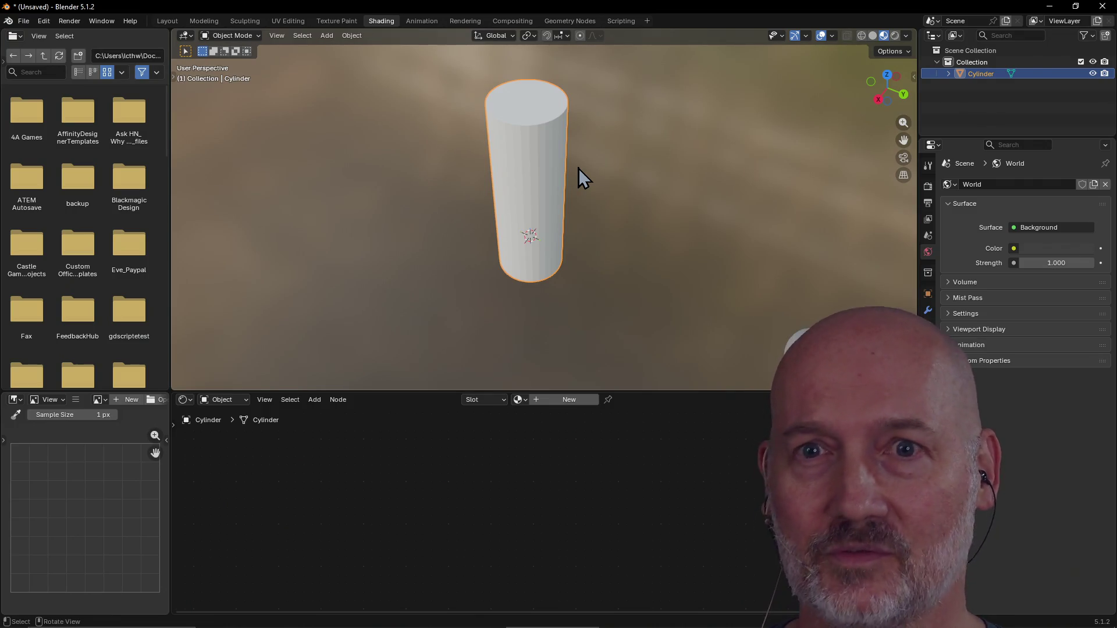
pyautogui.scroll(-1, 588, 183)
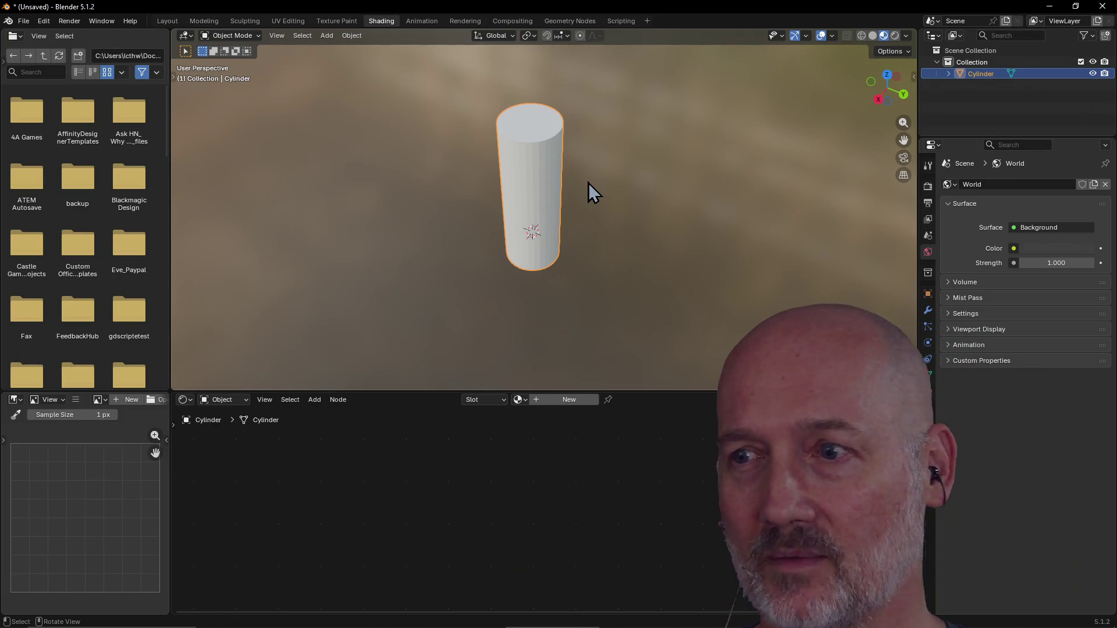
pyautogui.moveTo(588, 183)
pyautogui.mouseDown(button='middle')
pyautogui.moveTo(601, 138)
pyautogui.moveTo(725, 186)
pyautogui.moveTo(595, 214)
pyautogui.moveTo(627, 190)
pyautogui.moveTo(553, 173)
pyautogui.moveTo(591, 208)
pyautogui.moveTo(666, 232)
pyautogui.moveTo(631, 297)
pyautogui.mouseUp(button='middle')
pyautogui.moveTo(634, 252); pyautogui.dragTo(549, 256, button='middle')
pyautogui.moveTo(637, 217)
pyautogui.mouseDown(button='middle')
pyautogui.moveTo(563, 221)
pyautogui.moveTo(612, 208)
pyautogui.moveTo(698, 233)
pyautogui.moveTo(668, 247)
pyautogui.moveTo(606, 242)
pyautogui.mouseUp(button='middle')
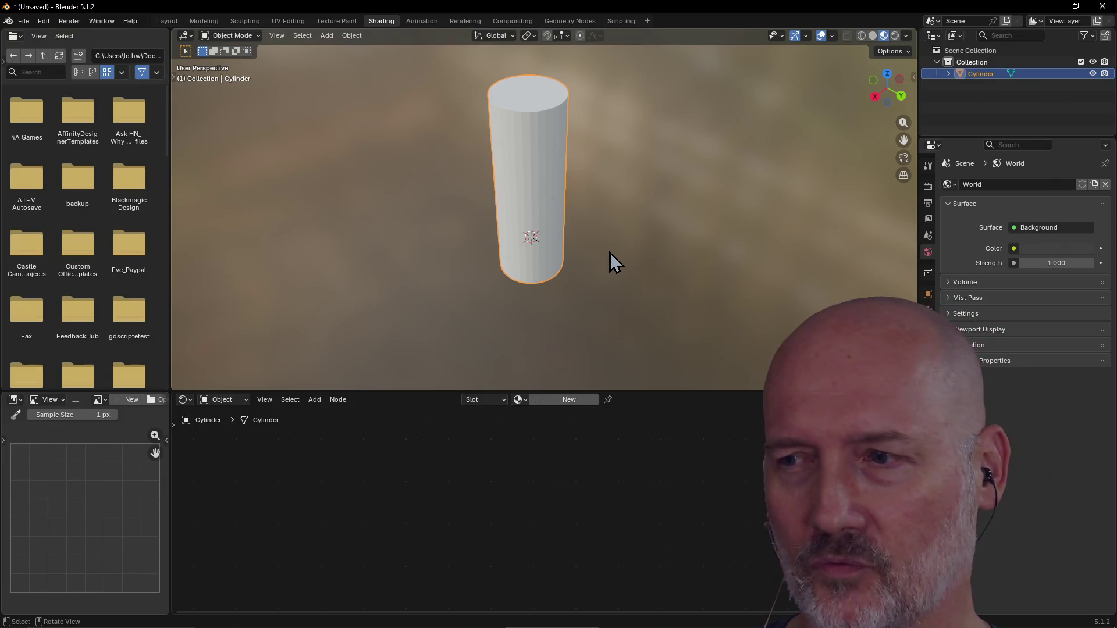
pyautogui.moveTo(610, 253)
pyautogui.mouseDown(button='middle')
pyautogui.moveTo(607, 210)
pyautogui.moveTo(607, 233)
pyautogui.mouseUp(button='middle')
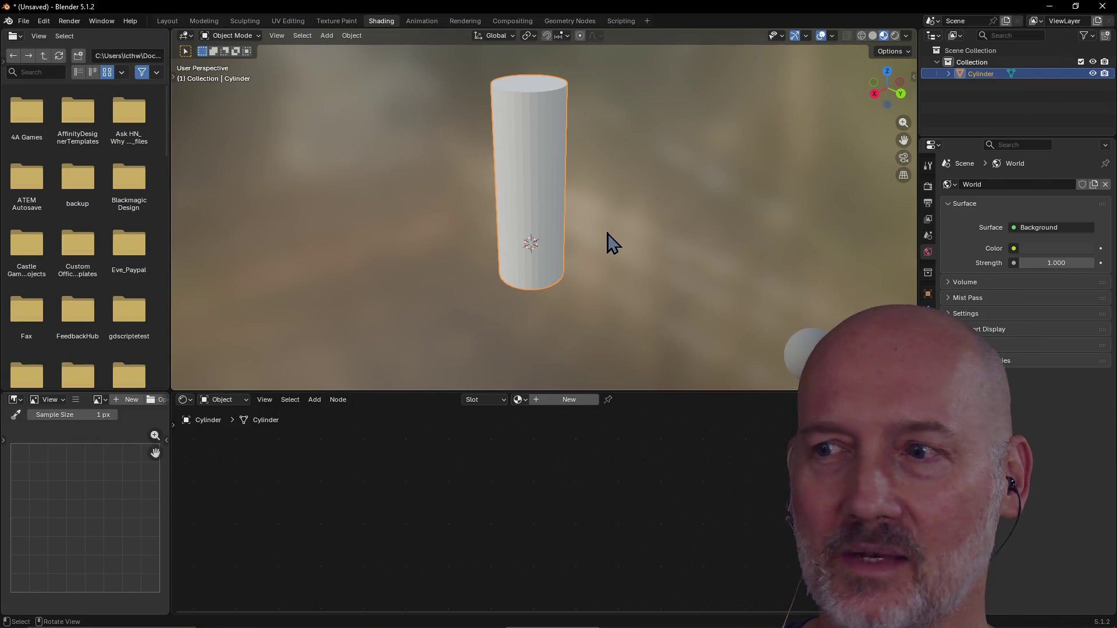
pyautogui.moveTo(608, 234)
pyautogui.mouseDown(button='middle')
pyautogui.moveTo(616, 229)
pyautogui.moveTo(571, 236)
pyautogui.moveTo(630, 247)
pyautogui.moveTo(497, 221)
pyautogui.moveTo(682, 221)
pyautogui.moveTo(569, 292)
pyautogui.moveTo(641, 298)
pyautogui.mouseUp(button='middle')
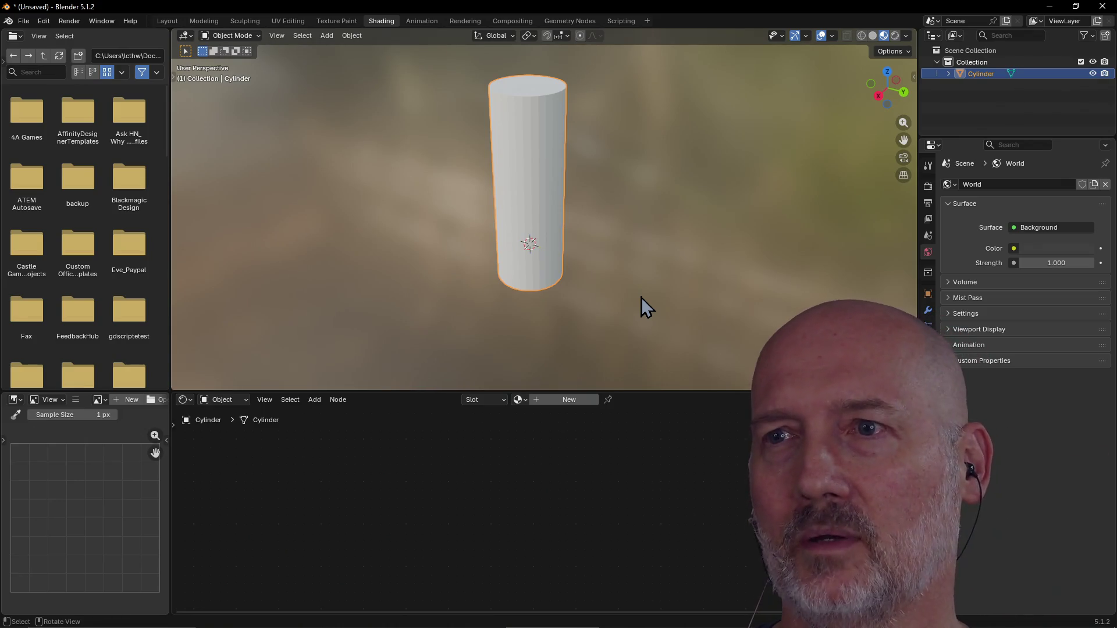
pyautogui.scroll(-2, 641, 298)
pyautogui.scroll(3, 641, 298)
pyautogui.moveTo(641, 297)
pyautogui.mouseDown(button='middle')
pyautogui.moveTo(625, 280)
pyautogui.moveTo(672, 305)
pyautogui.moveTo(585, 314)
pyautogui.moveTo(750, 309)
pyautogui.moveTo(666, 323)
pyautogui.moveTo(709, 319)
pyautogui.moveTo(690, 310)
pyautogui.moveTo(705, 218)
pyautogui.moveTo(671, 324)
pyautogui.moveTo(663, 239)
pyautogui.moveTo(586, 249)
pyautogui.moveTo(738, 244)
pyautogui.moveTo(648, 242)
pyautogui.moveTo(725, 222)
pyautogui.moveTo(654, 219)
pyautogui.moveTo(756, 207)
pyautogui.moveTo(664, 214)
pyautogui.moveTo(771, 195)
pyautogui.moveTo(749, 225)
pyautogui.moveTo(709, 215)
pyautogui.moveTo(735, 208)
pyautogui.moveTo(720, 209)
pyautogui.mouseUp(button='middle')
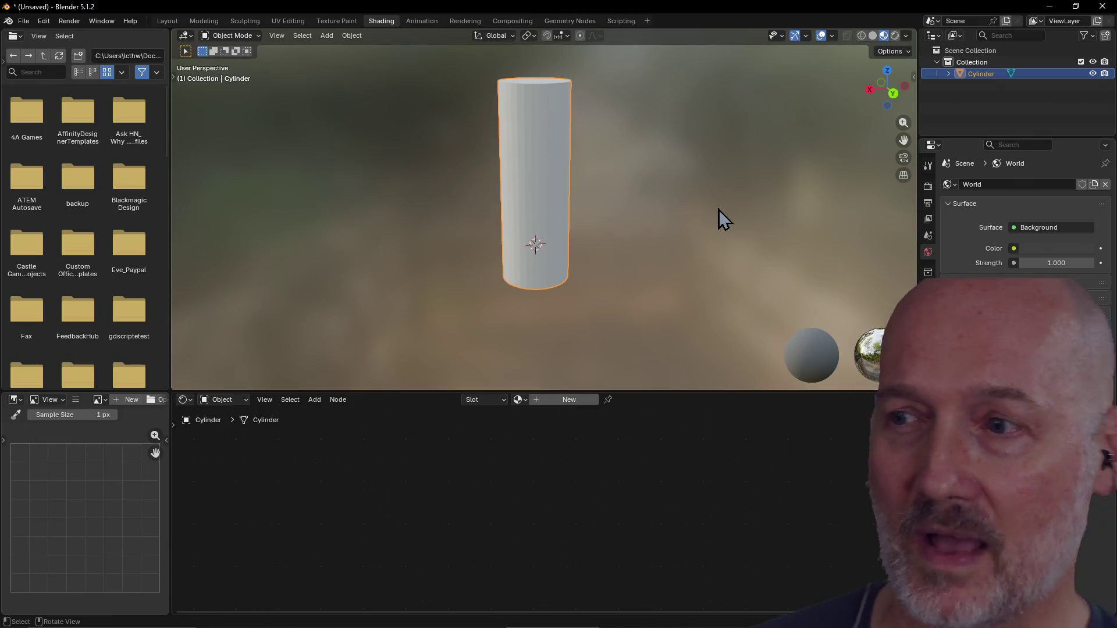
pyautogui.moveTo(687, 204); pyautogui.dragTo(685, 219, button='middle')
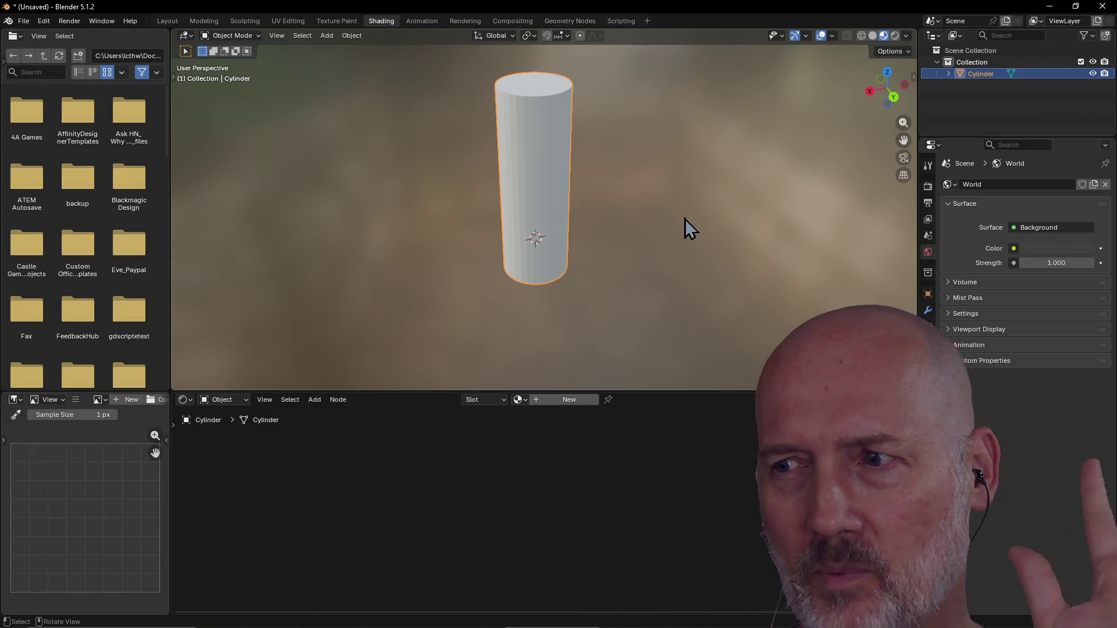
pyautogui.scroll(-2, 685, 219)
pyautogui.scroll(3, 685, 219)
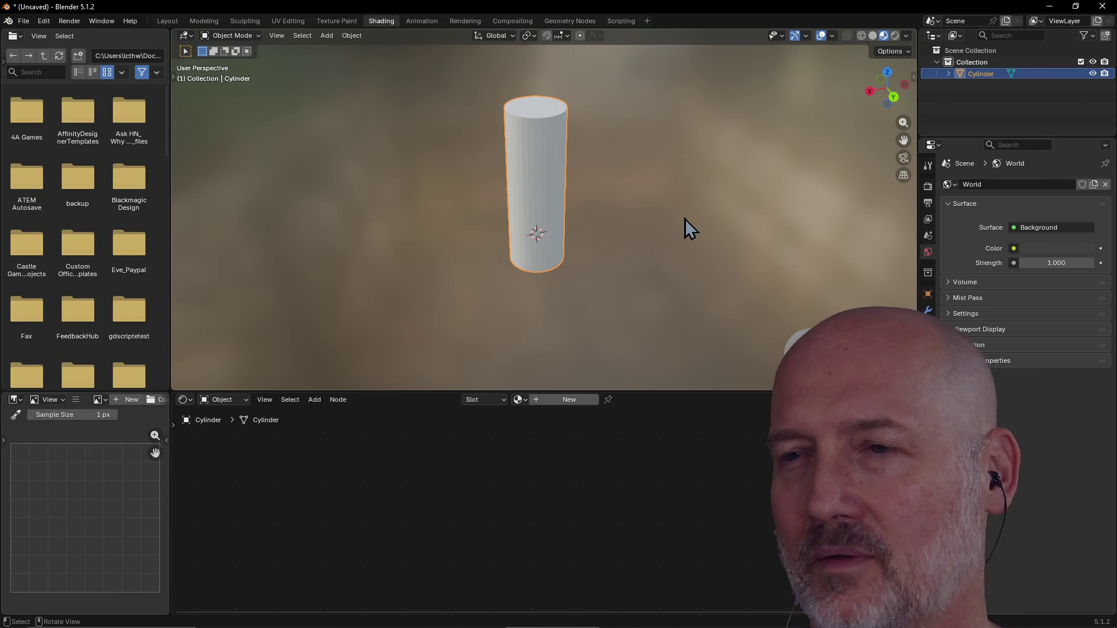
pyautogui.scroll(-1, 685, 219)
pyautogui.moveTo(685, 219)
pyautogui.mouseDown(button='middle')
pyautogui.moveTo(679, 199)
pyautogui.moveTo(680, 221)
pyautogui.moveTo(674, 212)
pyautogui.mouseUp(button='middle')
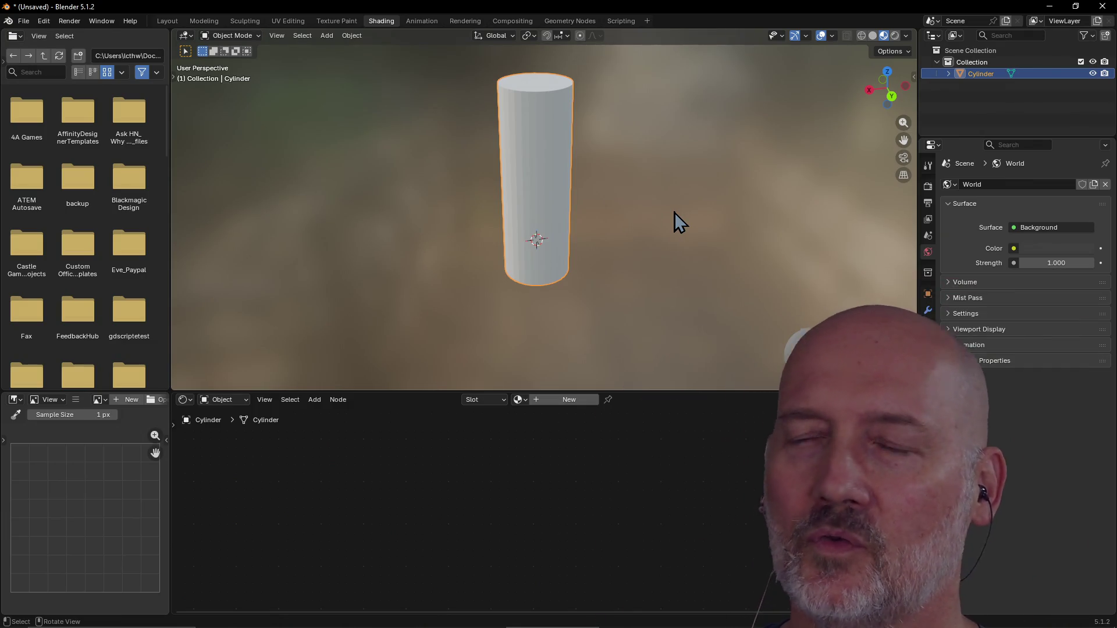
pyautogui.scroll(1, 675, 212)
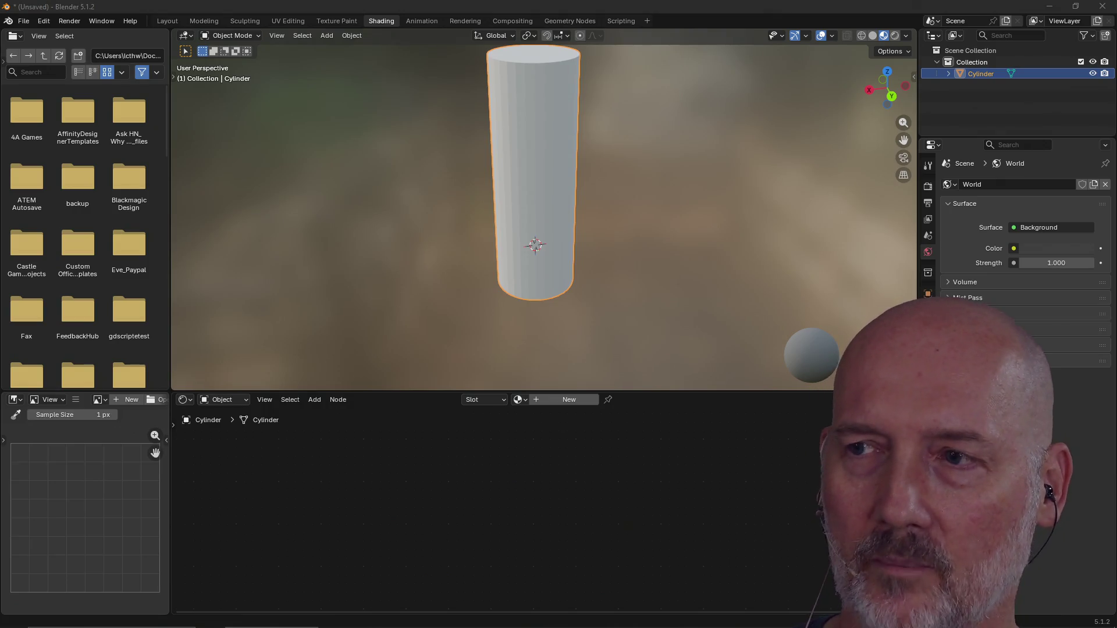
pyautogui.moveTo(584, 240)
pyautogui.mouseDown(button='middle')
pyautogui.moveTo(599, 208)
pyautogui.moveTo(589, 232)
pyautogui.moveTo(733, 242)
pyautogui.moveTo(711, 243)
pyautogui.moveTo(728, 250)
pyautogui.moveTo(606, 314)
pyautogui.moveTo(697, 307)
pyautogui.moveTo(578, 316)
pyautogui.moveTo(637, 292)
pyautogui.moveTo(551, 302)
pyautogui.mouseUp(button='middle')
pyautogui.scroll(-2, 589, 233)
pyautogui.scroll(1, 630, 242)
pyautogui.scroll(1, 629, 242)
pyautogui.scroll(-1, 629, 242)
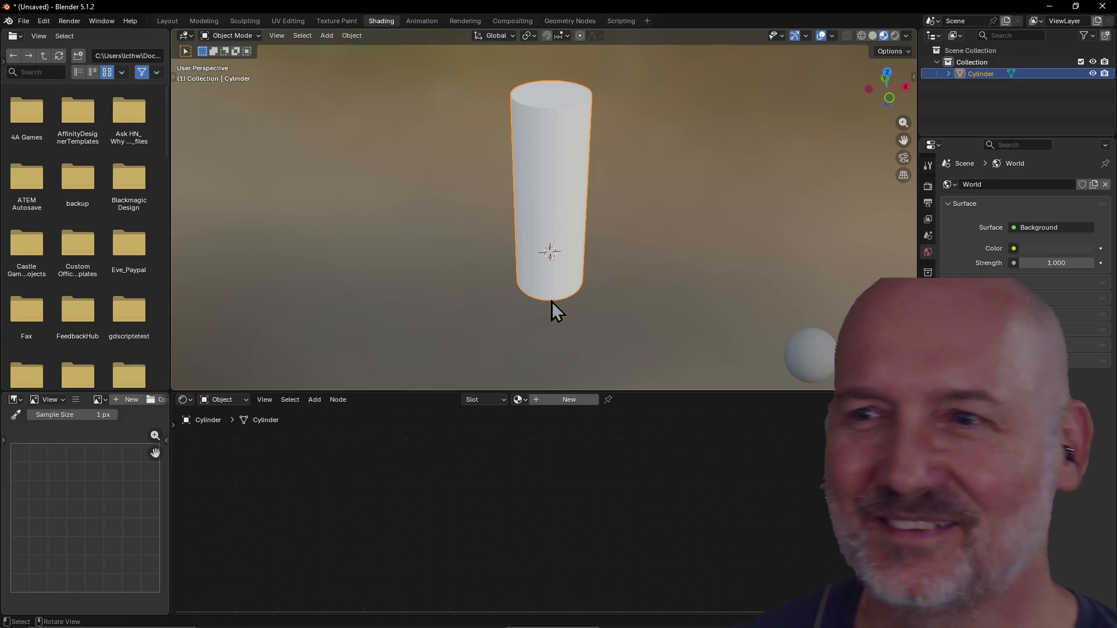
pyautogui.moveTo(552, 300)
pyautogui.mouseDown(button='middle')
pyautogui.moveTo(563, 242)
pyautogui.moveTo(649, 208)
pyautogui.moveTo(588, 238)
pyautogui.moveTo(596, 212)
pyautogui.moveTo(736, 189)
pyautogui.moveTo(757, 212)
pyautogui.moveTo(634, 181)
pyautogui.moveTo(601, 224)
pyautogui.mouseUp(button='middle')
pyautogui.scroll(4, 596, 209)
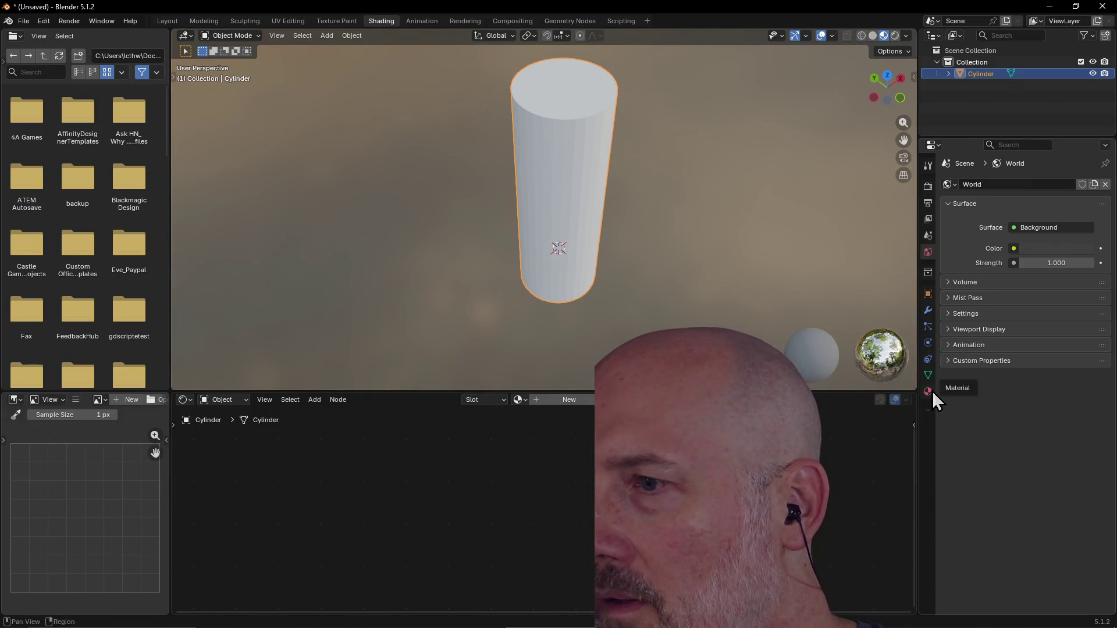
# Give the cylinder a new material, Material.001, and make the node editor taller.
pyautogui.click(929, 391)
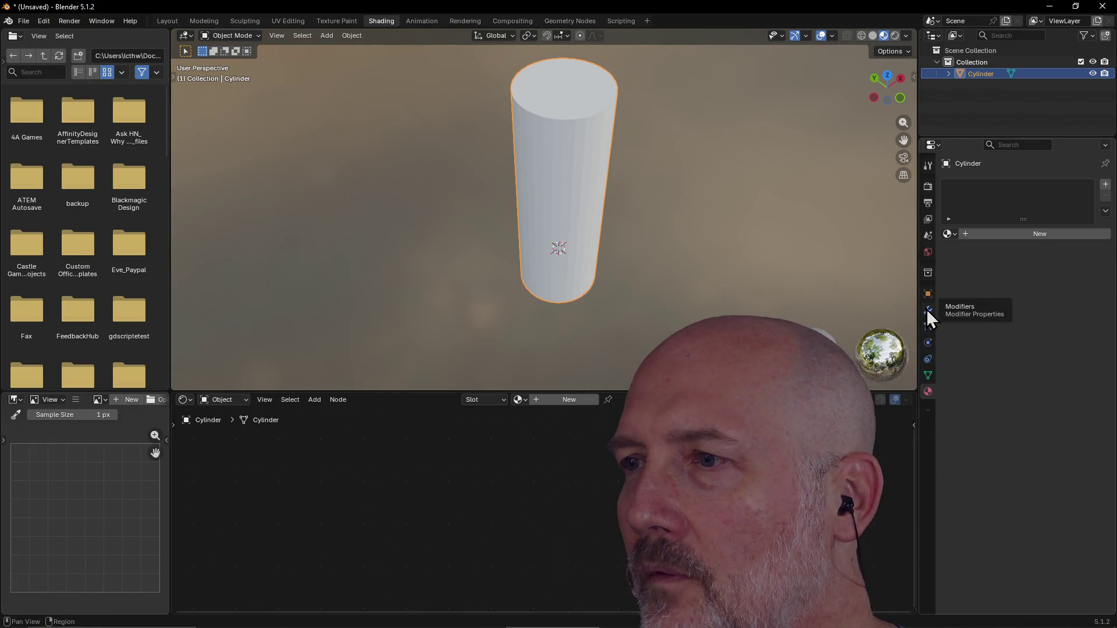
pyautogui.rightClick(194, 488)
pyautogui.moveTo(198, 485)
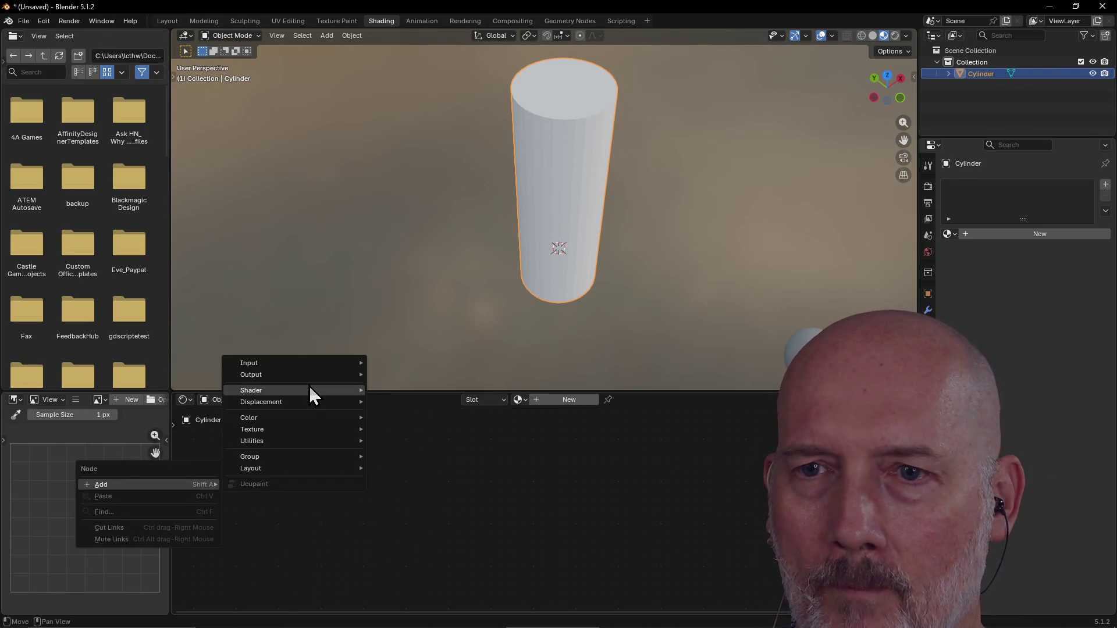
pyautogui.click(563, 400)
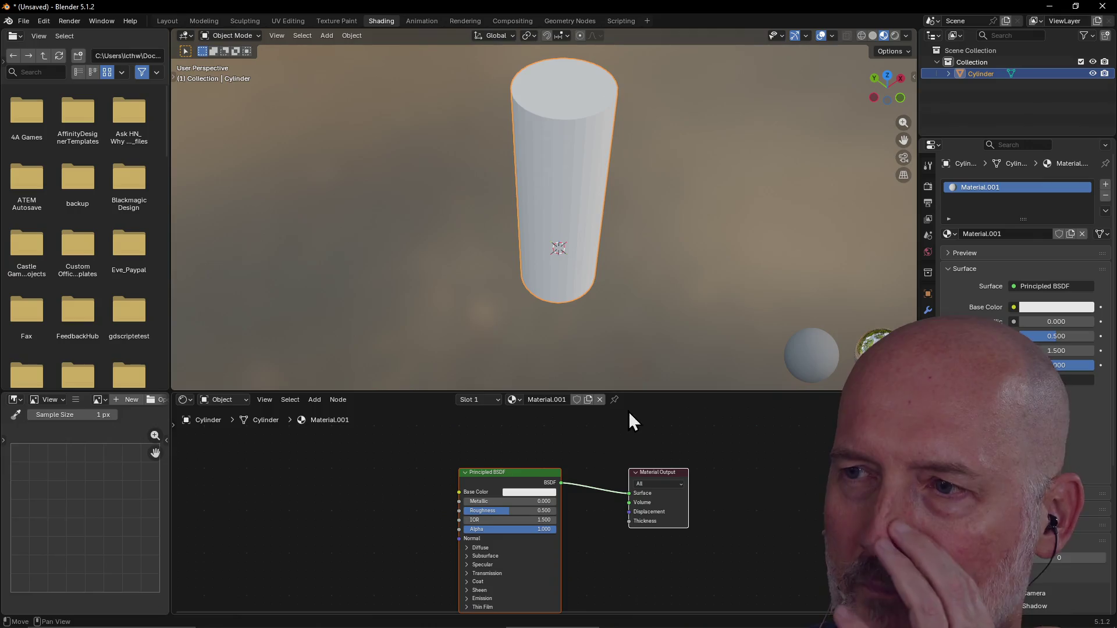
pyautogui.moveTo(650, 390); pyautogui.dragTo(649, 352)
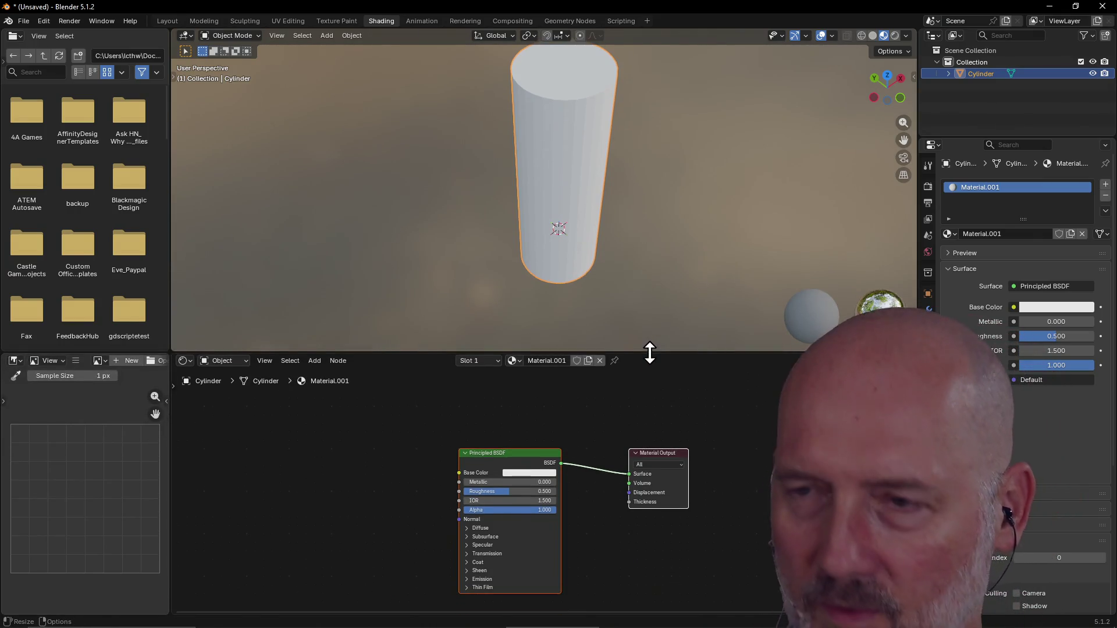
# Review freepbr.com's Ash Tree Bark PBR Material page, then move both shader nodes up-left in Blender.
pyautogui.hotkey('alt', 'Tab')
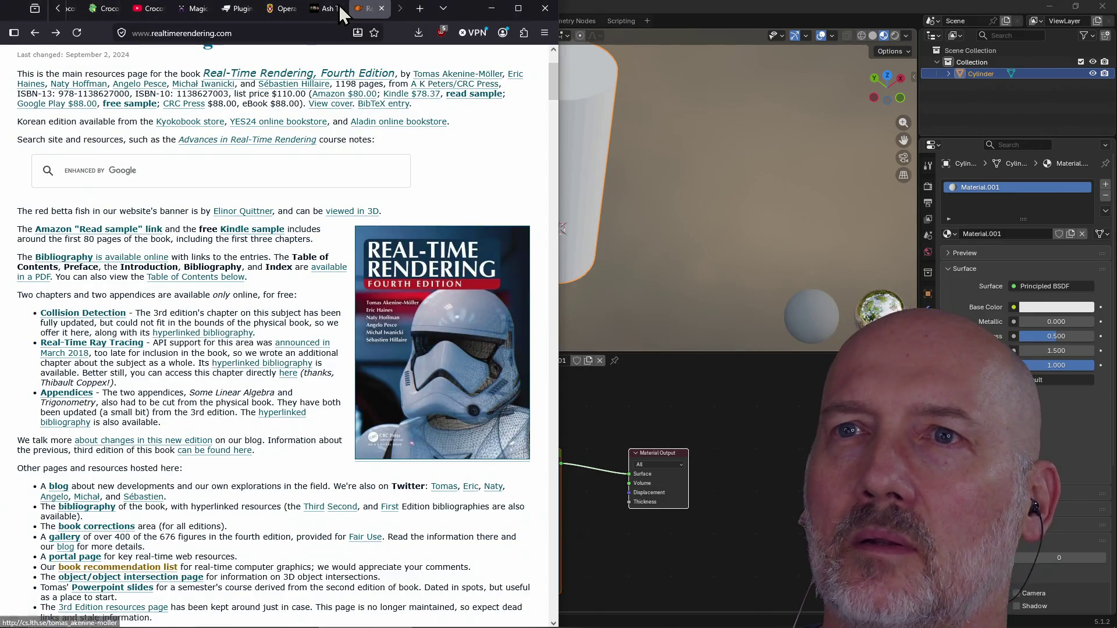
pyautogui.click(324, 9)
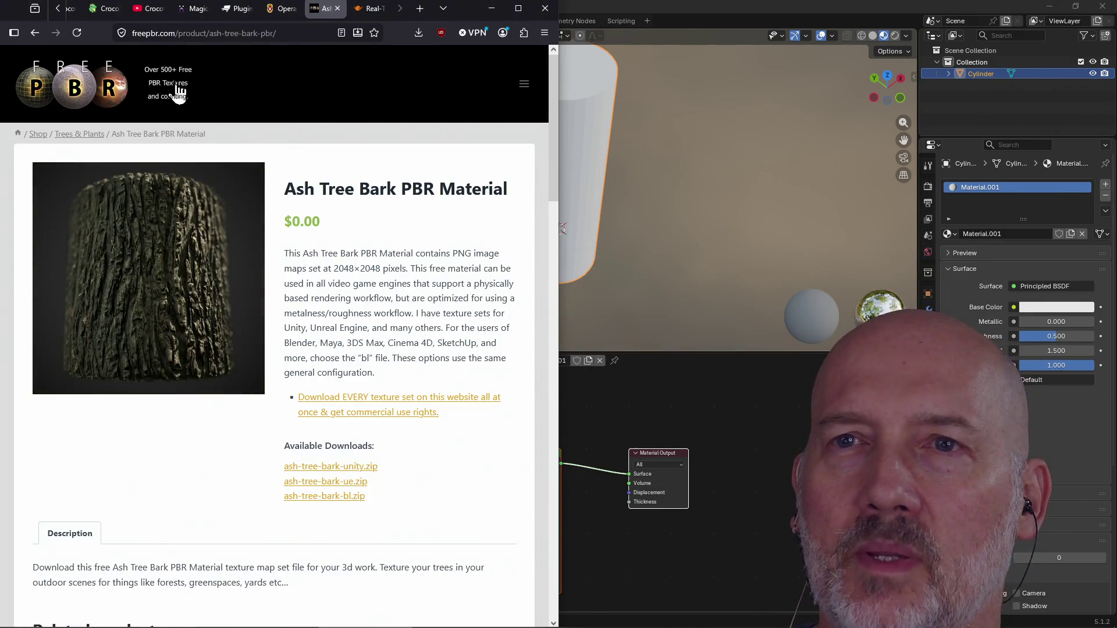
pyautogui.scroll(-6, 354, 280)
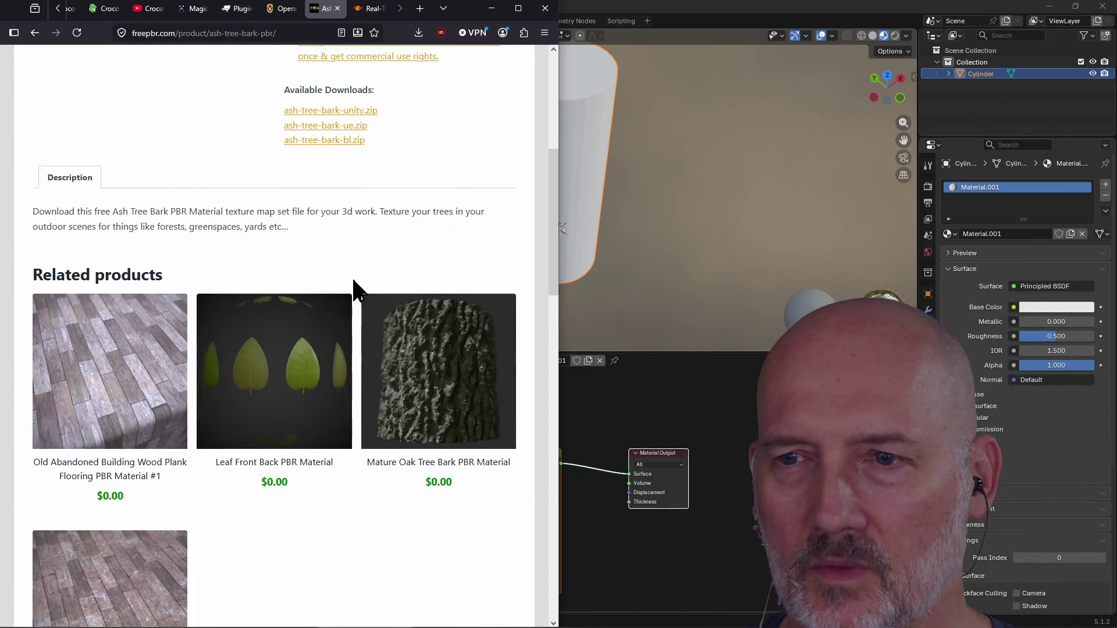
pyautogui.scroll(6, 356, 285)
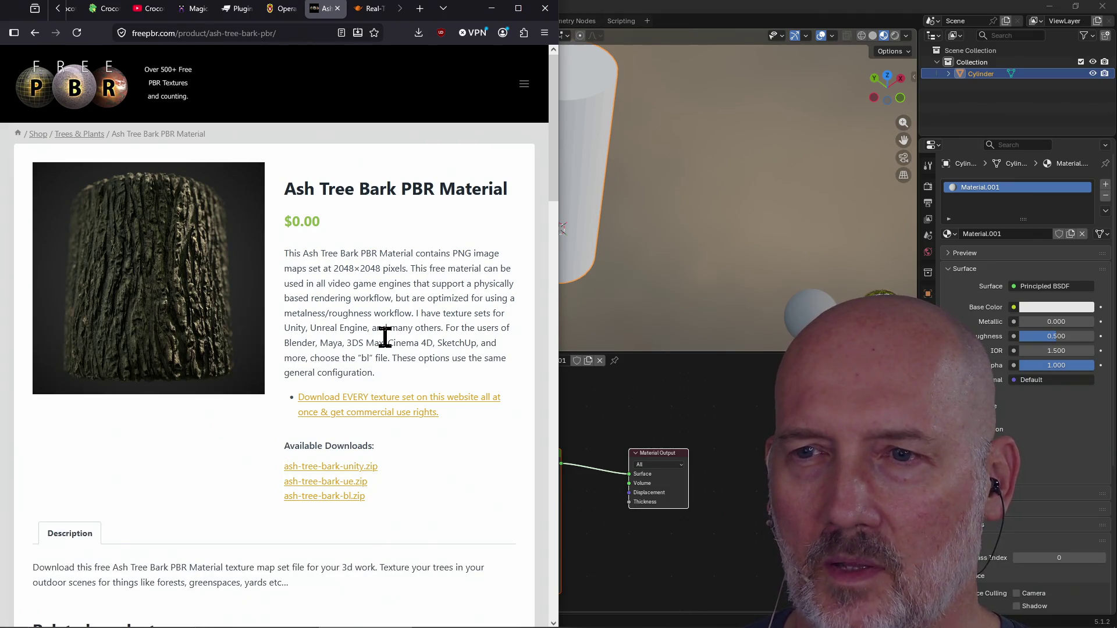
pyautogui.hotkey('alt', 'Tab')
pyautogui.moveTo(497, 460); pyautogui.dragTo(415, 433)
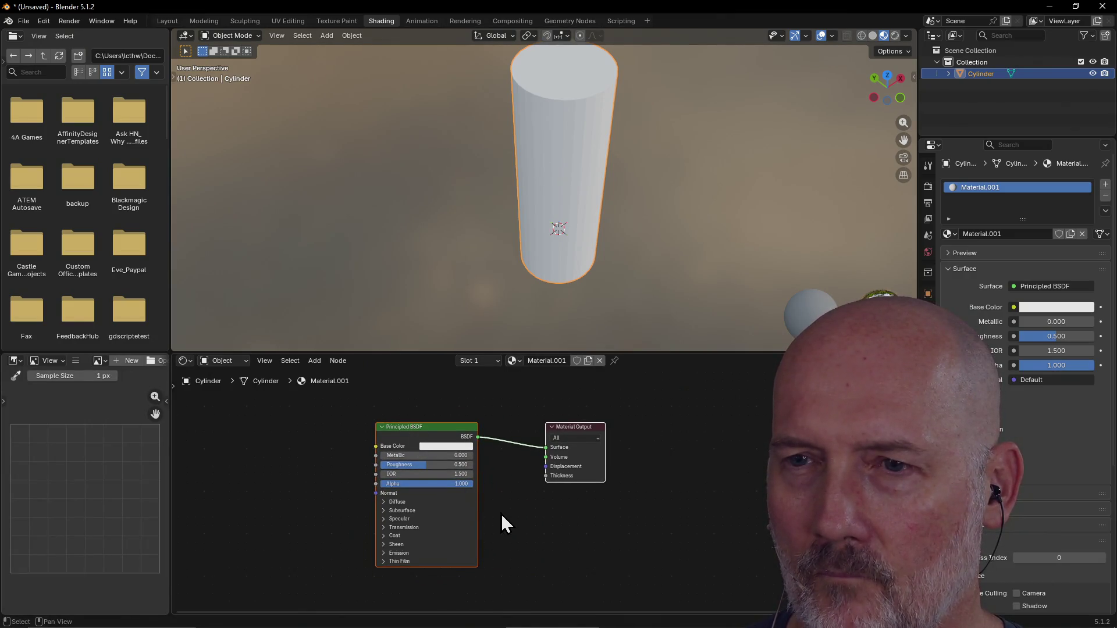
pyautogui.click(506, 487)
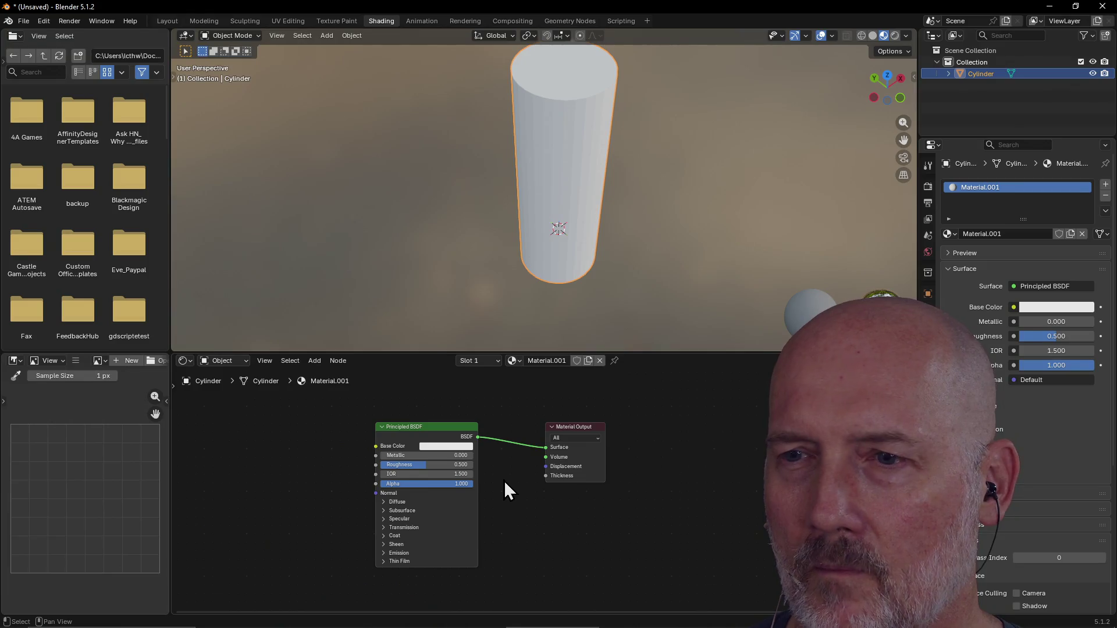
pyautogui.rightClick(501, 468)
pyautogui.moveTo(501, 469)
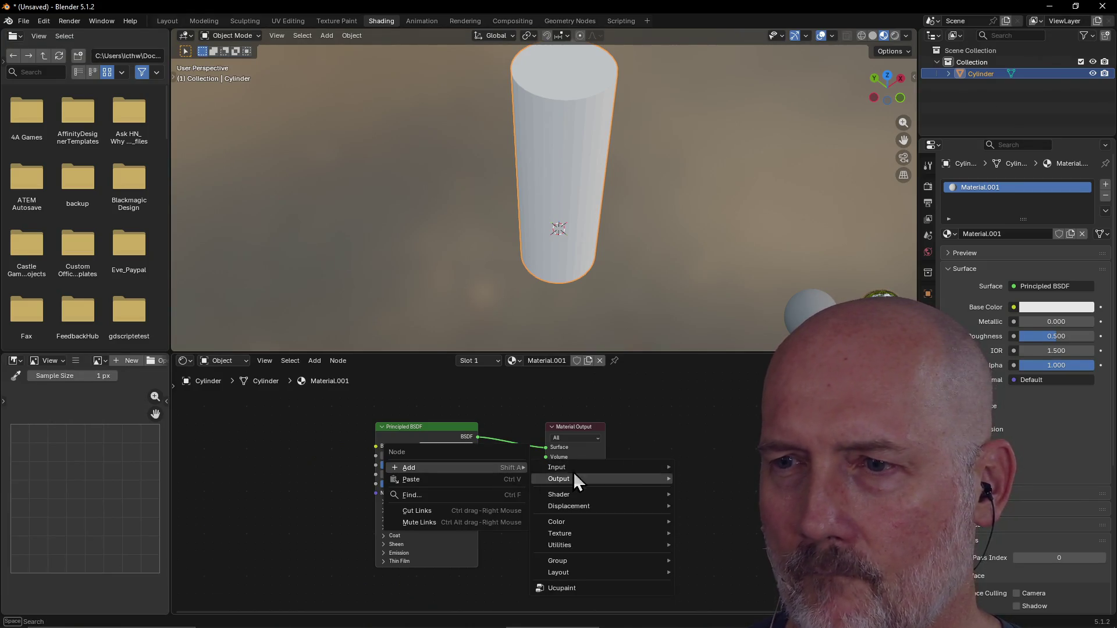
pyautogui.moveTo(584, 469)
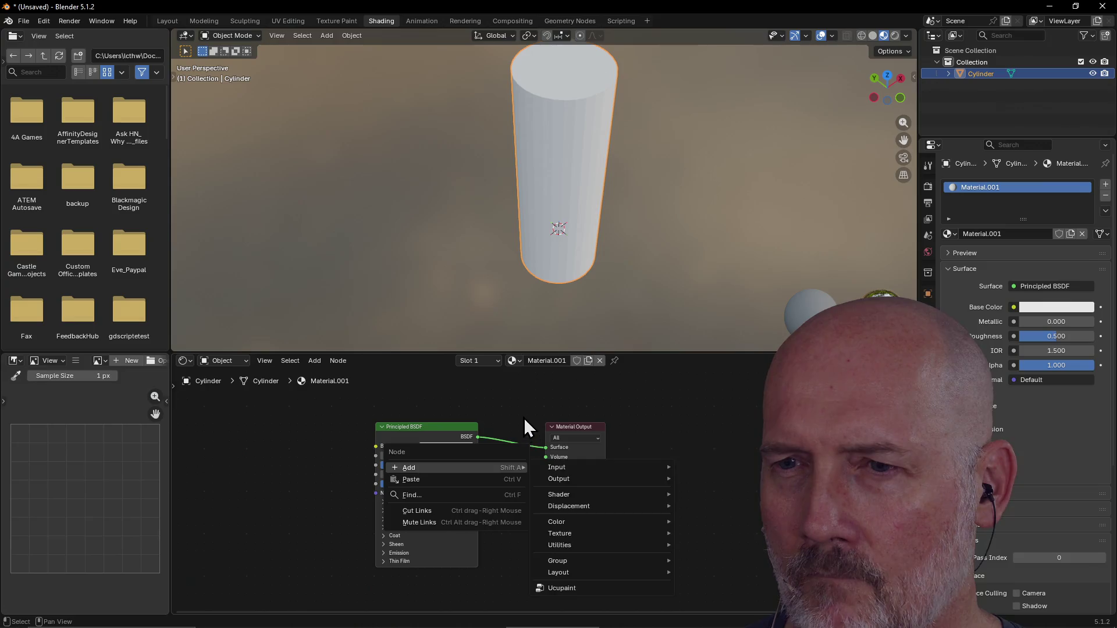
pyautogui.press('Escape')
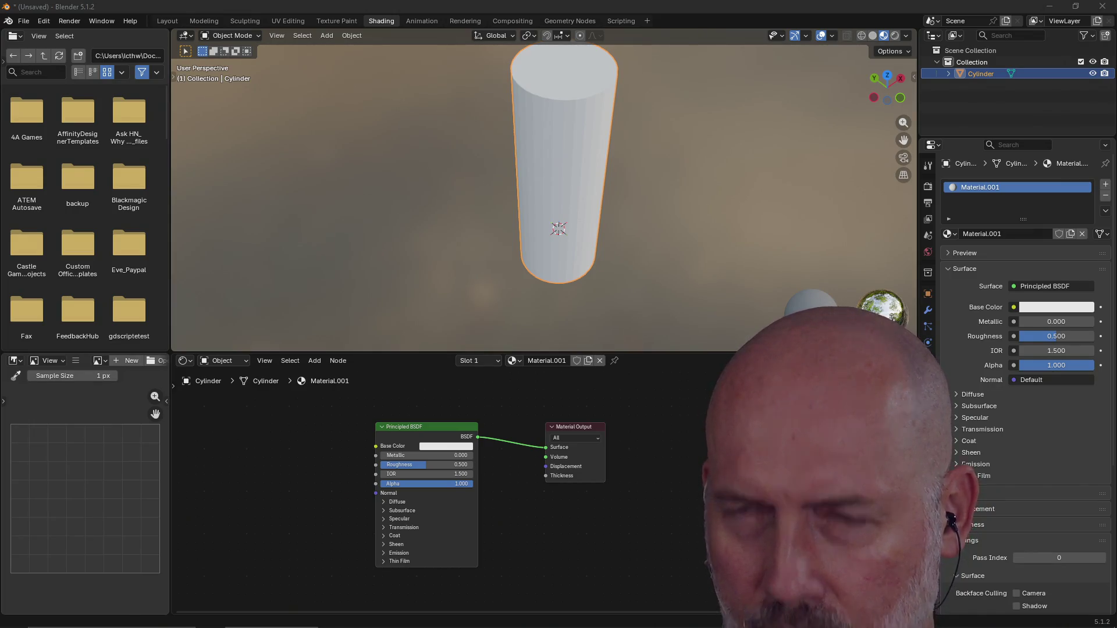
pyautogui.click(43, 22)
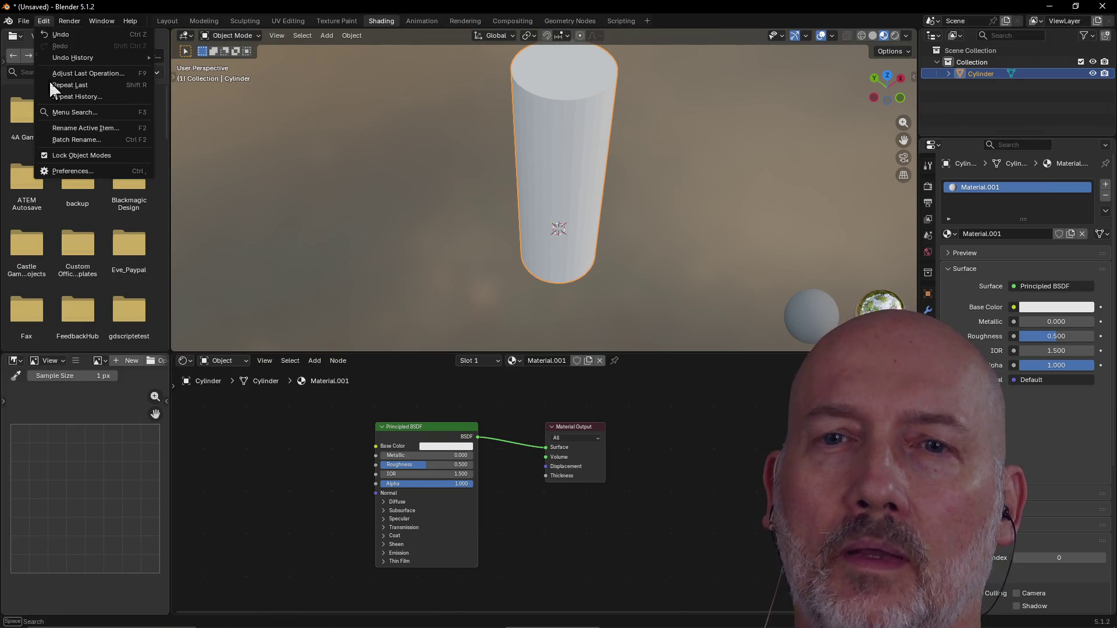
# Enable Node Wrangler by searching 'node' in the Add-ons preferences, then close Preferences.
pyautogui.click(73, 171)
pyautogui.click(269, 137)
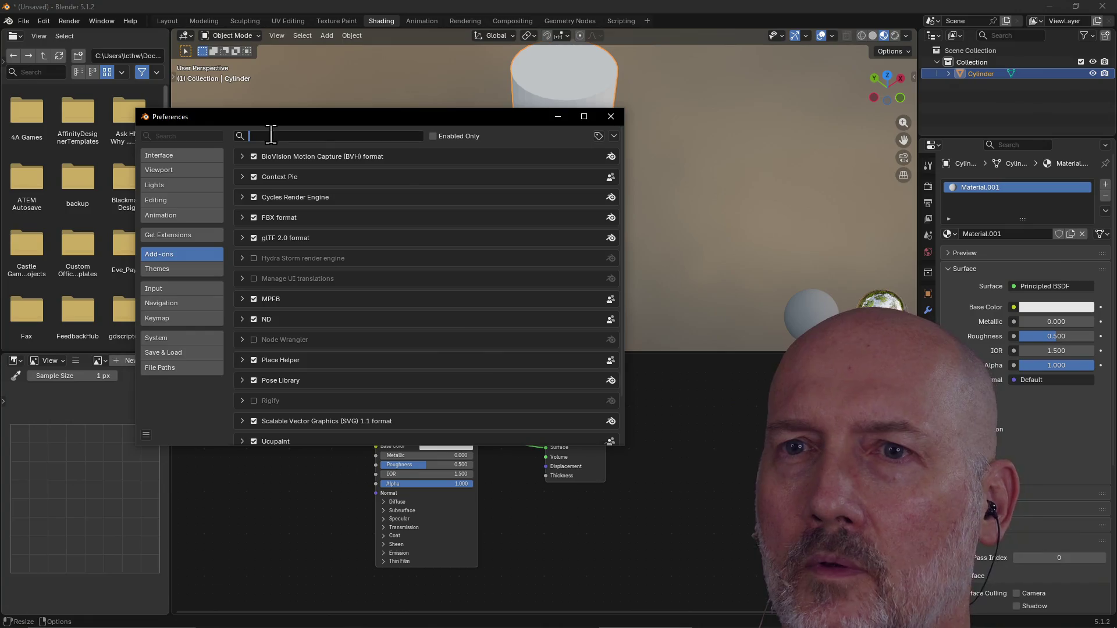
pyautogui.write('node')
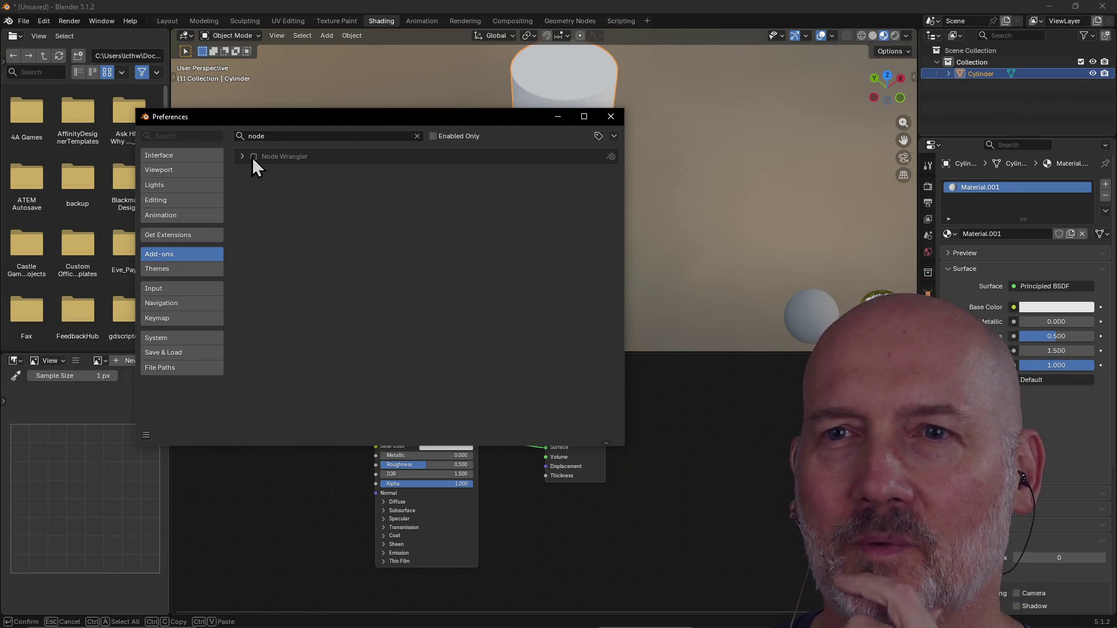
pyautogui.click(253, 156)
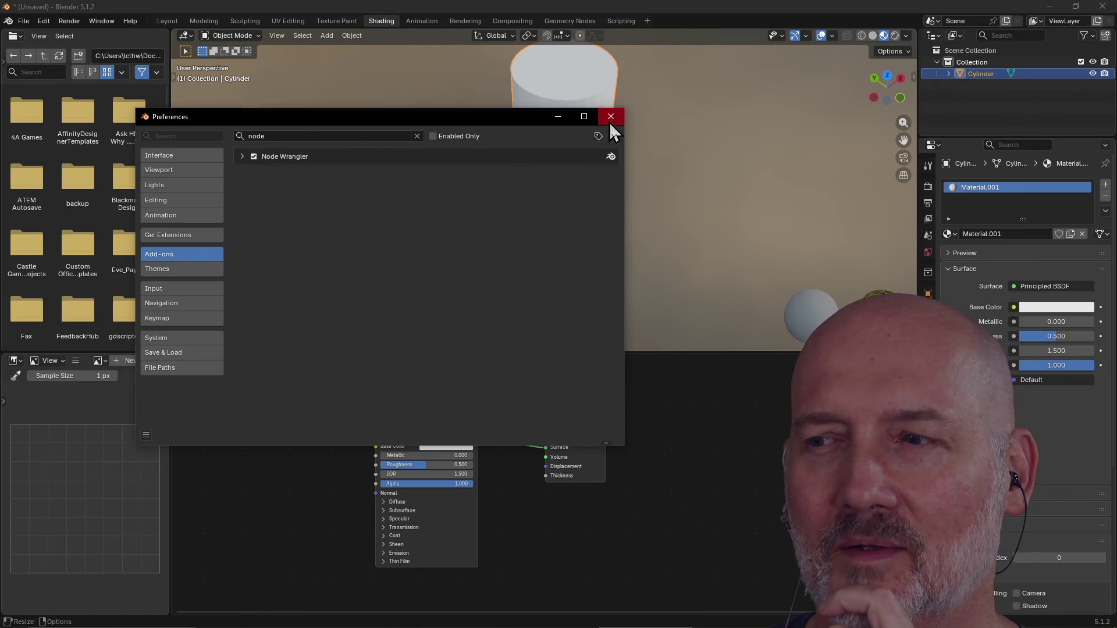
pyautogui.click(609, 119)
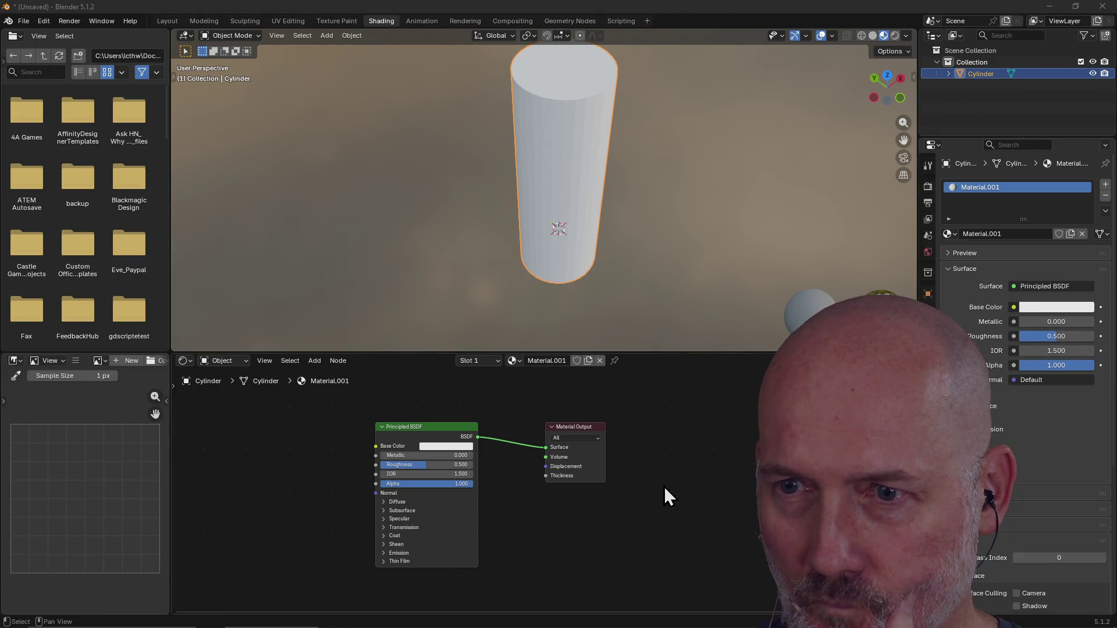
# Reposition the Principled BSDF node and launch Node Wrangler's Principled Texture Setup with Ctrl+Shift+T.
pyautogui.rightClick(408, 434)
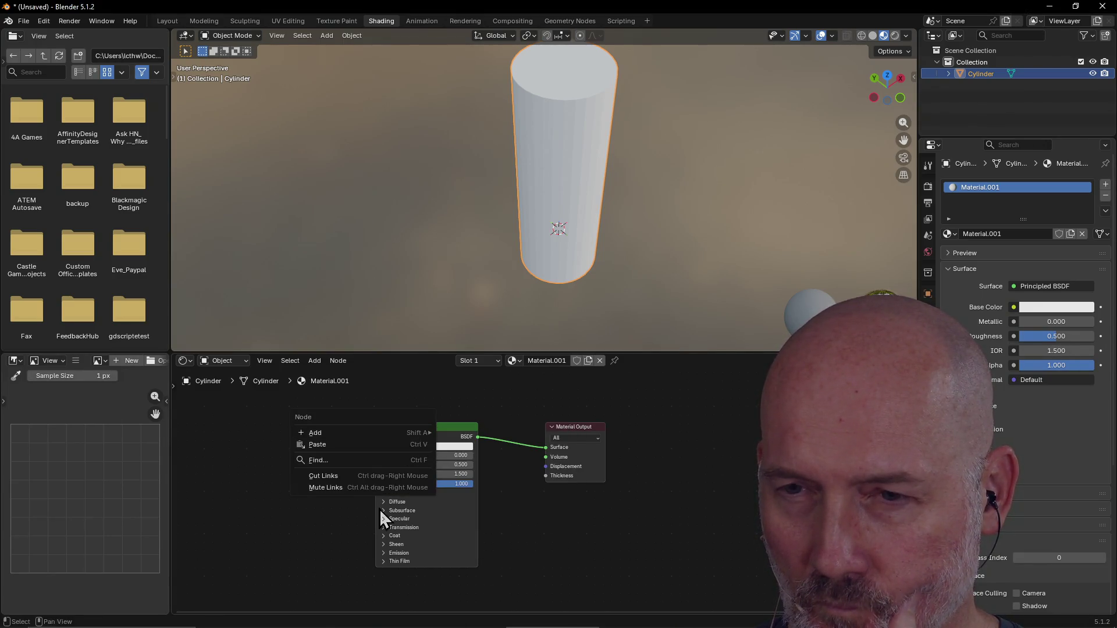
pyautogui.rightClick(486, 473)
pyautogui.moveTo(487, 474)
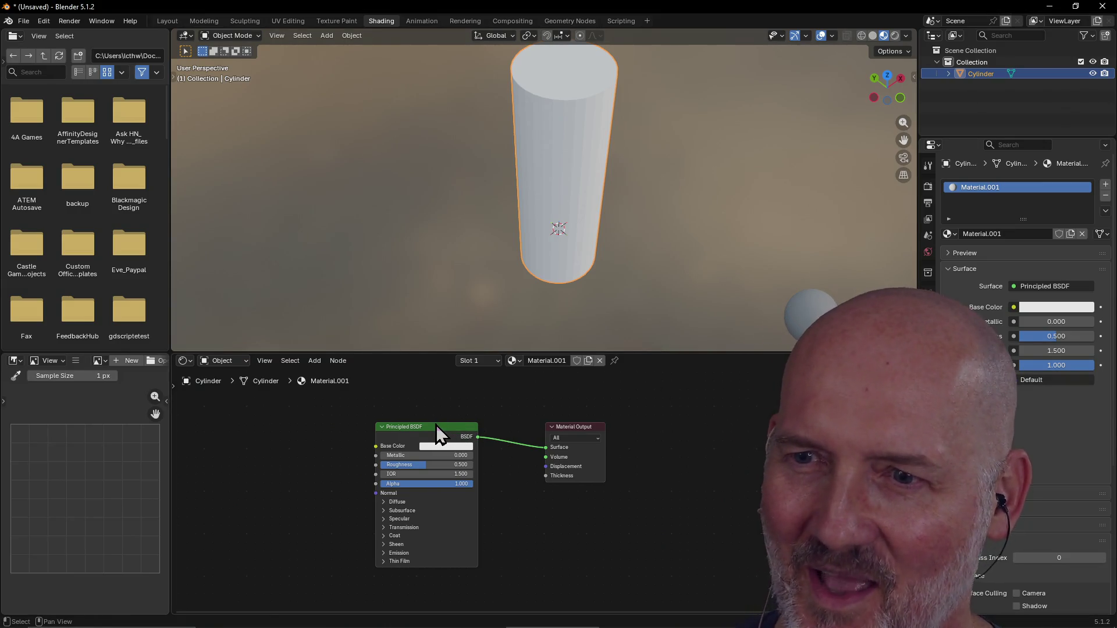
pyautogui.click(436, 431)
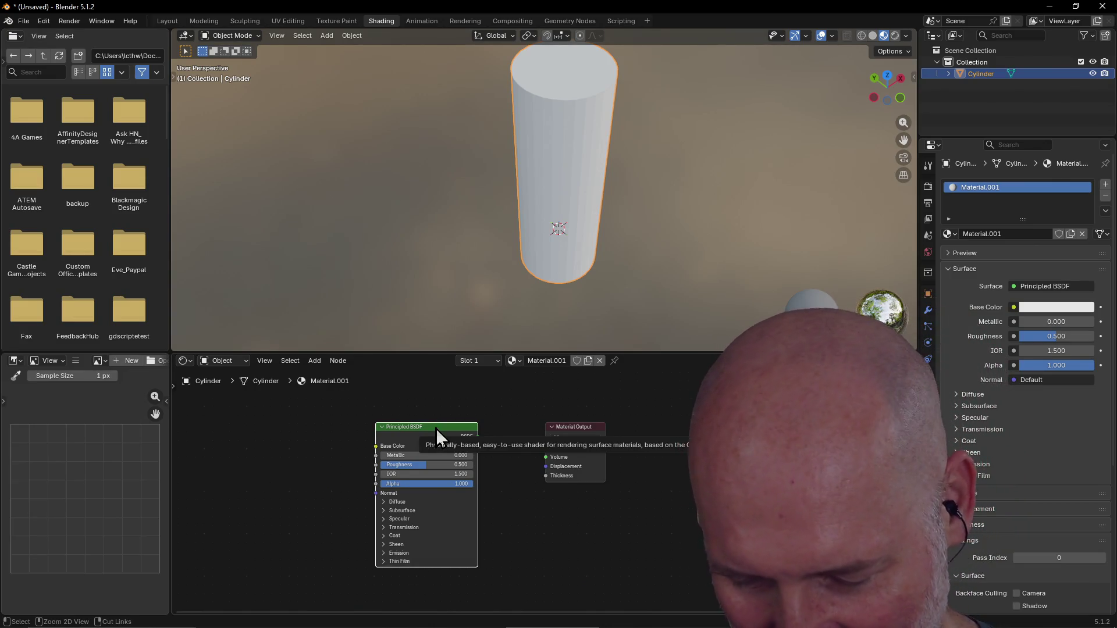
pyautogui.press('g')
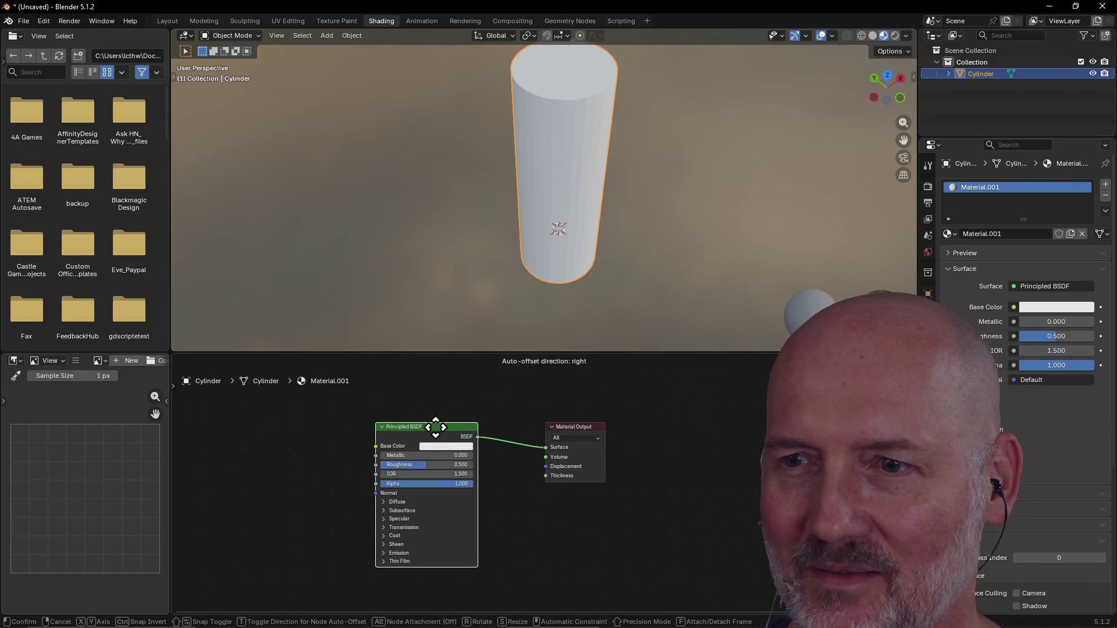
pyautogui.click(436, 425)
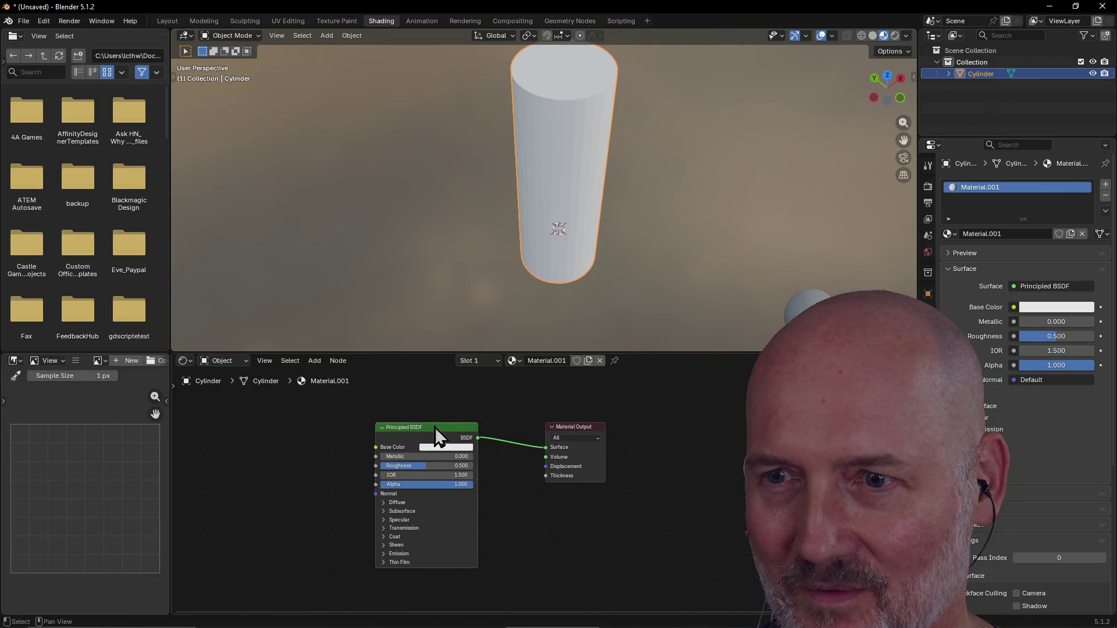
pyautogui.hotkey('ctrl', 'shift', 't')
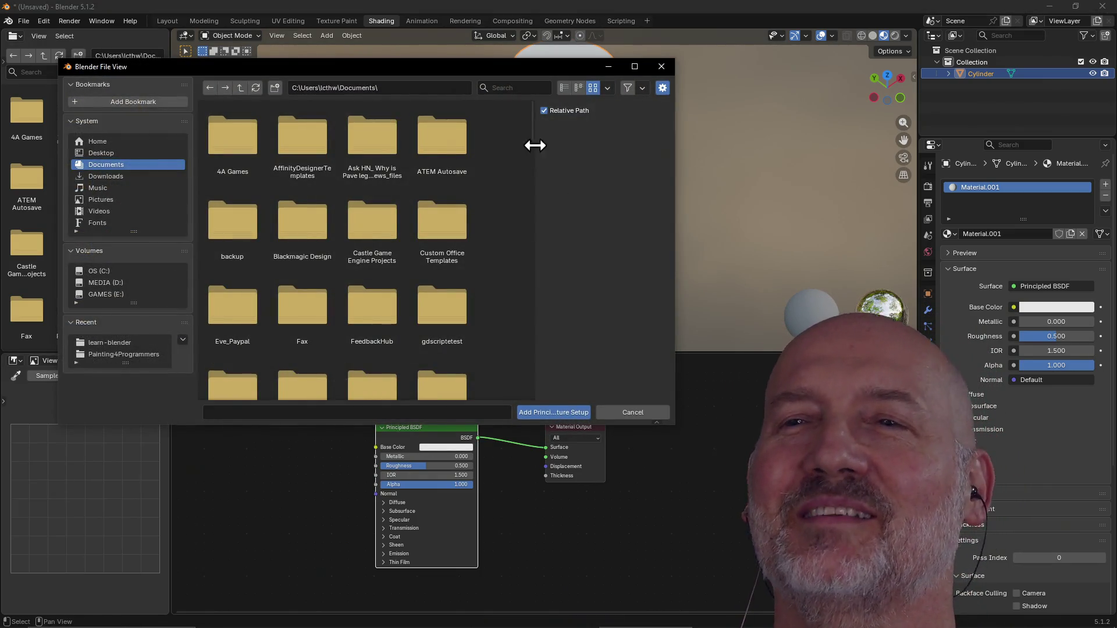
# Point the file browser to Downloads and open the nested ash-tree-bark-bl folder.
pyautogui.click(398, 91)
pyautogui.click(423, 92)
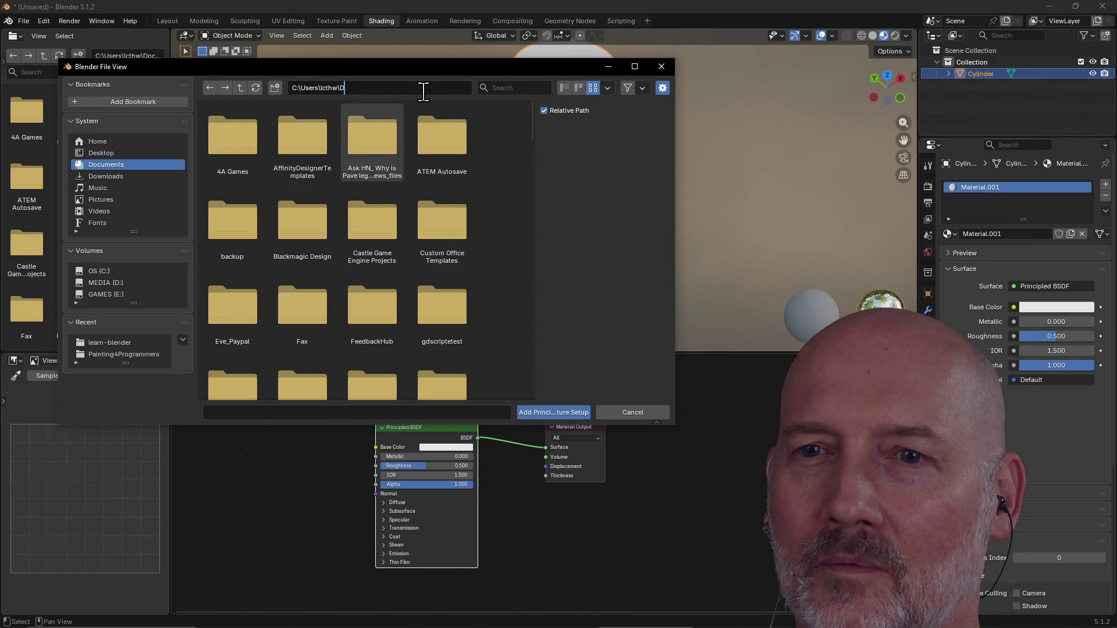
pyautogui.press('Return')
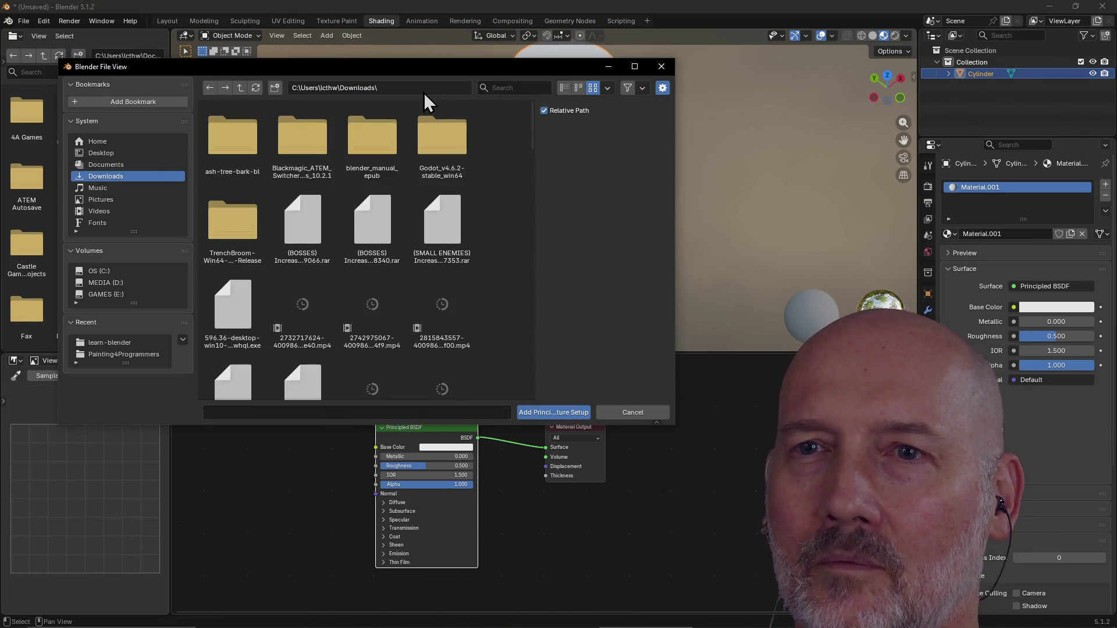
pyautogui.click(224, 145)
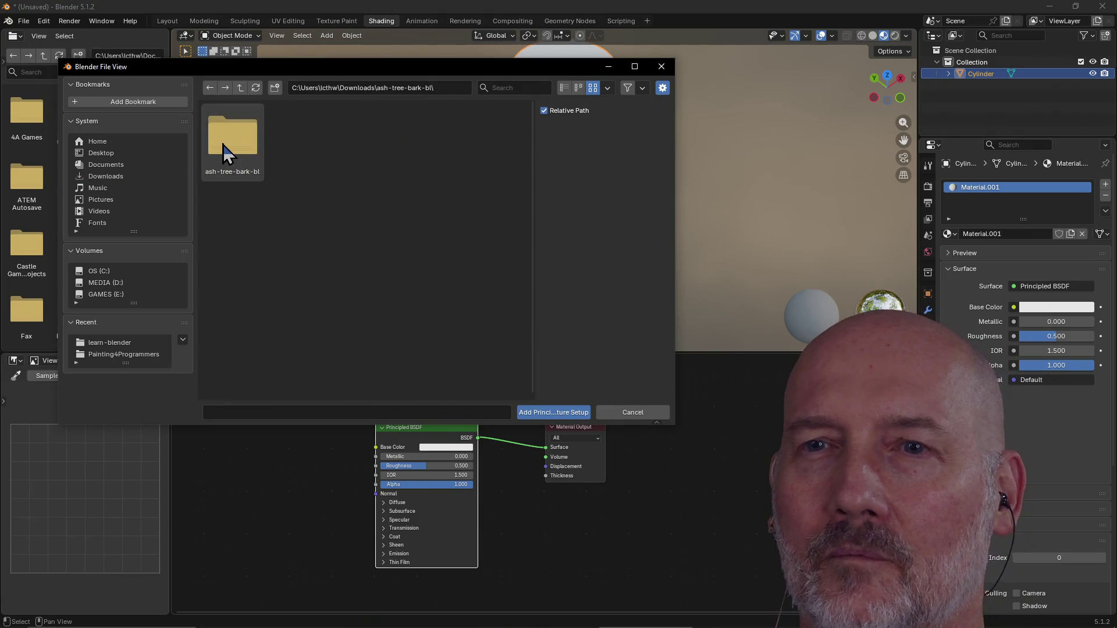
pyautogui.click(224, 153)
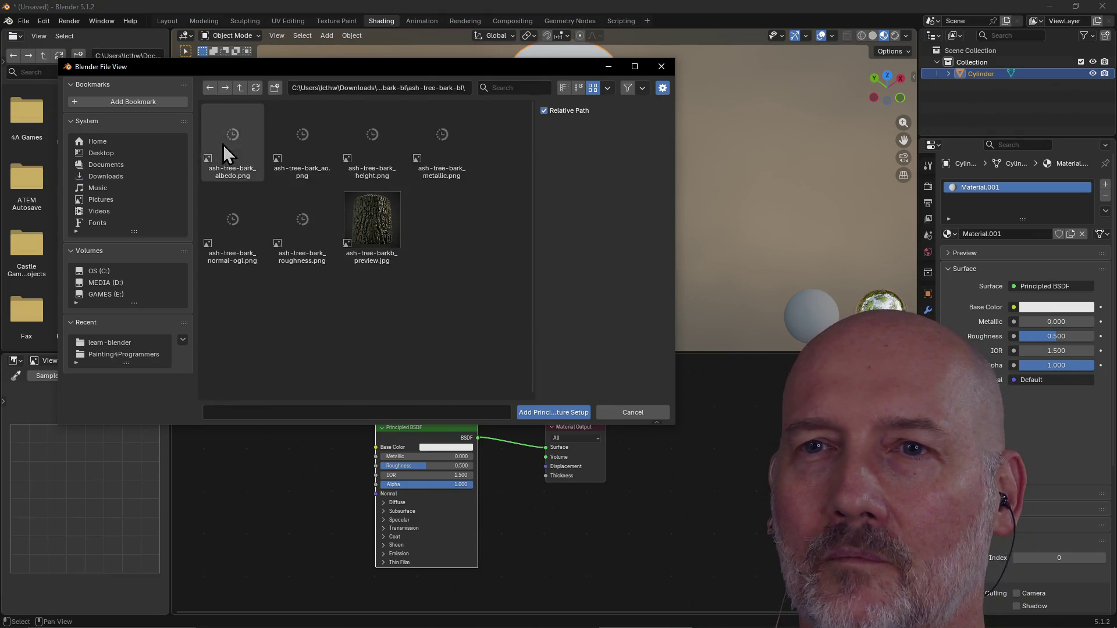
# Select all seven bark texture images, excluding the preview image, for the Principled setup.
pyautogui.click(369, 247)
pyautogui.click(466, 319)
pyautogui.moveTo(482, 279)
pyautogui.mouseDown()
pyautogui.moveTo(259, 180)
pyautogui.moveTo(237, 150)
pyautogui.mouseUp()
pyautogui.click(585, 412)
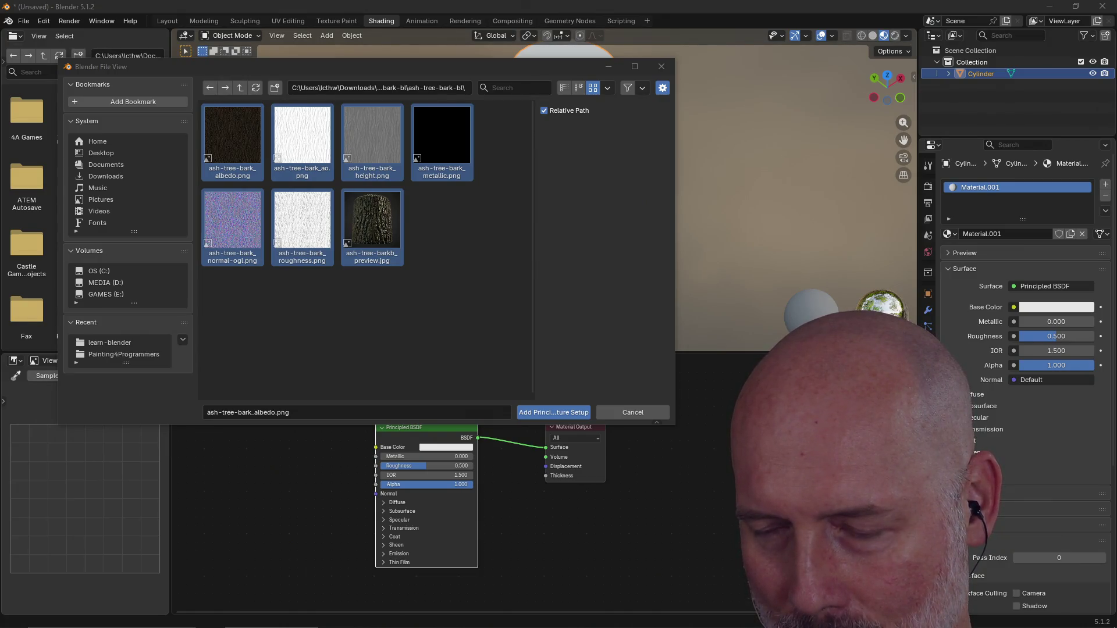
# Add the bark textures as a Principled setup, expand the BSDF panels and frame the whole node tree.
pyautogui.click(549, 412)
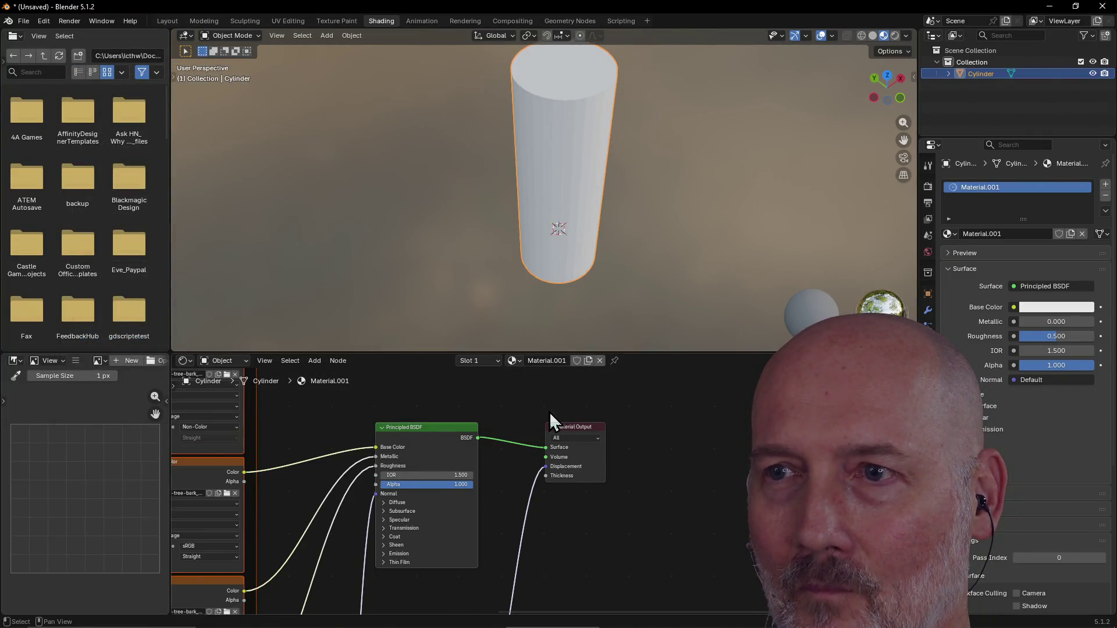
pyautogui.scroll(-4, 495, 456)
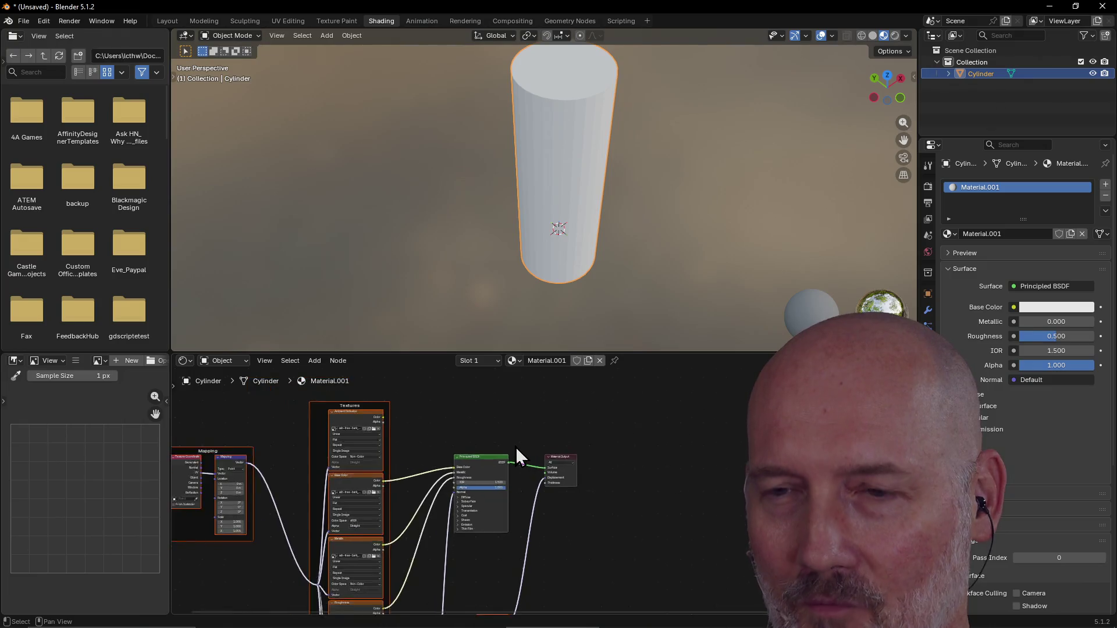
pyautogui.moveTo(630, 354)
pyautogui.mouseDown()
pyautogui.moveTo(653, 339)
pyautogui.moveTo(653, 253)
pyautogui.mouseUp()
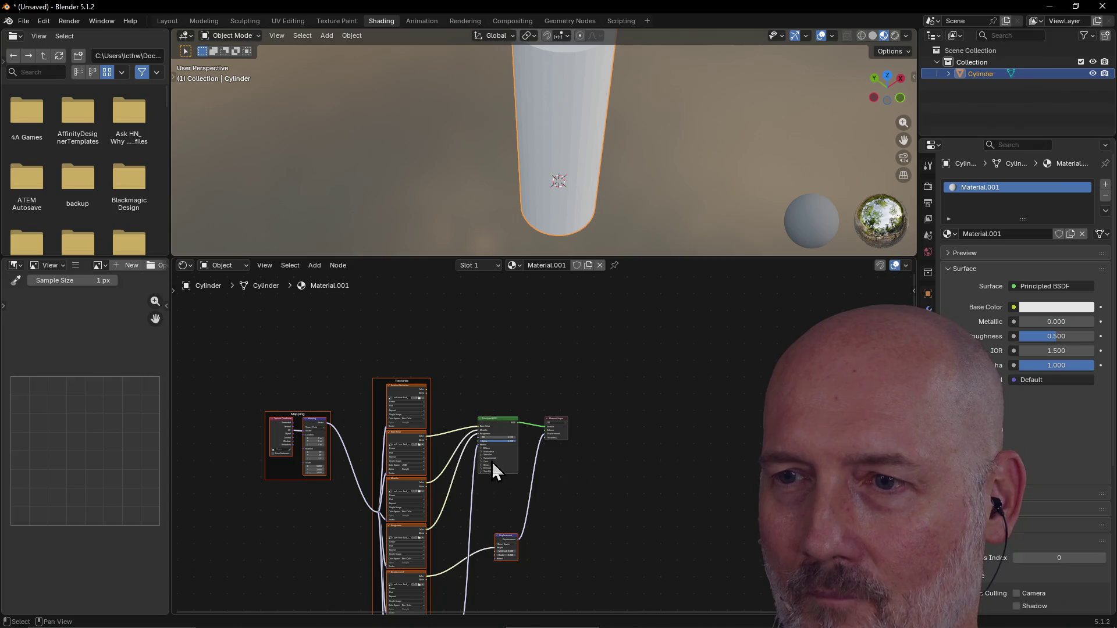
pyautogui.moveTo(497, 463); pyautogui.dragTo(519, 452)
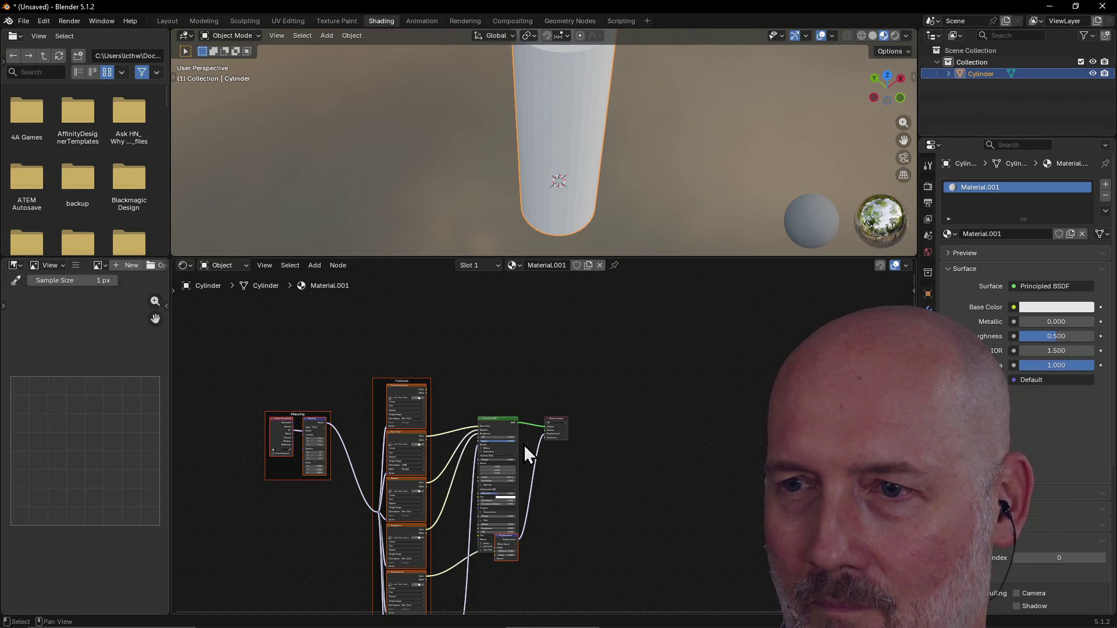
pyautogui.click(582, 469)
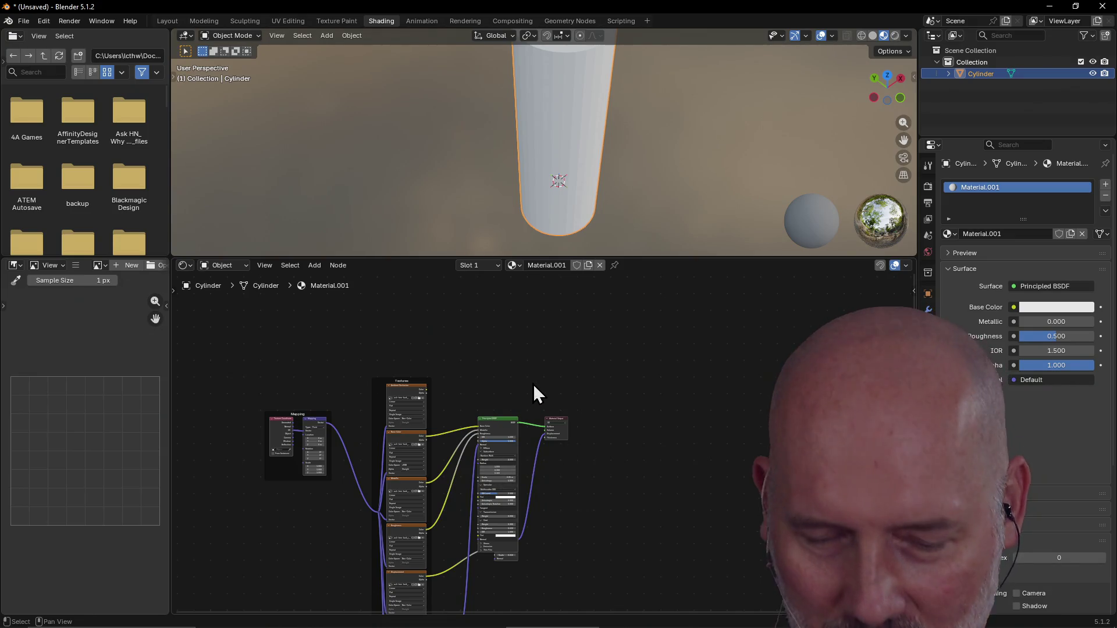
pyautogui.moveTo(534, 386)
pyautogui.keyDown('shift'); pyautogui.mouseDown(button='middle')
pyautogui.moveTo(665, 312)
pyautogui.moveTo(634, 316)
pyautogui.mouseUp(button='middle'); pyautogui.keyUp('shift')
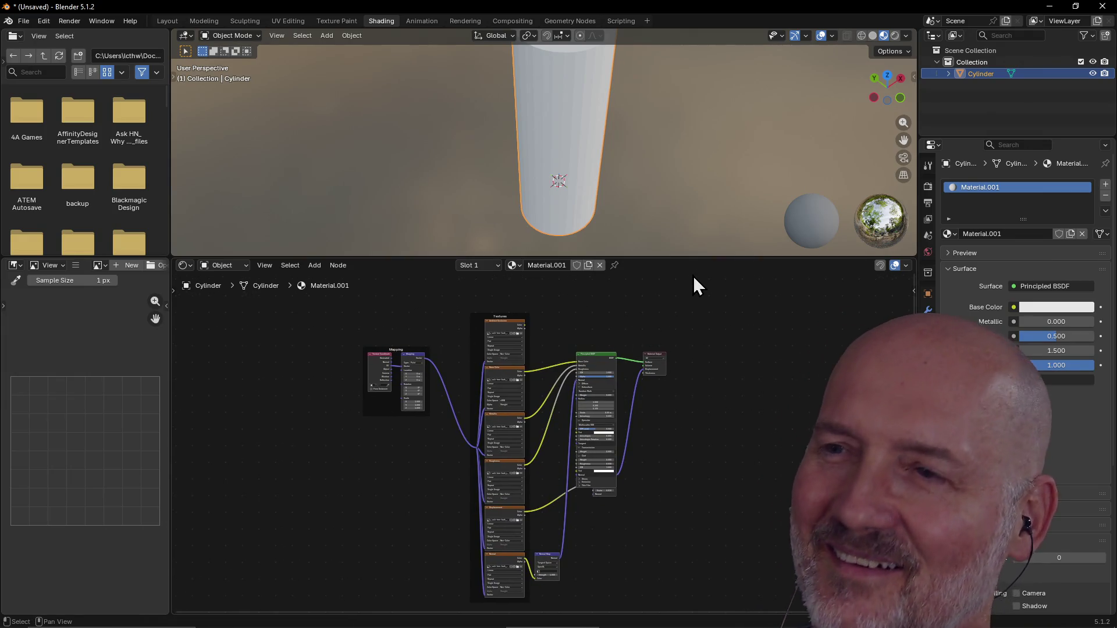
pyautogui.moveTo(692, 257); pyautogui.dragTo(688, 320)
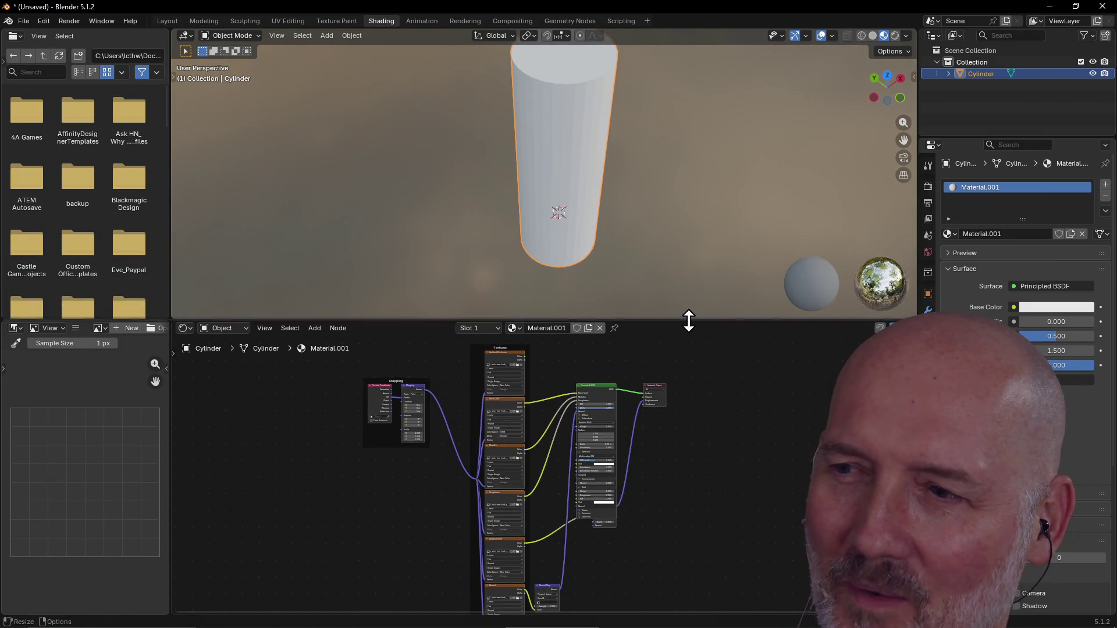
pyautogui.scroll(-3, 696, 237)
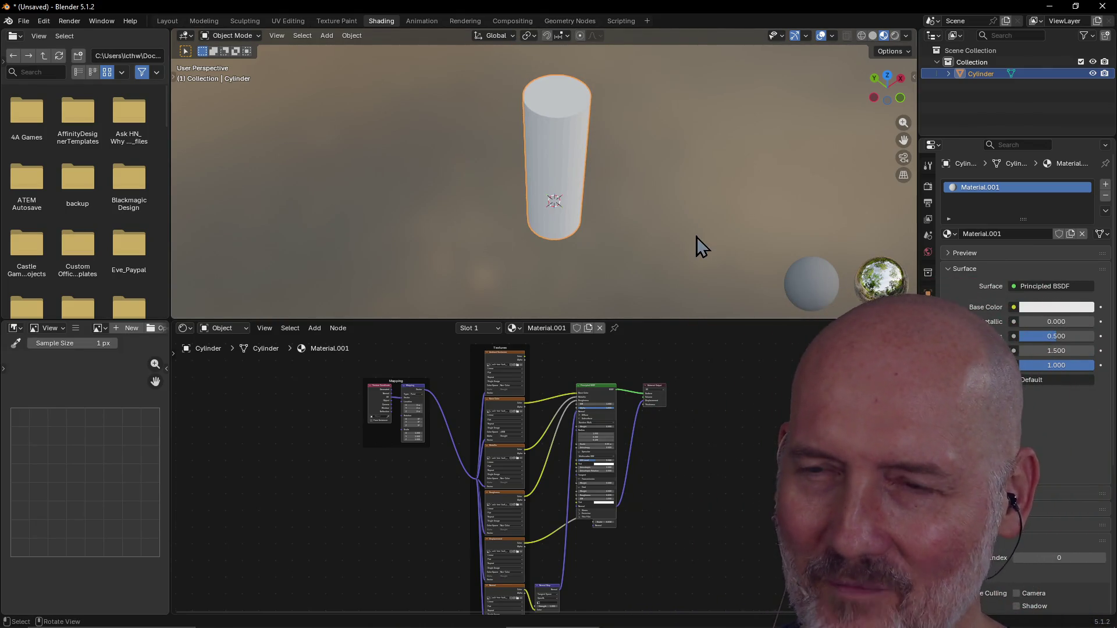
pyautogui.moveTo(561, 204)
pyautogui.mouseDown(button='middle')
pyautogui.moveTo(622, 145)
pyautogui.moveTo(591, 76)
pyautogui.moveTo(549, 169)
pyautogui.moveTo(671, 165)
pyautogui.moveTo(547, 154)
pyautogui.moveTo(582, 139)
pyautogui.moveTo(555, 141)
pyautogui.mouseUp(button='middle')
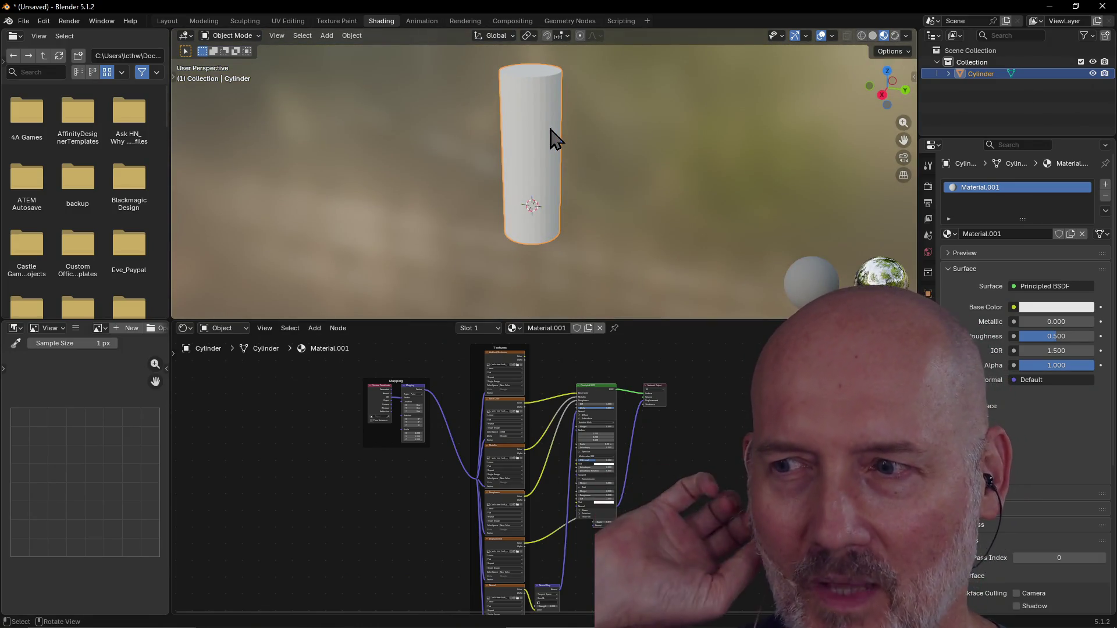
pyautogui.moveTo(553, 137)
pyautogui.mouseDown(button='middle')
pyautogui.moveTo(519, 142)
pyautogui.moveTo(520, 132)
pyautogui.moveTo(601, 139)
pyautogui.moveTo(564, 172)
pyautogui.moveTo(561, 149)
pyautogui.moveTo(579, 142)
pyautogui.moveTo(563, 189)
pyautogui.moveTo(630, 142)
pyautogui.moveTo(581, 145)
pyautogui.moveTo(545, 155)
pyautogui.moveTo(672, 154)
pyautogui.moveTo(607, 145)
pyautogui.moveTo(640, 159)
pyautogui.moveTo(647, 183)
pyautogui.mouseUp(button='middle')
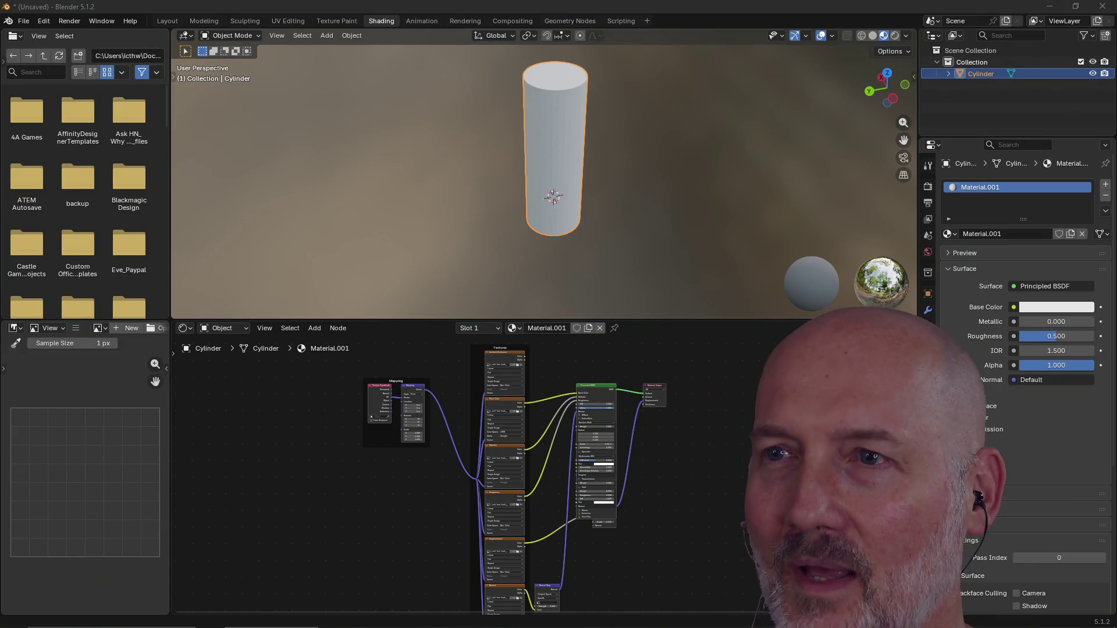
pyautogui.scroll(3, 538, 431)
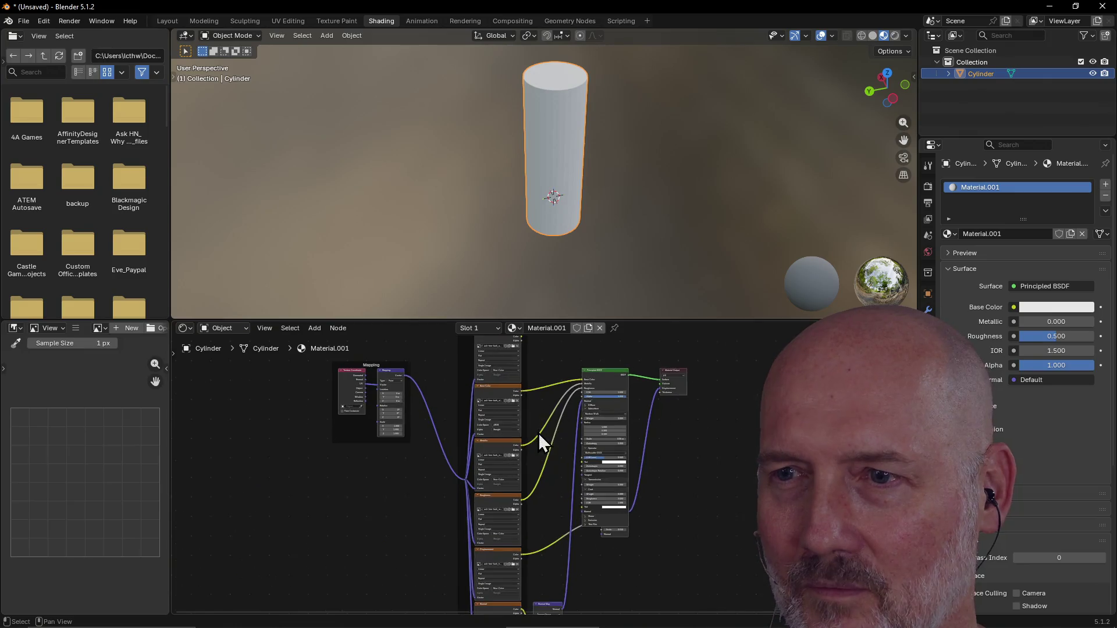
pyautogui.scroll(1, 539, 431)
pyautogui.scroll(1, 539, 430)
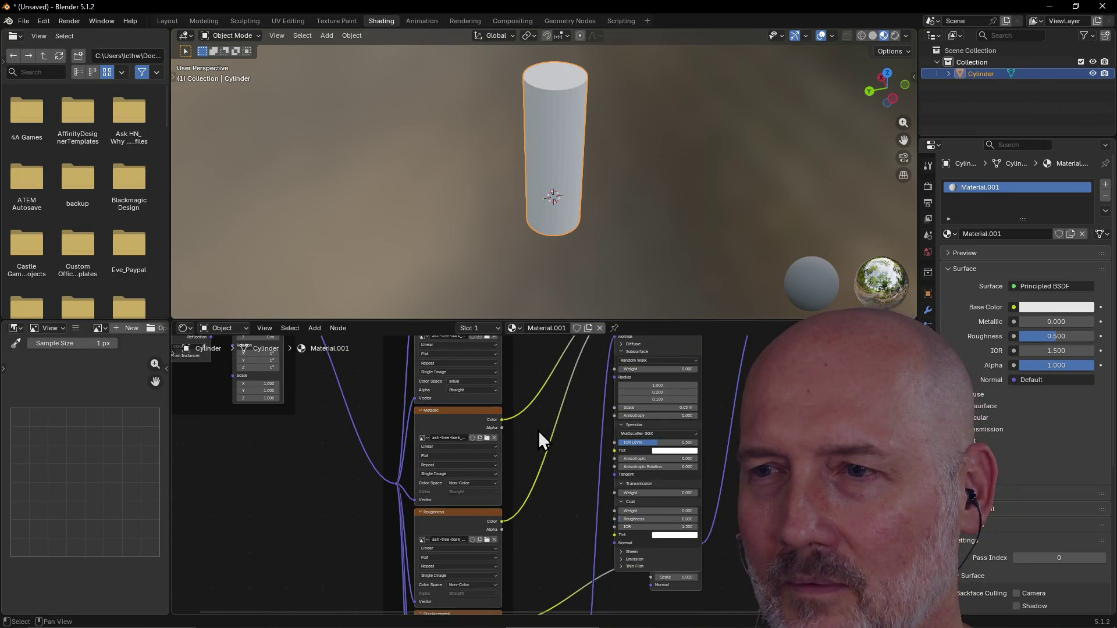
pyautogui.moveTo(633, 320); pyautogui.dragTo(628, 232)
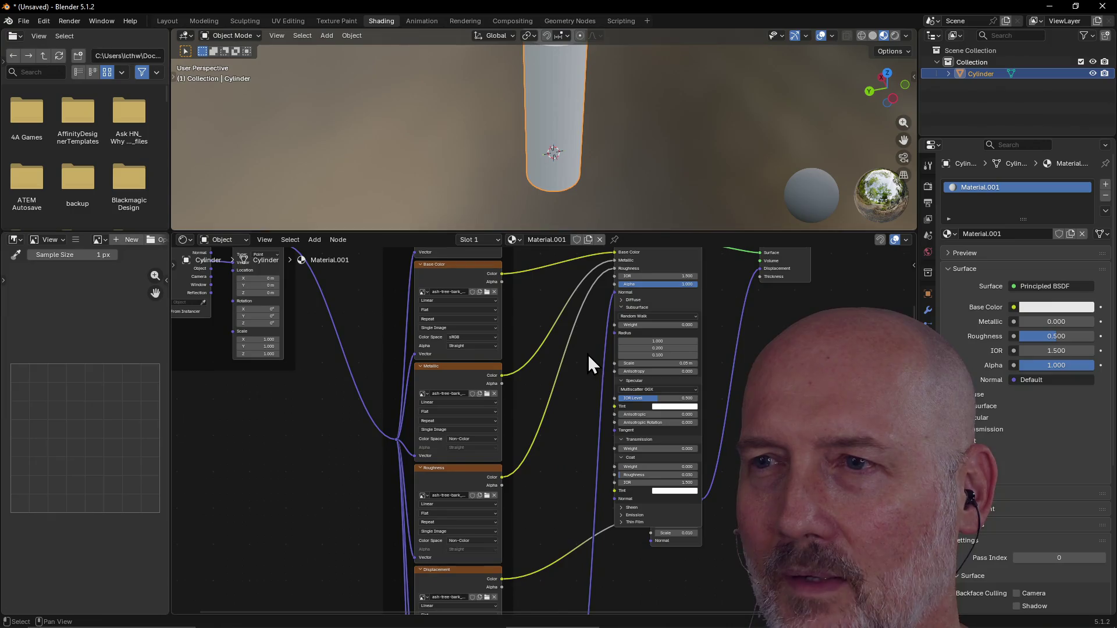
pyautogui.scroll(-2, 582, 349)
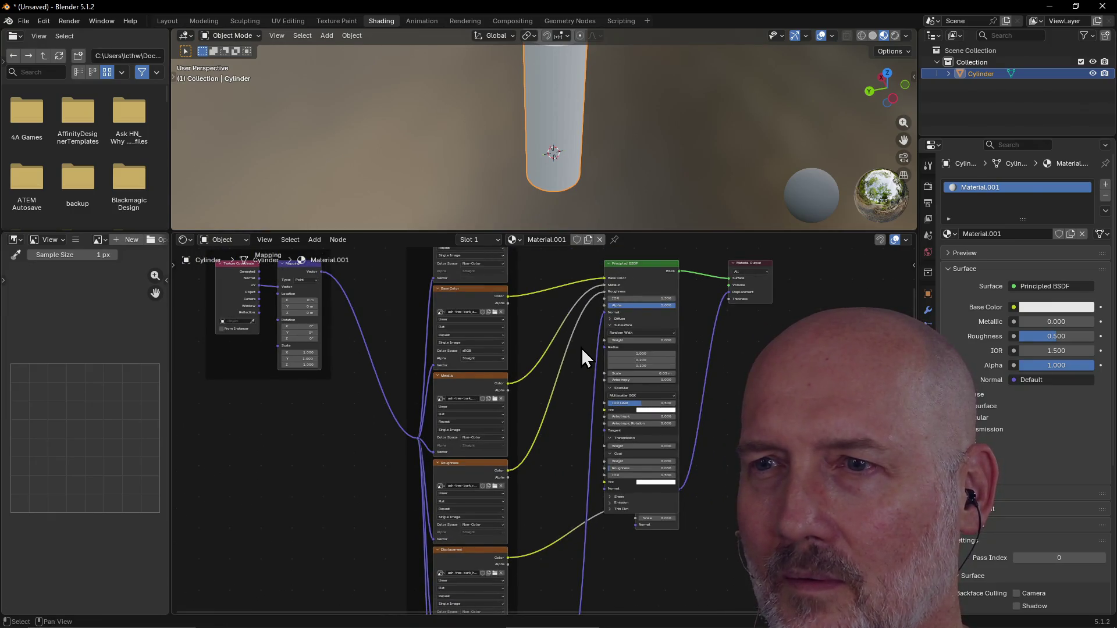
pyautogui.scroll(1, 582, 349)
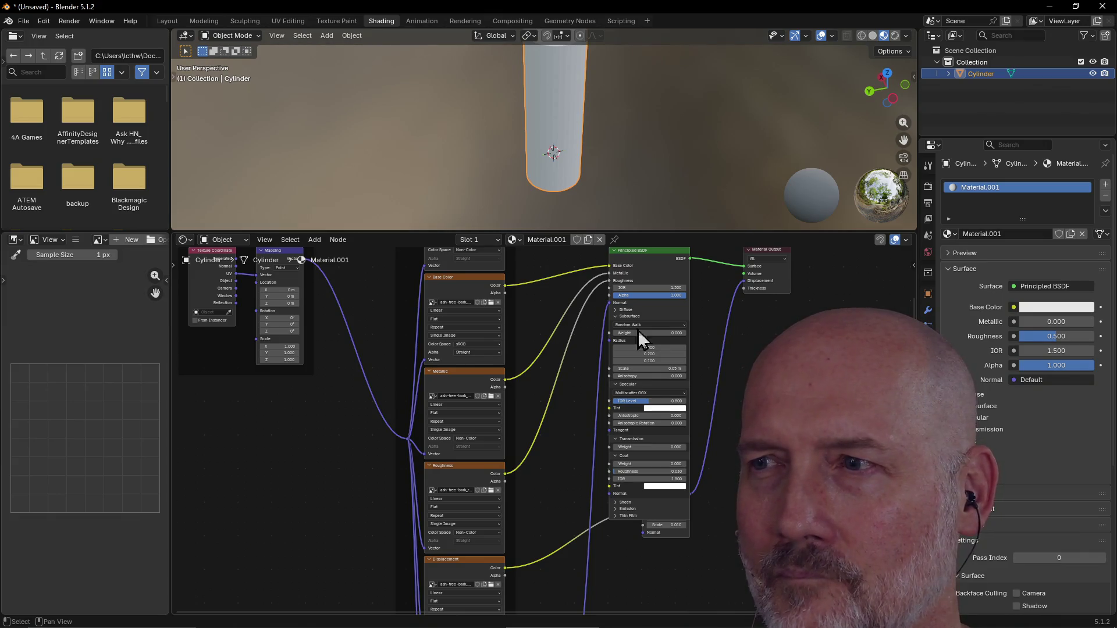
pyautogui.moveTo(806, 232)
pyautogui.mouseDown()
pyautogui.moveTo(803, 152)
pyautogui.moveTo(782, 343)
pyautogui.moveTo(773, 236)
pyautogui.moveTo(765, 358)
pyautogui.mouseUp()
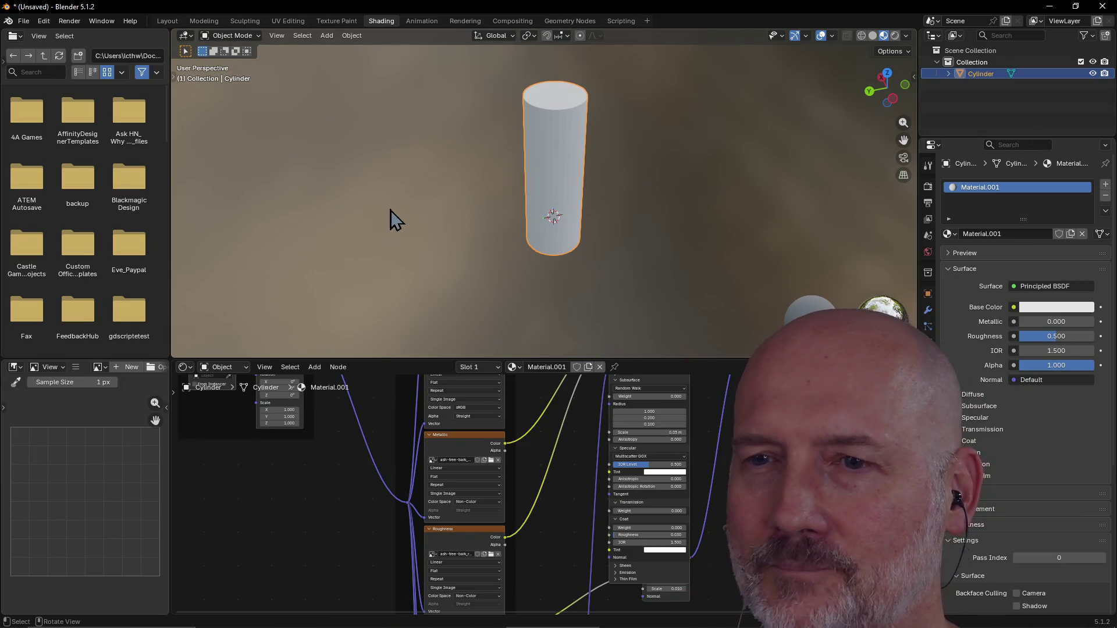
pyautogui.moveTo(454, 358)
pyautogui.mouseDown()
pyautogui.moveTo(477, 307)
pyautogui.moveTo(486, 133)
pyautogui.mouseUp()
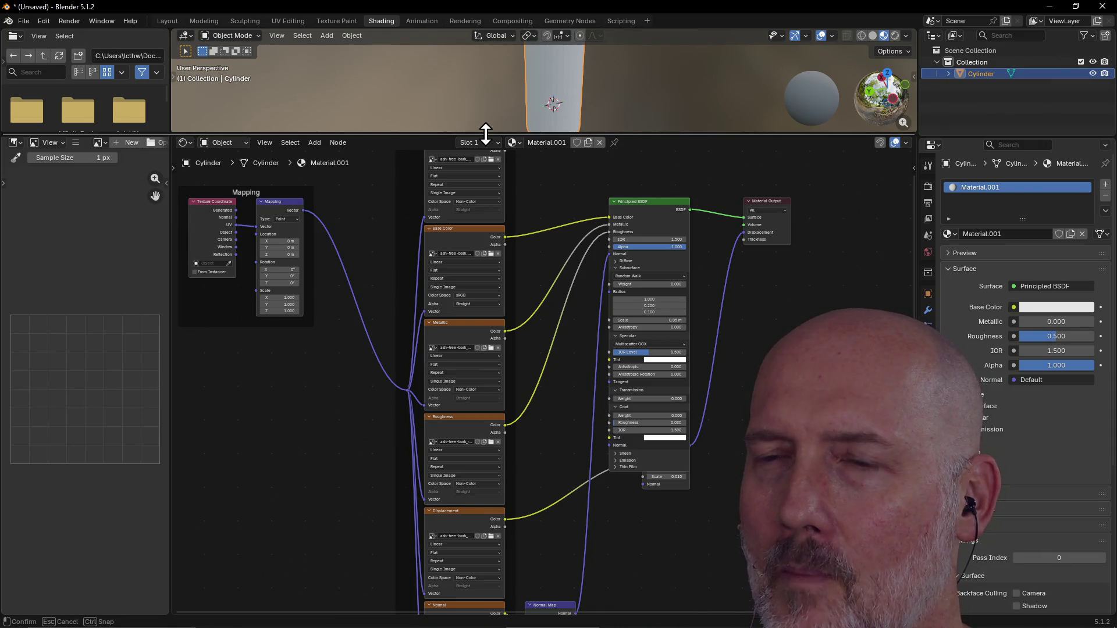
pyautogui.moveTo(486, 133)
pyautogui.mouseDown()
pyautogui.moveTo(489, 155)
pyautogui.moveTo(485, 97)
pyautogui.mouseUp()
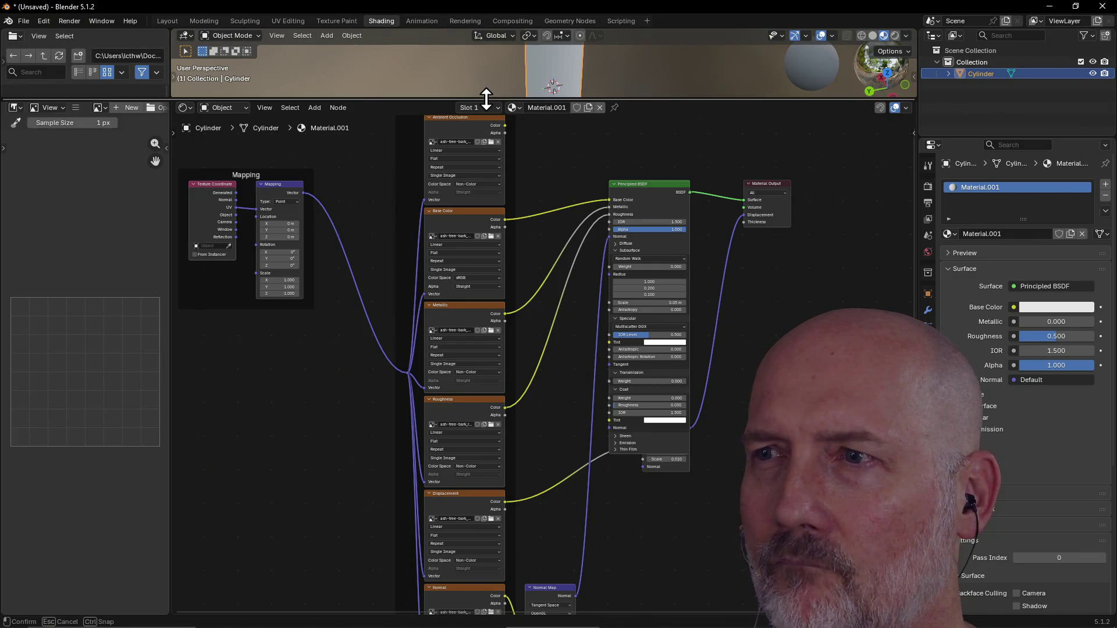
pyautogui.moveTo(486, 97); pyautogui.dragTo(466, 429)
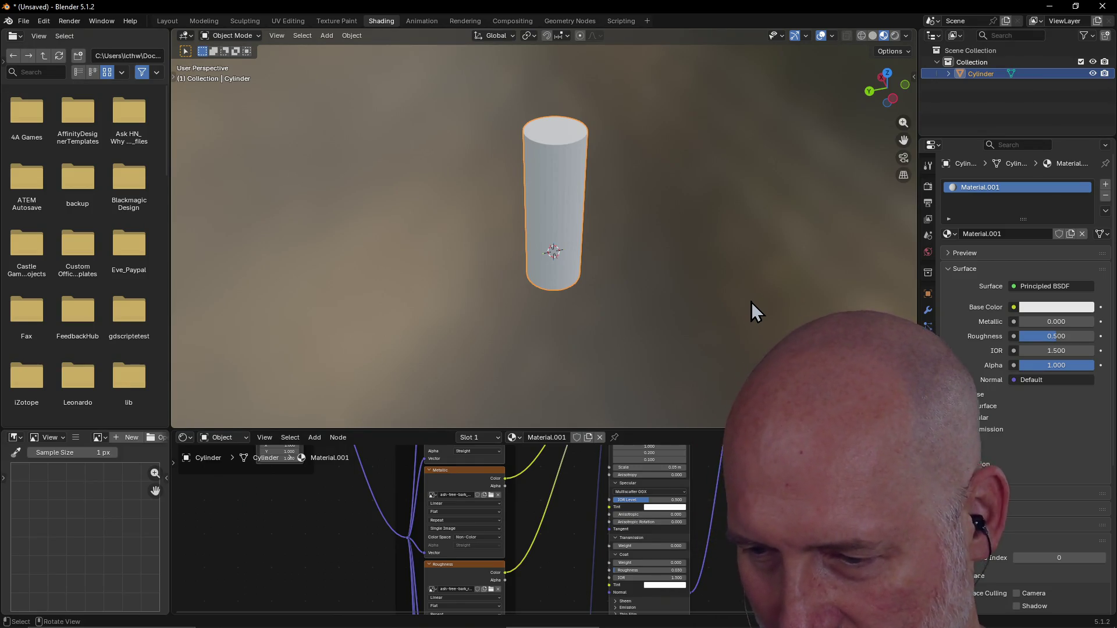
# Switch to Right view, then orbit into an angled perspective view of the cylinder.
pyautogui.moveTo(716, 281)
pyautogui.mouseDown(button='middle')
pyautogui.moveTo(715, 271)
pyautogui.moveTo(683, 280)
pyautogui.moveTo(706, 207)
pyautogui.moveTo(698, 259)
pyautogui.moveTo(667, 239)
pyautogui.moveTo(632, 273)
pyautogui.mouseUp(button='middle')
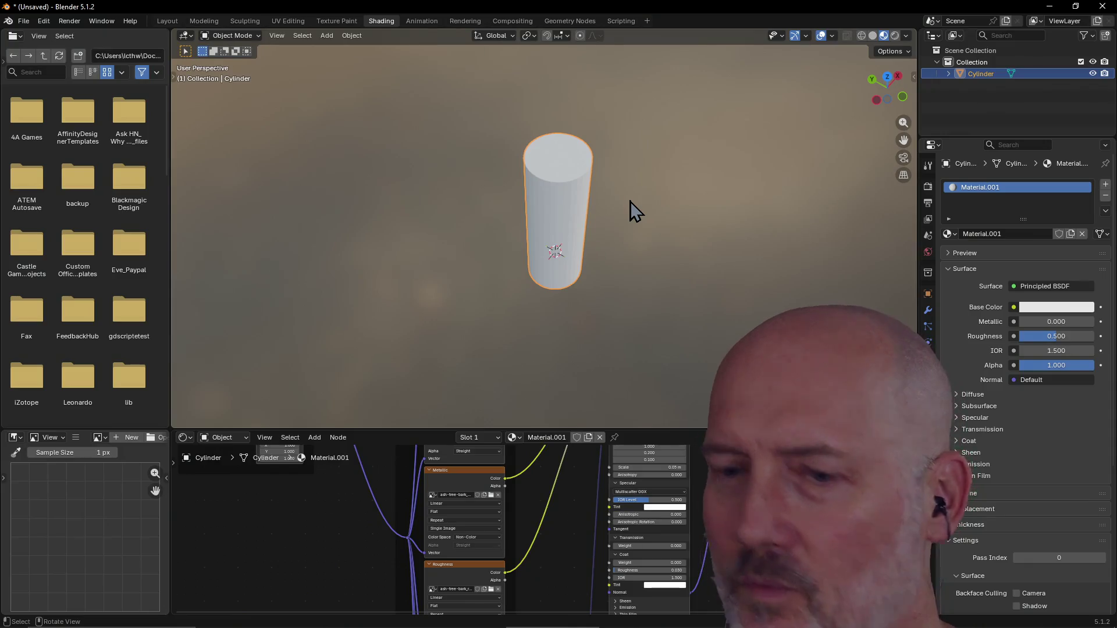
pyautogui.keyDown('shift'); pyautogui.moveTo(630, 202); pyautogui.dragTo(627, 200, button='middle'); pyautogui.keyUp('shift')
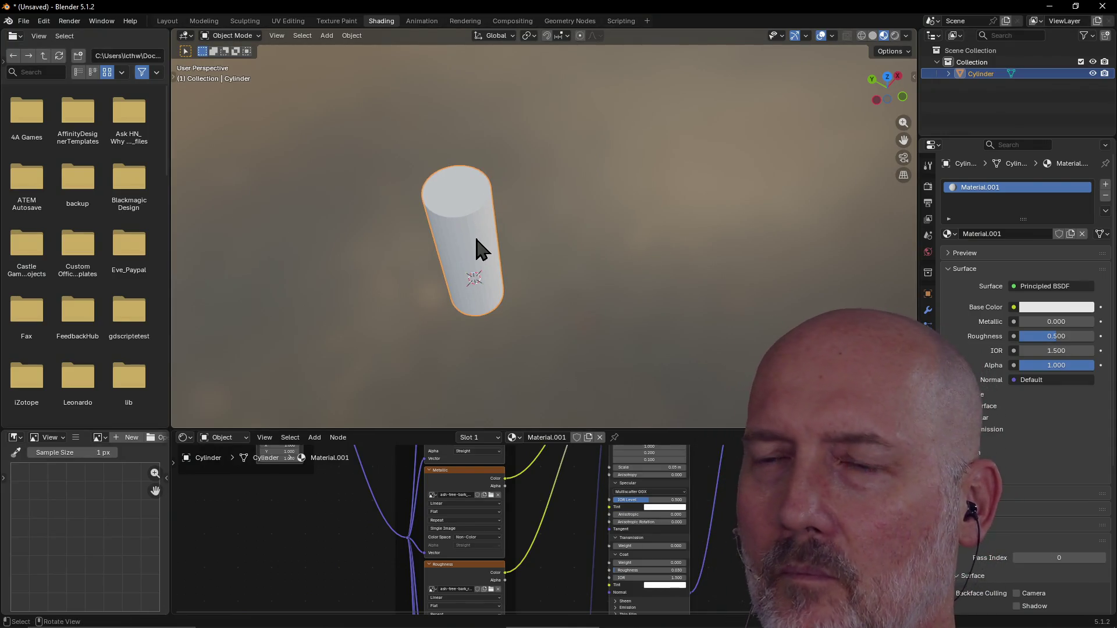
pyautogui.press('`')
pyautogui.click(723, 219)
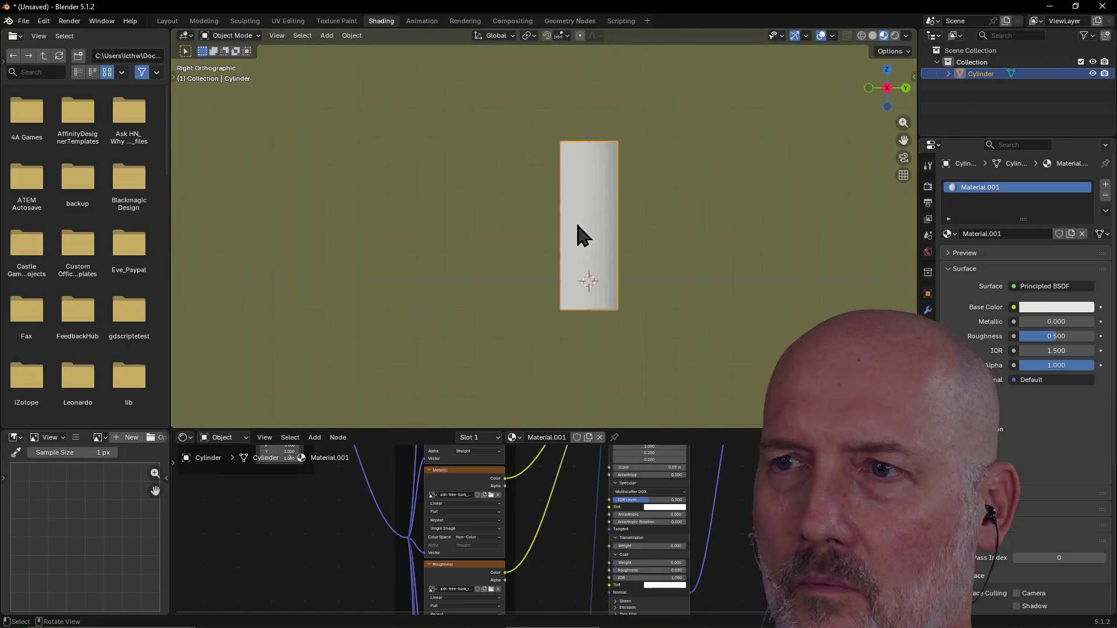
pyautogui.moveTo(591, 250)
pyautogui.mouseDown(button='middle')
pyautogui.moveTo(651, 237)
pyautogui.moveTo(603, 277)
pyautogui.moveTo(599, 267)
pyautogui.mouseUp(button='middle')
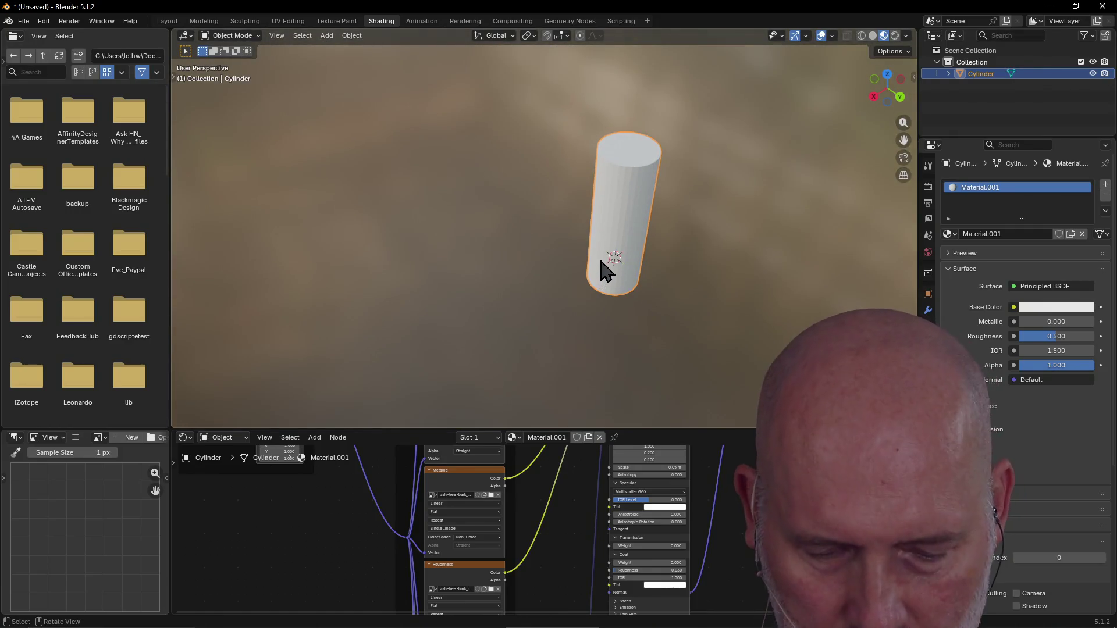
pyautogui.press('z')
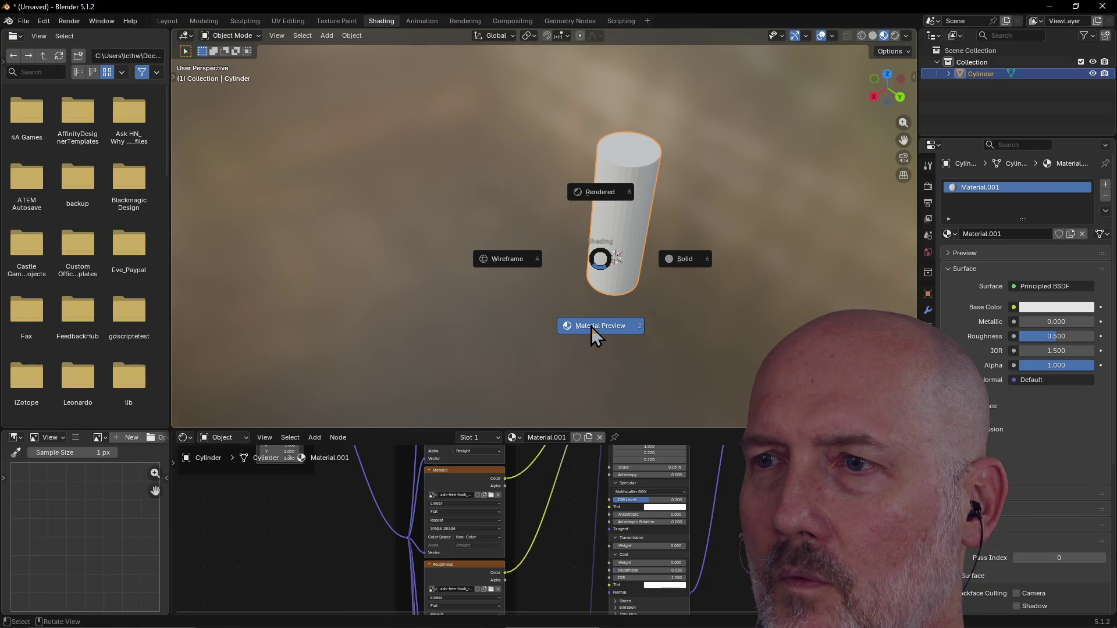
# Keep Material Preview shading, briefly trying Rendered mode before switching back.
pyautogui.click(594, 328)
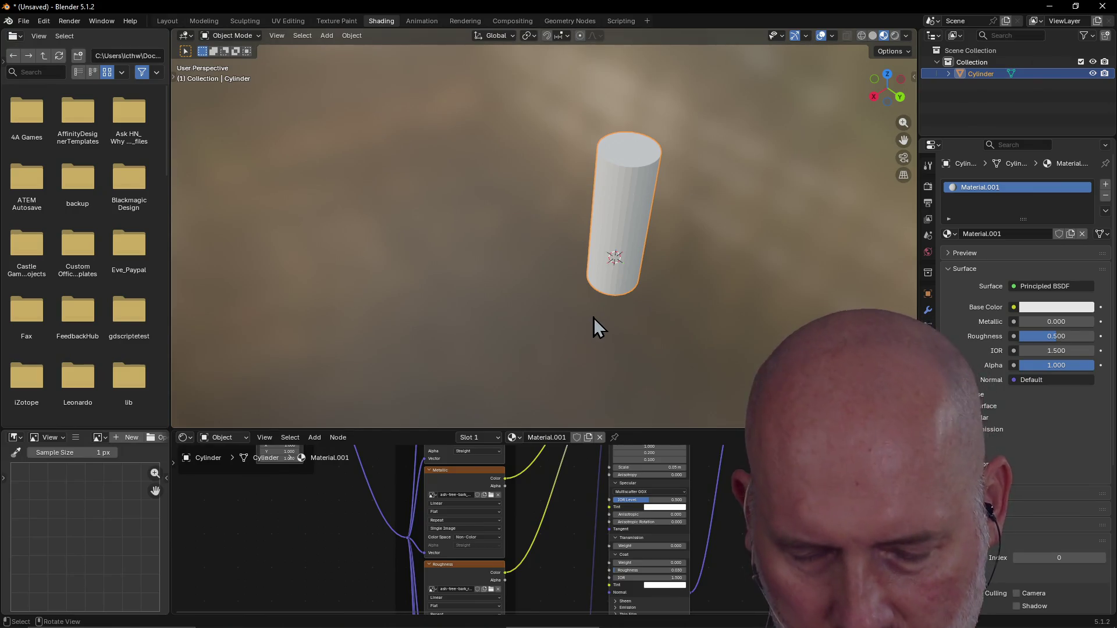
pyautogui.hotkey('shift', 'a')
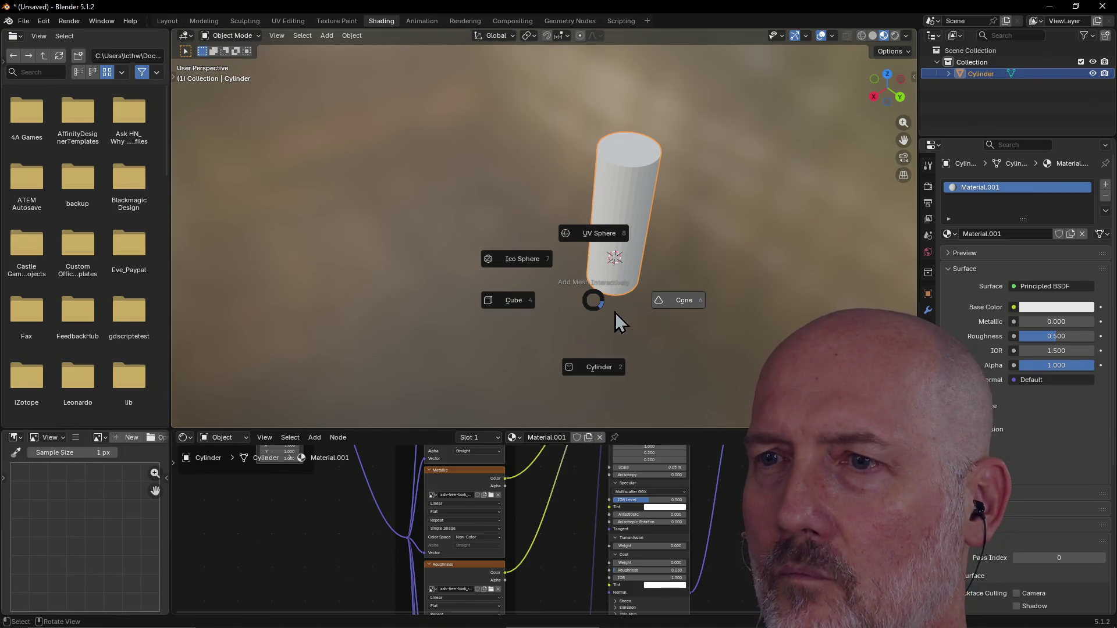
pyautogui.press('Escape')
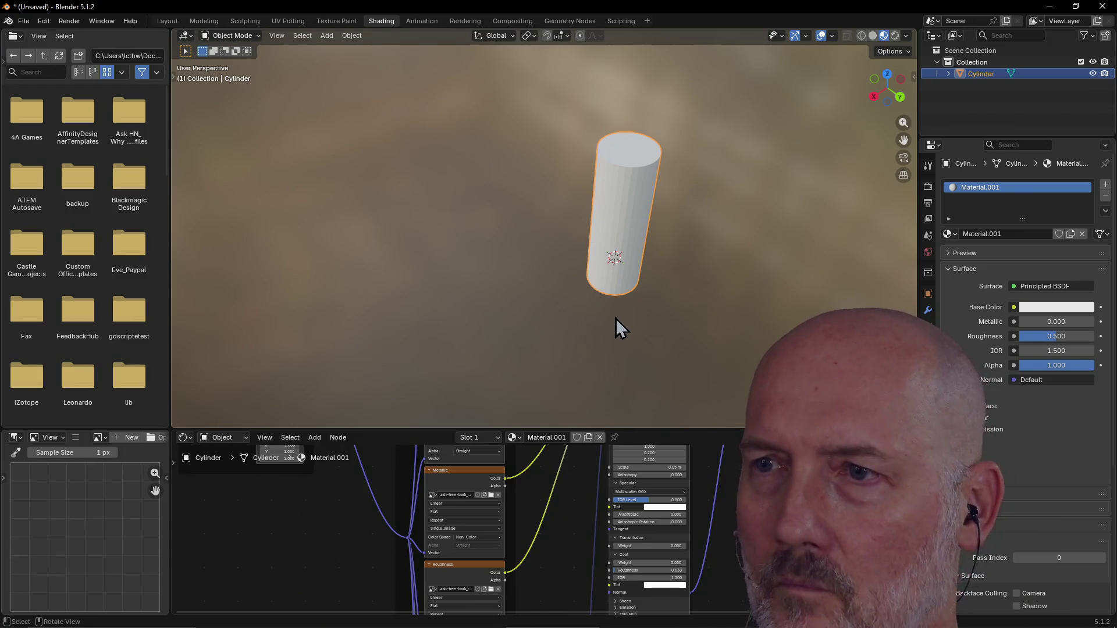
pyautogui.hotkey('shift', 'a')
pyautogui.press('Escape')
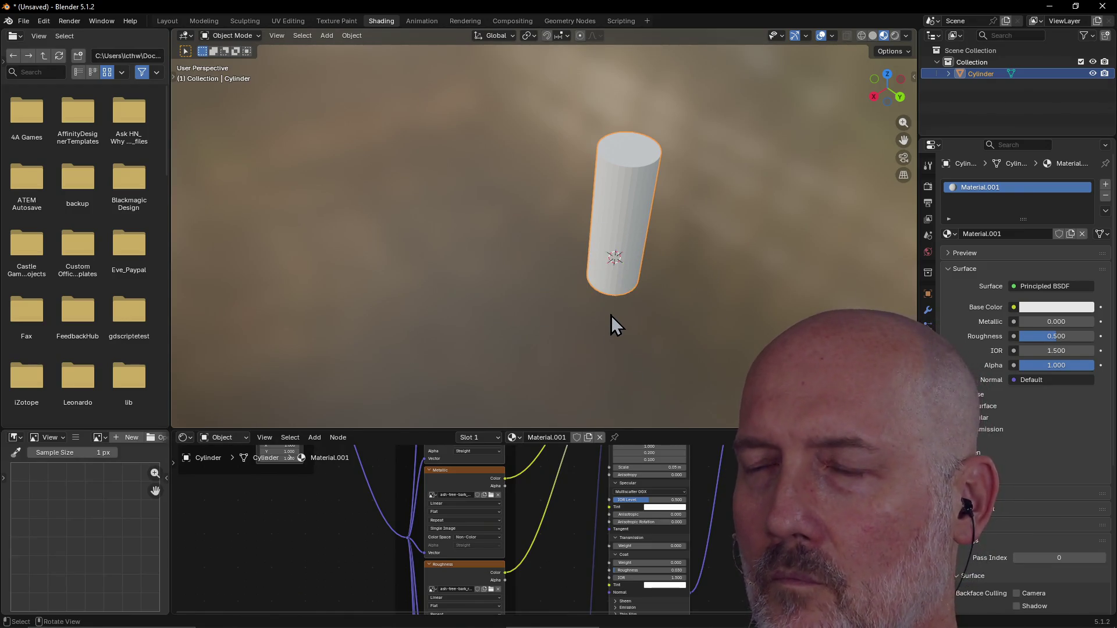
pyautogui.click(610, 331)
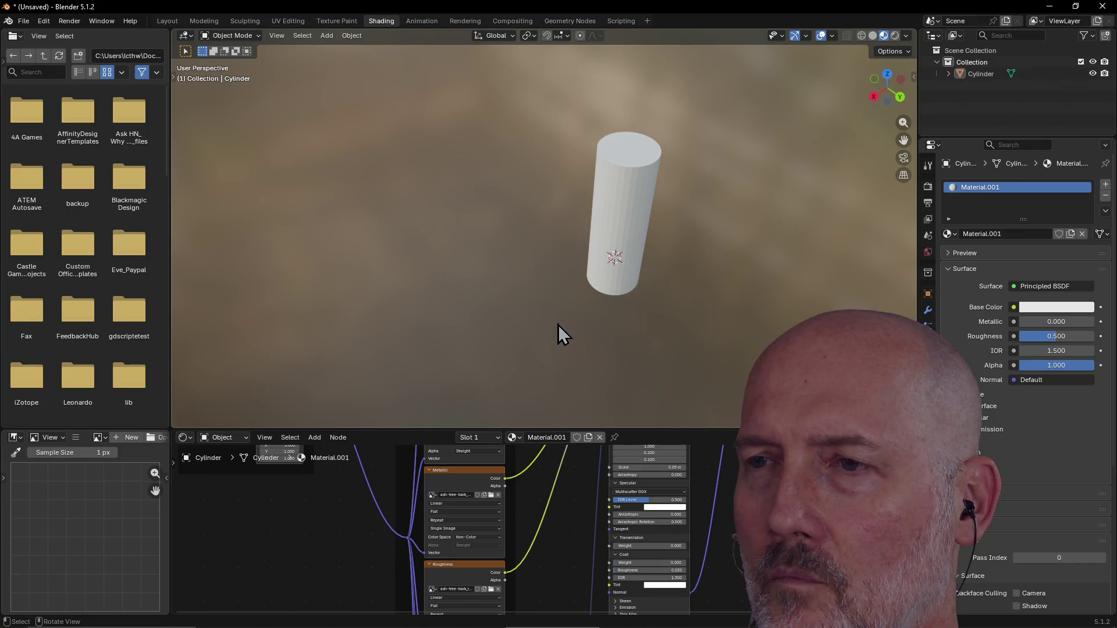
pyautogui.press('z')
pyautogui.click(556, 261)
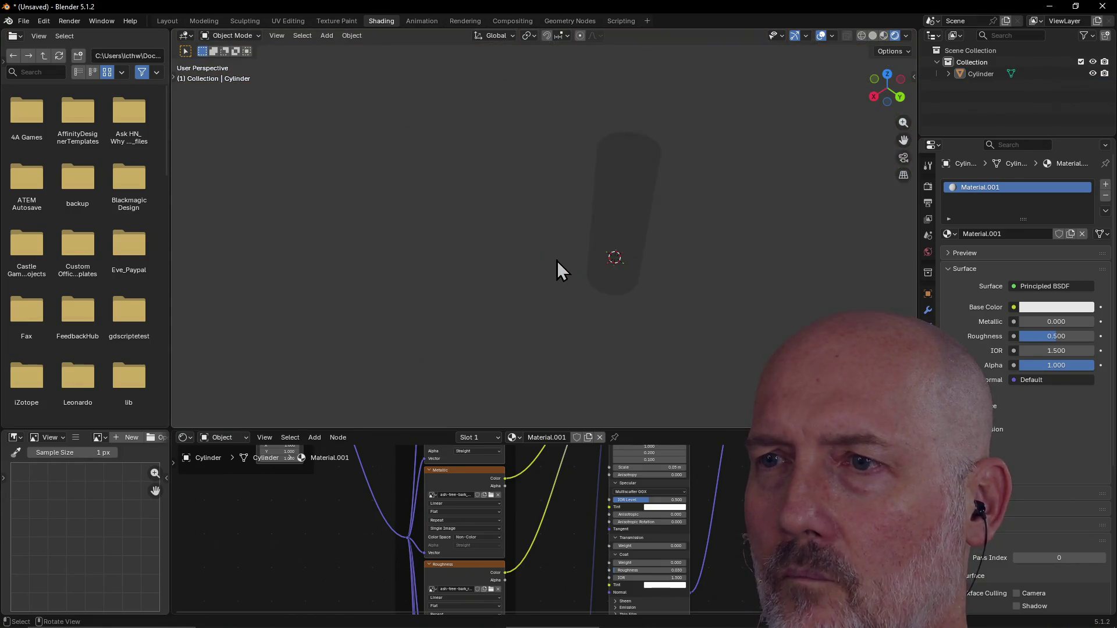
pyautogui.press('z')
pyautogui.click(563, 332)
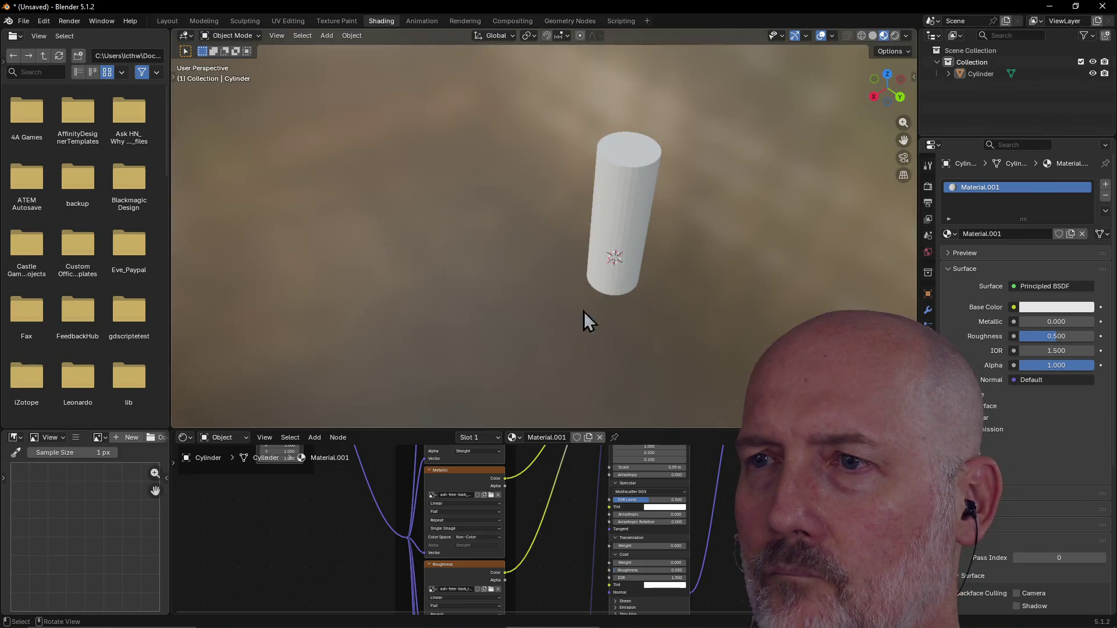
# Reselect the cylinder, view it from above, and enlarge the node editor to show Material.001's tree.
pyautogui.moveTo(533, 271); pyautogui.dragTo(637, 247, button='middle')
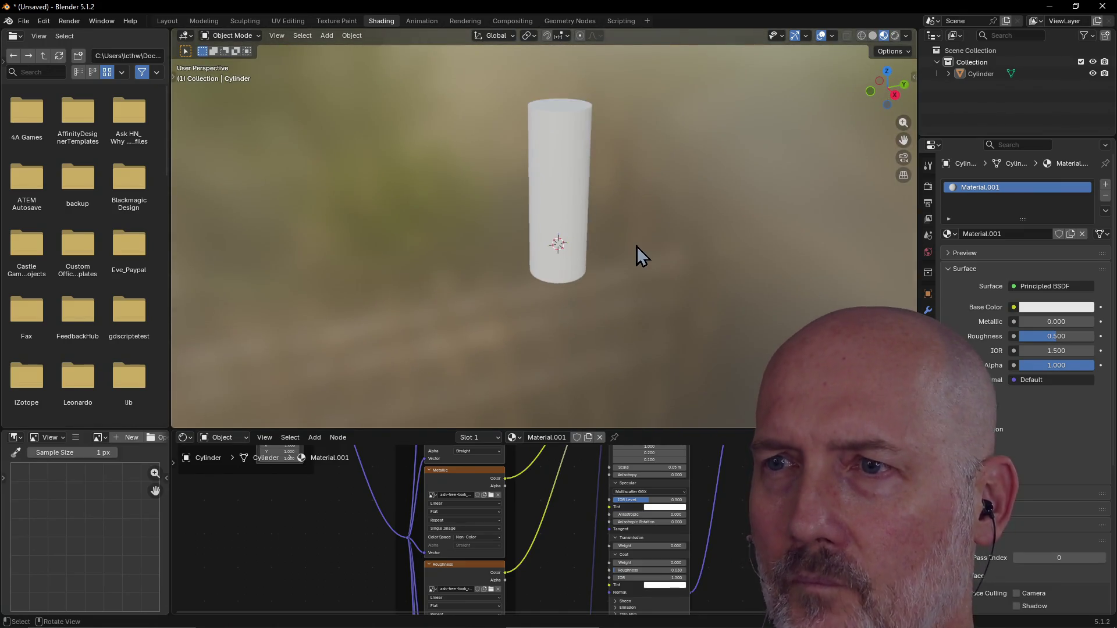
pyautogui.moveTo(589, 202)
pyautogui.mouseDown(button='middle')
pyautogui.moveTo(543, 215)
pyautogui.moveTo(609, 242)
pyautogui.mouseUp(button='middle')
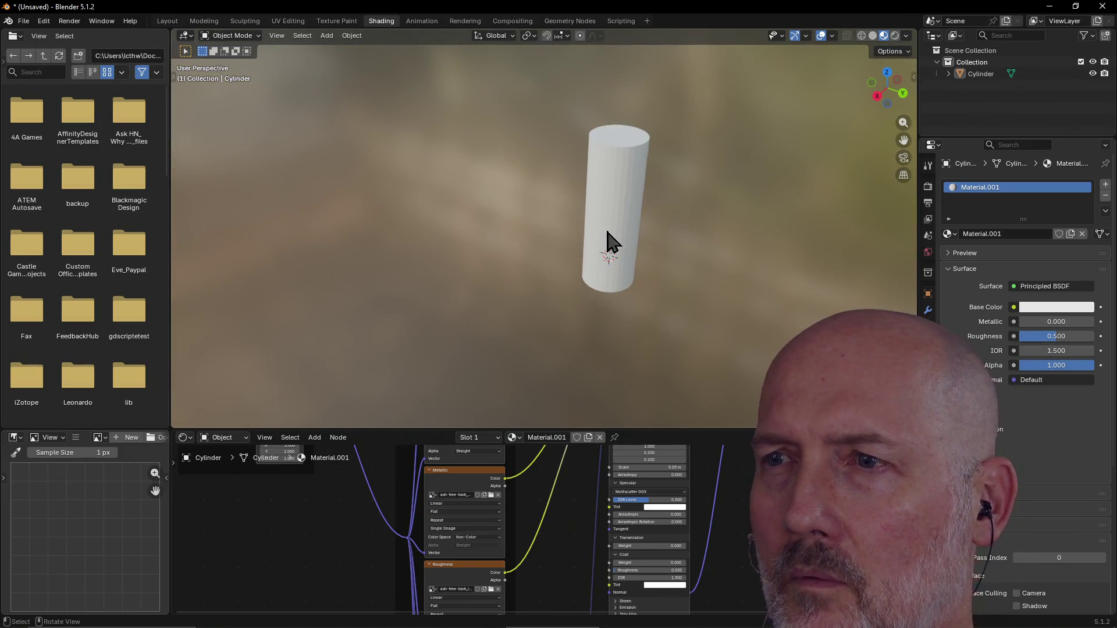
pyautogui.scroll(-2, 608, 233)
pyautogui.click(603, 174)
pyautogui.moveTo(581, 322)
pyautogui.mouseDown(button='middle')
pyautogui.moveTo(543, 316)
pyautogui.moveTo(597, 298)
pyautogui.moveTo(645, 424)
pyautogui.mouseUp(button='middle')
pyautogui.moveTo(644, 431); pyautogui.dragTo(635, 161)
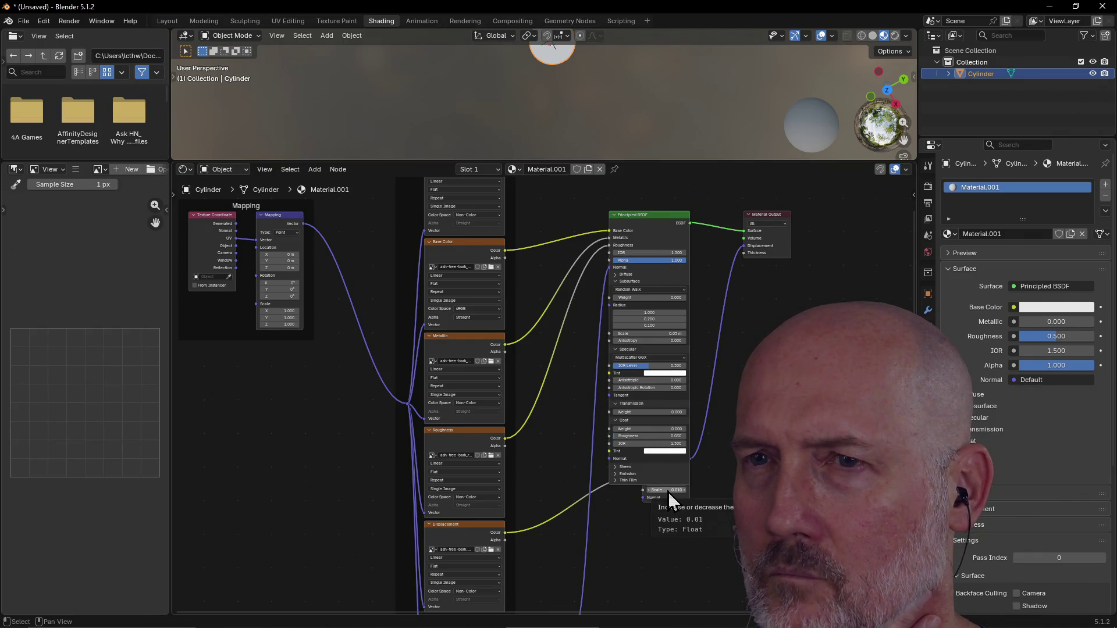
pyautogui.scroll(1, 431, 263)
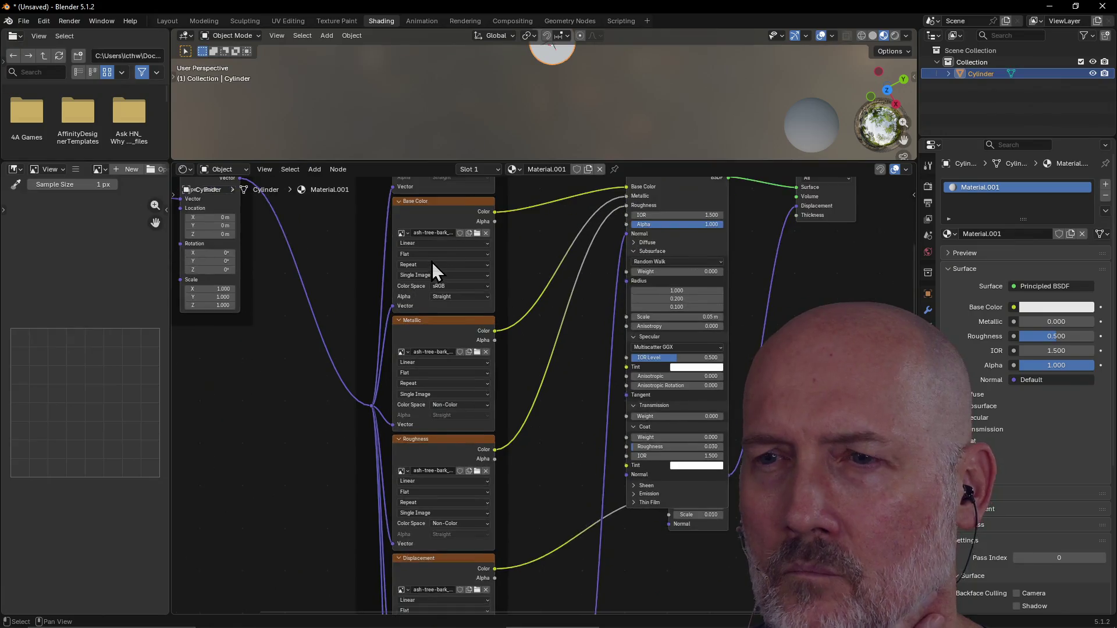
pyautogui.scroll(1, 432, 262)
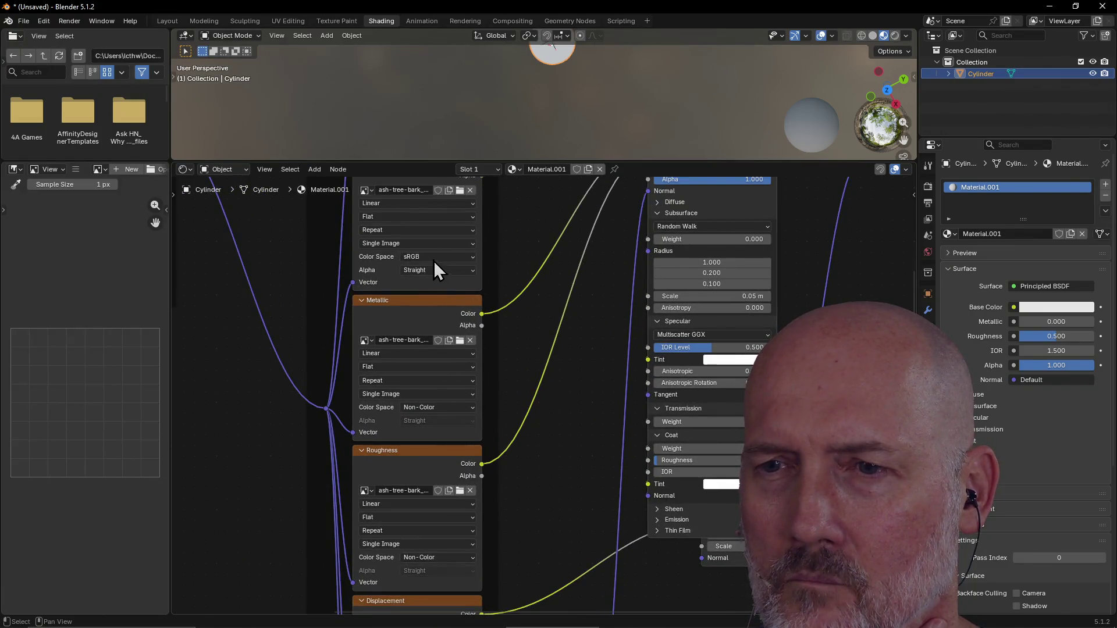
pyautogui.scroll(-3, 434, 260)
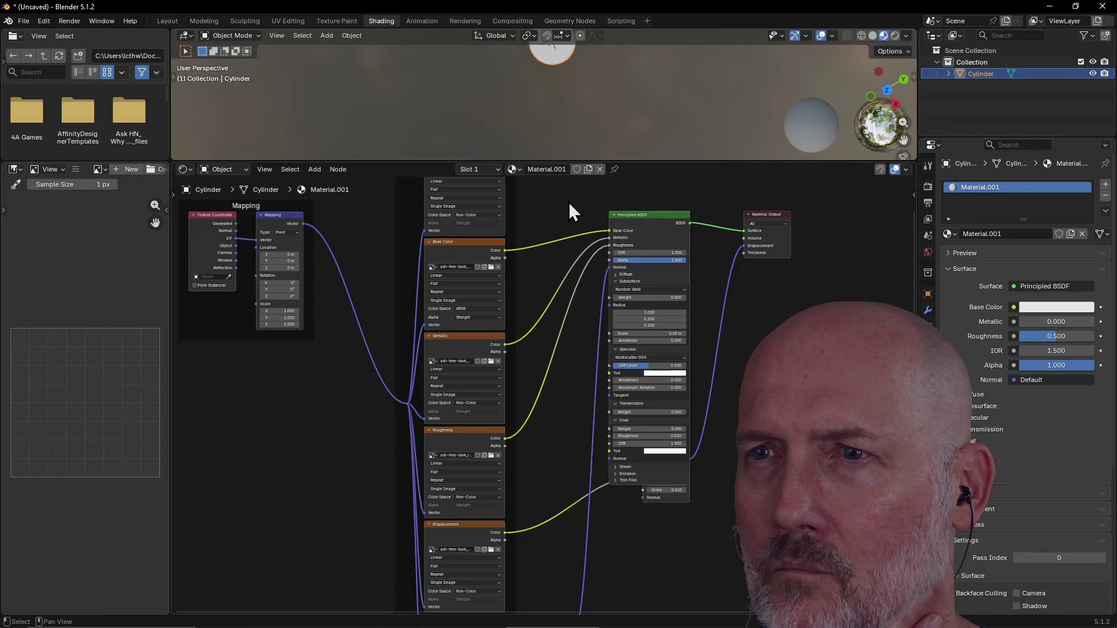
pyautogui.scroll(-3, 570, 212)
pyautogui.scroll(-1, 570, 213)
pyautogui.scroll(1, 569, 204)
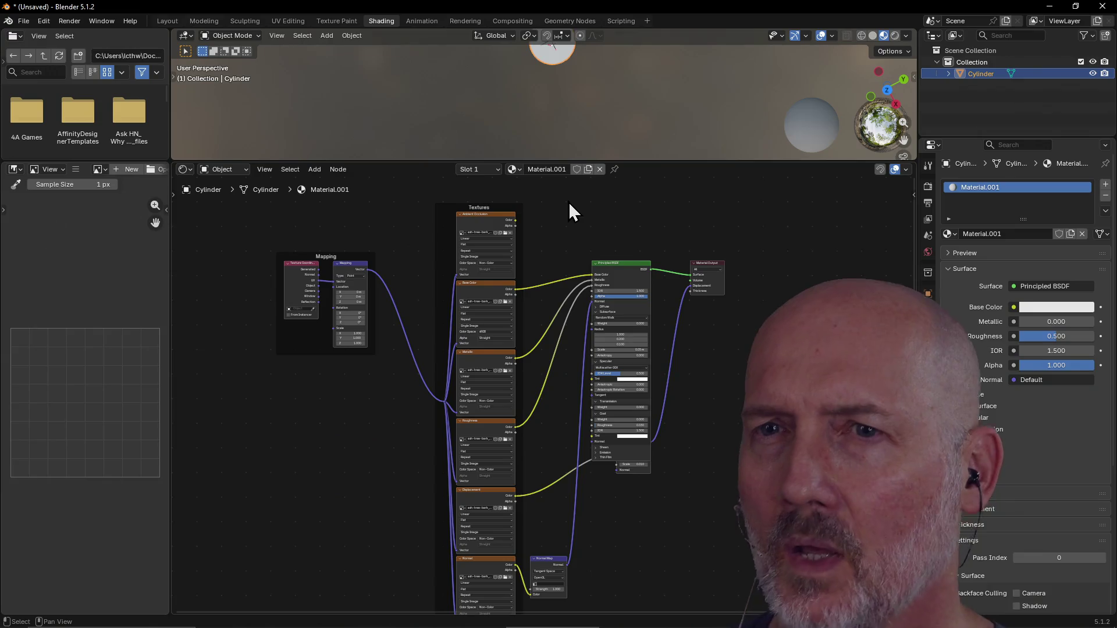
pyautogui.scroll(1, 569, 205)
pyautogui.scroll(3, 569, 205)
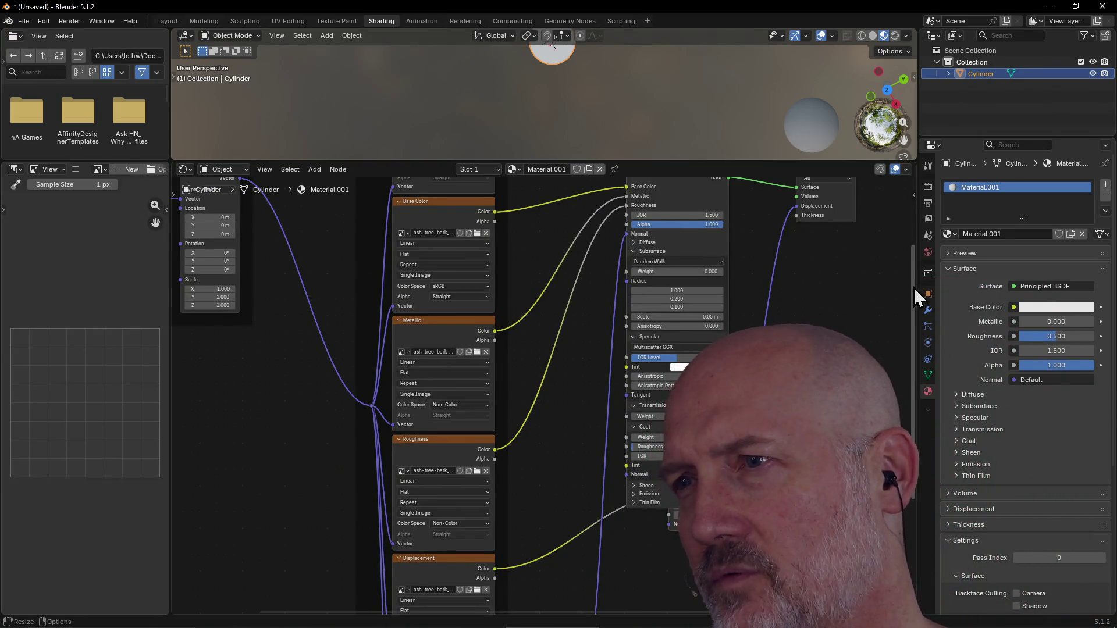
pyautogui.keyDown('shift'); pyautogui.scroll(5, 908, 236); pyautogui.keyUp('shift')
# Link the Ambient Occlusion texture to Base Color, then restore the Base Color texture link.
pyautogui.moveTo(912, 221); pyautogui.dragTo(913, 195)
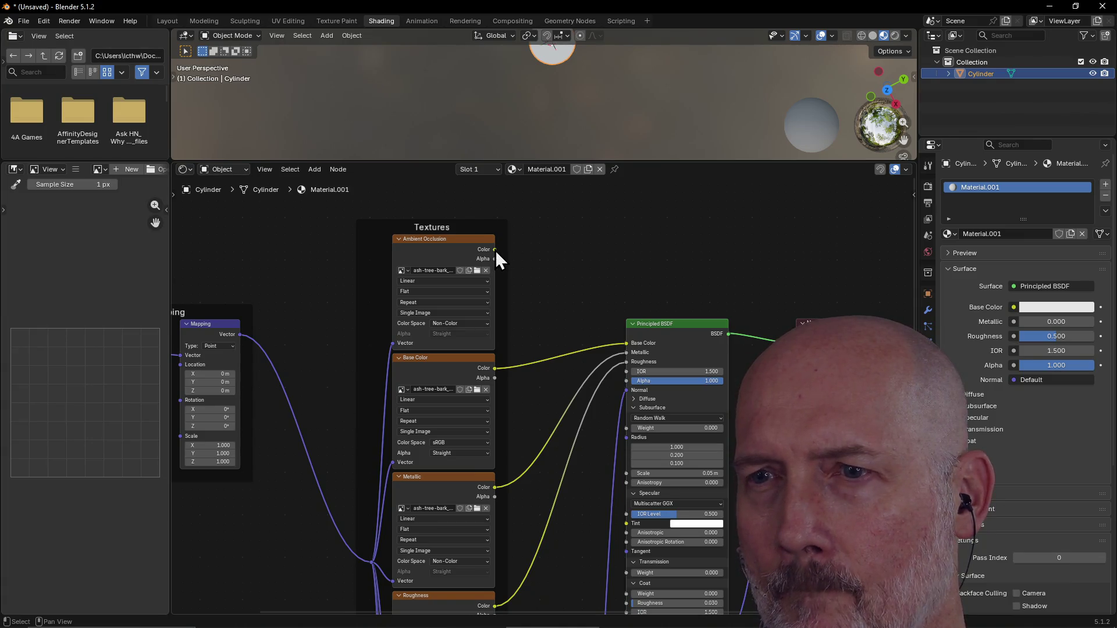
pyautogui.moveTo(495, 250); pyautogui.dragTo(618, 344)
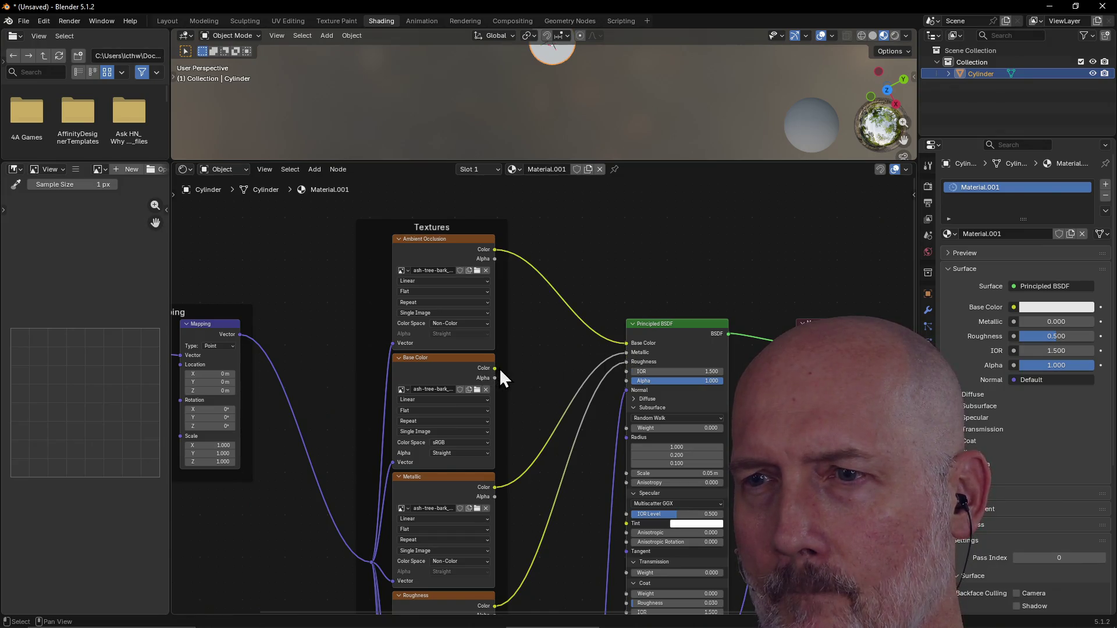
pyautogui.moveTo(494, 368); pyautogui.dragTo(621, 345)
# Shift the Mapping and Texture Coordinate nodes right so they sit inside the Mapping frame.
pyautogui.scroll(-1, 544, 389)
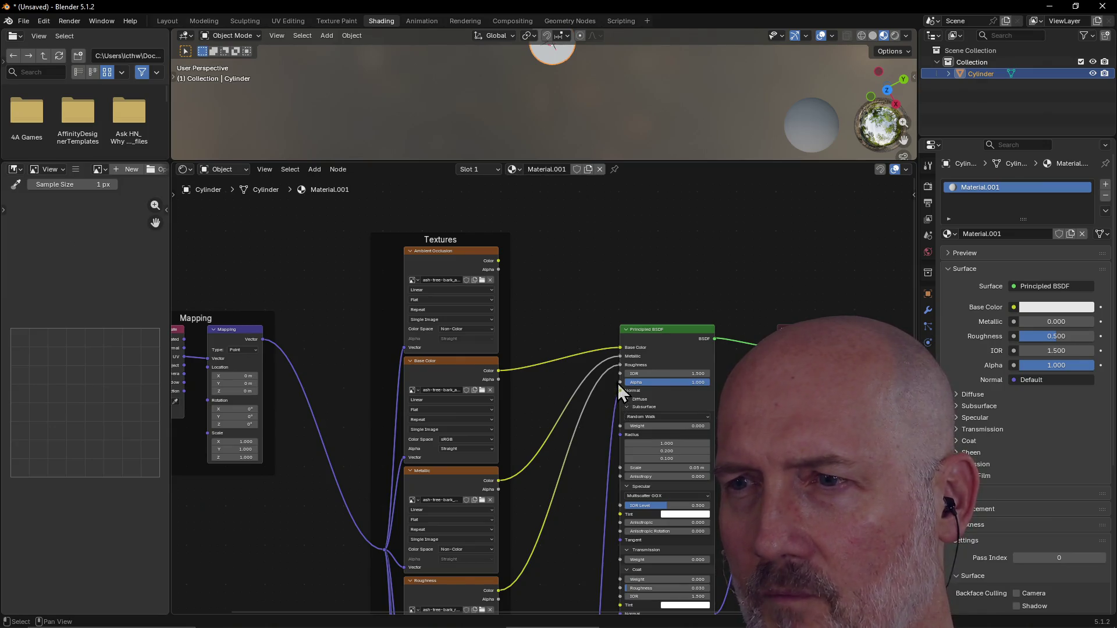
pyautogui.moveTo(235, 334)
pyautogui.mouseDown()
pyautogui.moveTo(294, 326)
pyautogui.moveTo(279, 334)
pyautogui.mouseUp()
pyautogui.moveTo(182, 329); pyautogui.dragTo(227, 329)
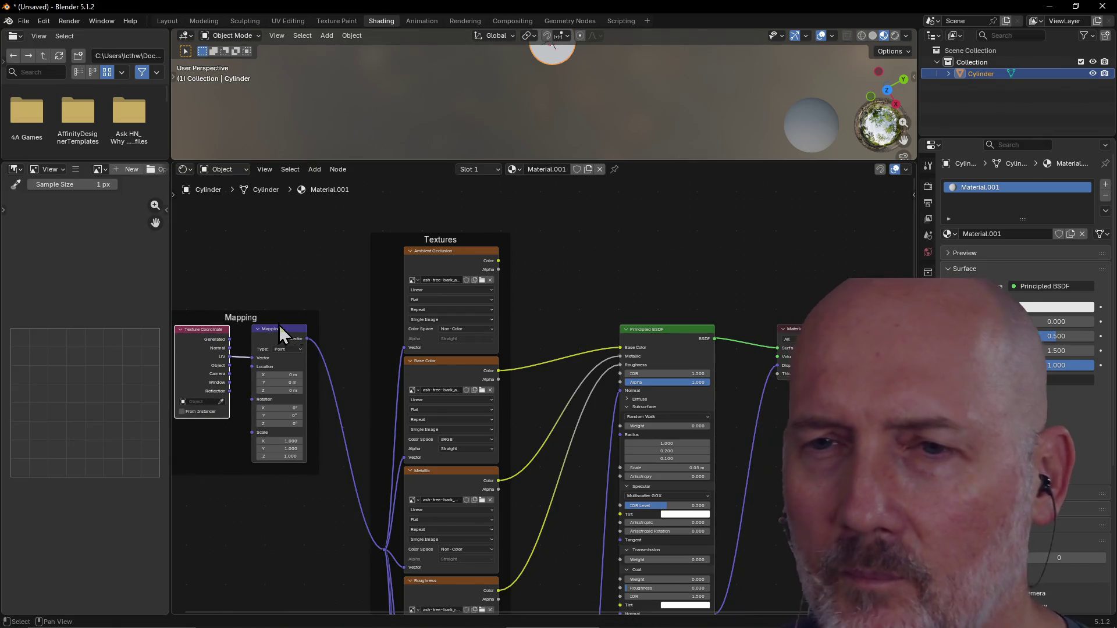
pyautogui.scroll(-1, 648, 284)
pyautogui.moveTo(648, 285)
pyautogui.mouseDown(button='middle')
pyautogui.moveTo(634, 309)
pyautogui.moveTo(670, 224)
pyautogui.moveTo(669, 235)
pyautogui.mouseUp(button='middle')
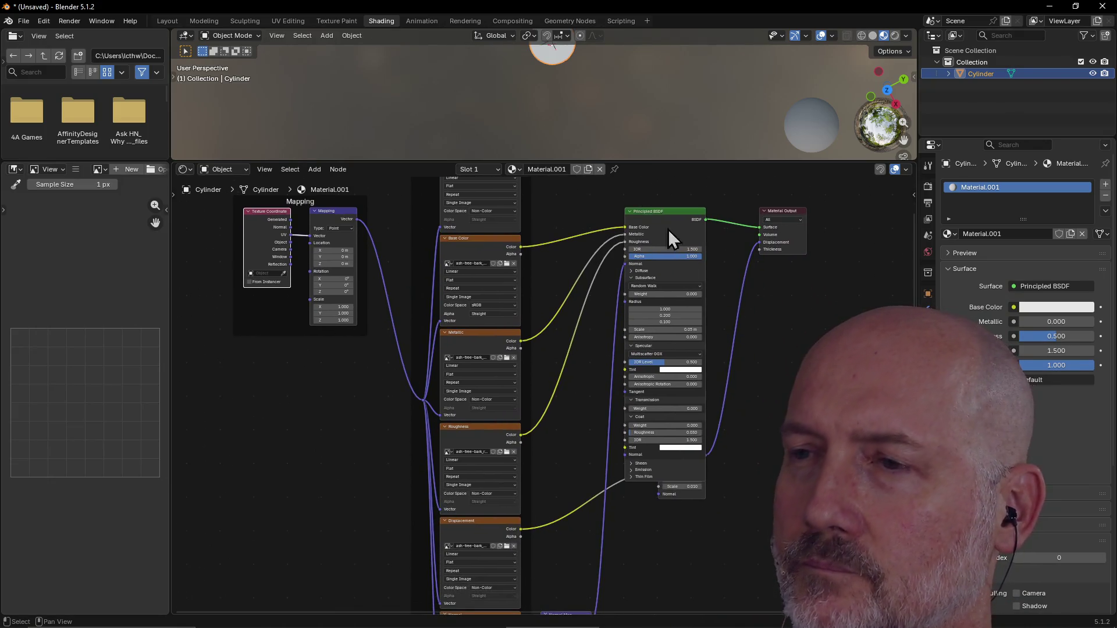
pyautogui.moveTo(791, 381); pyautogui.dragTo(738, 369, button='middle')
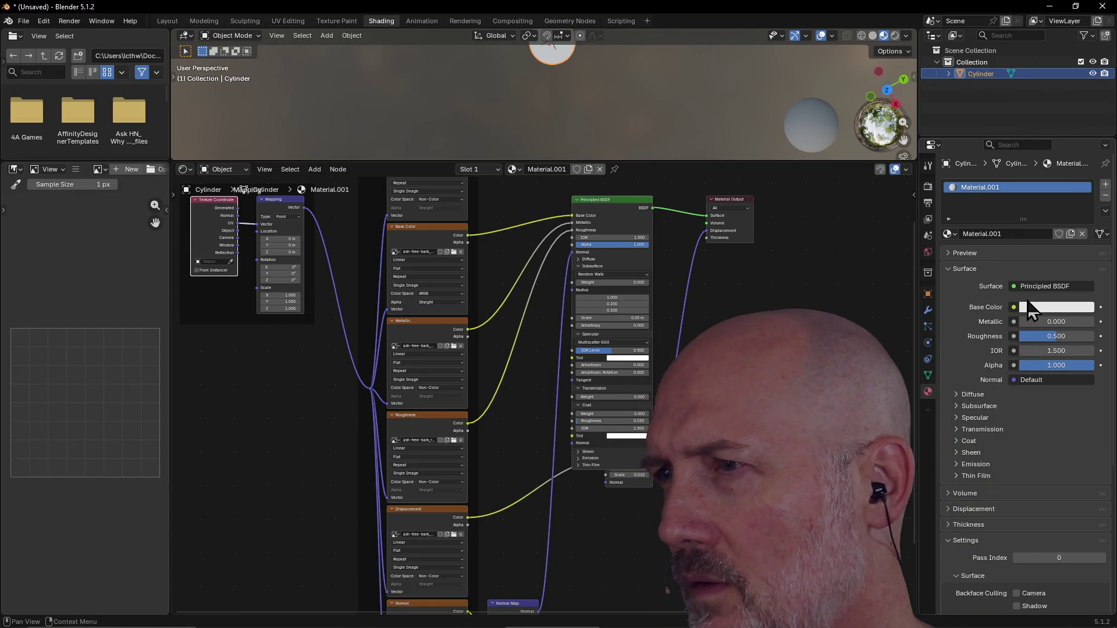
pyautogui.click(1039, 287)
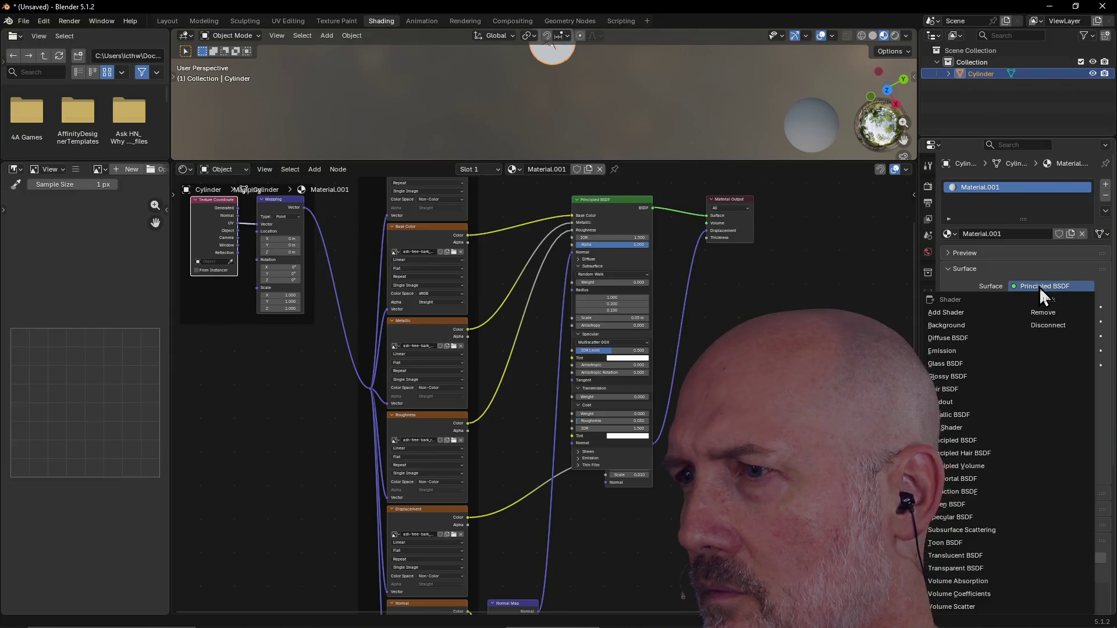
# Enlarge the 3D viewport over the node editor and orbit to a perspective side view of the cylinder.
pyautogui.press('Escape')
pyautogui.click(1017, 267)
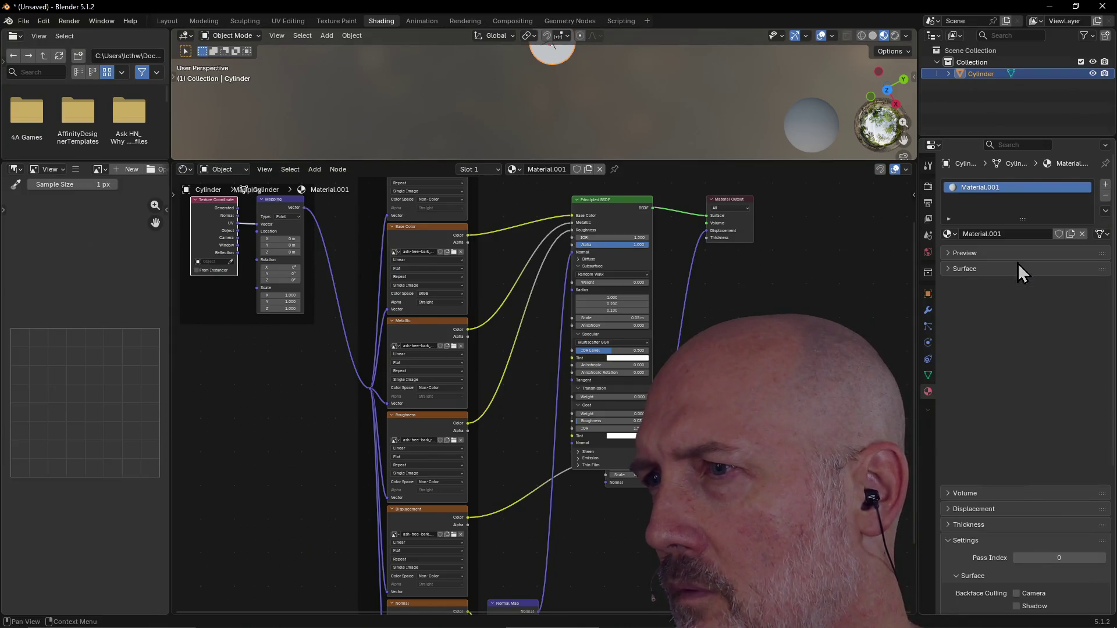
pyautogui.click(964, 270)
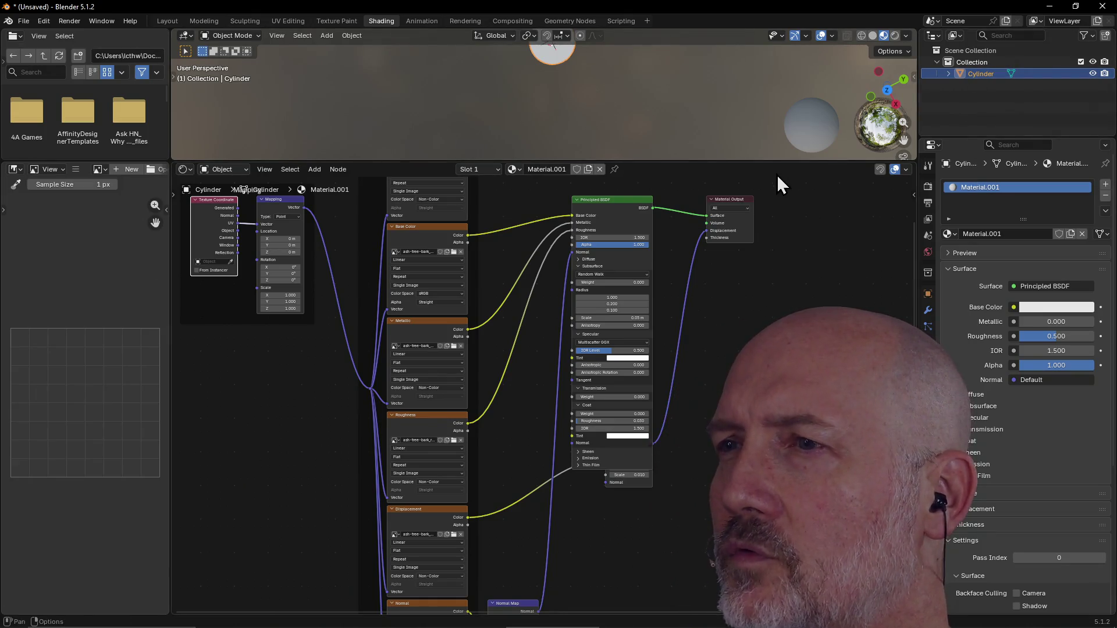
pyautogui.moveTo(778, 158); pyautogui.dragTo(769, 360)
pyautogui.moveTo(620, 269)
pyautogui.mouseDown(button='middle')
pyautogui.moveTo(620, 200)
pyautogui.moveTo(709, 159)
pyautogui.moveTo(690, 157)
pyautogui.moveTo(704, 138)
pyautogui.mouseUp(button='middle')
pyautogui.scroll(3, 690, 158)
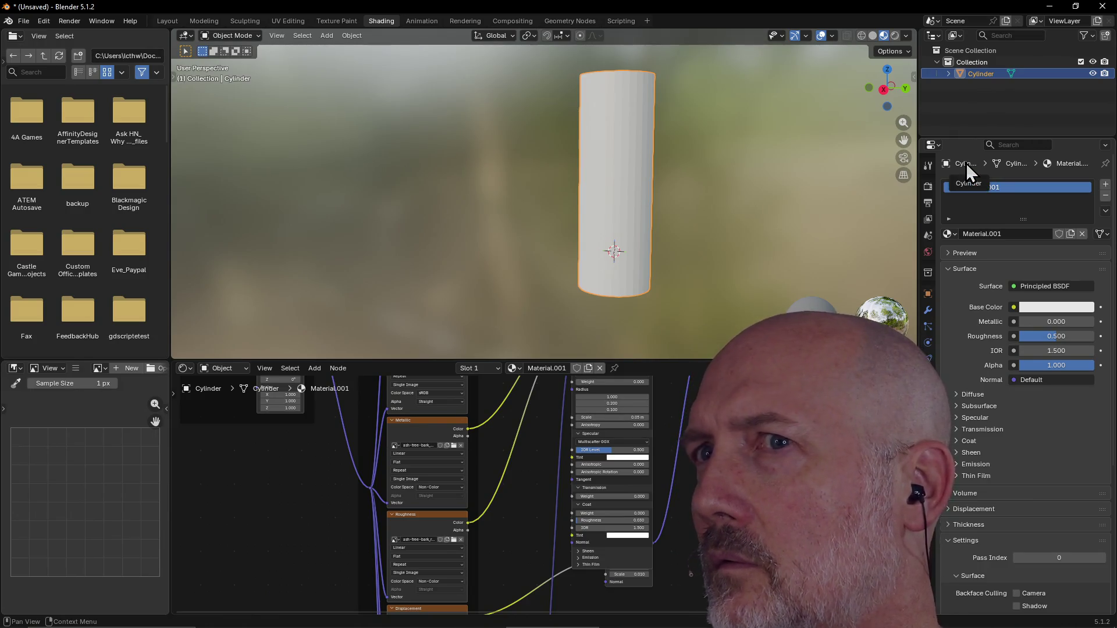
# Switch to the Shading workspace and orbit around the cylinder in material preview.
pyautogui.click(168, 21)
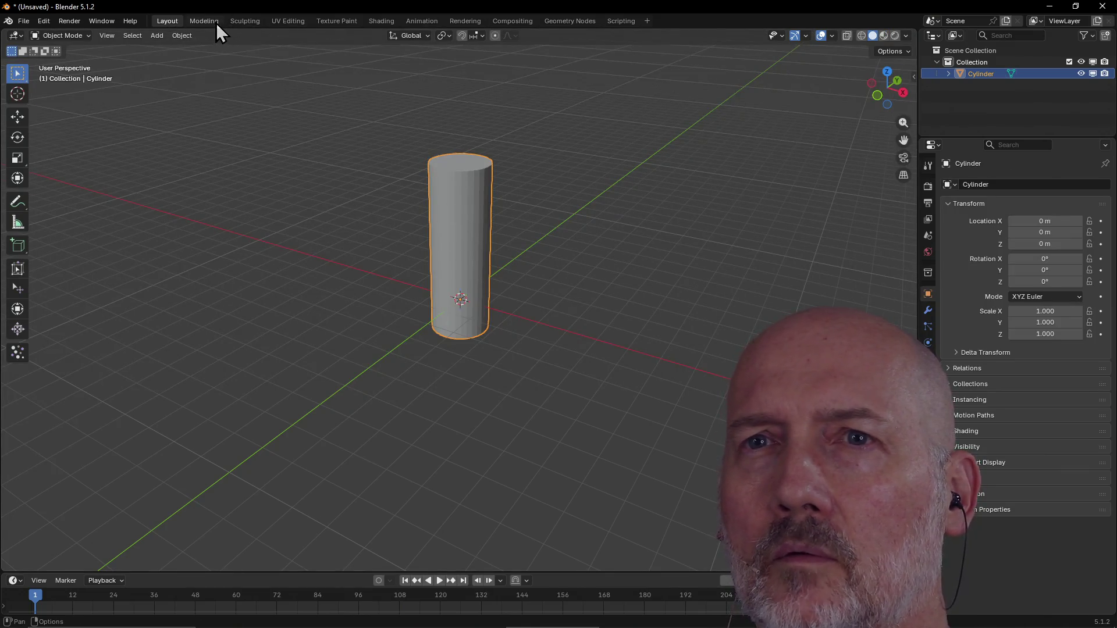
pyautogui.click(212, 22)
pyautogui.click(168, 25)
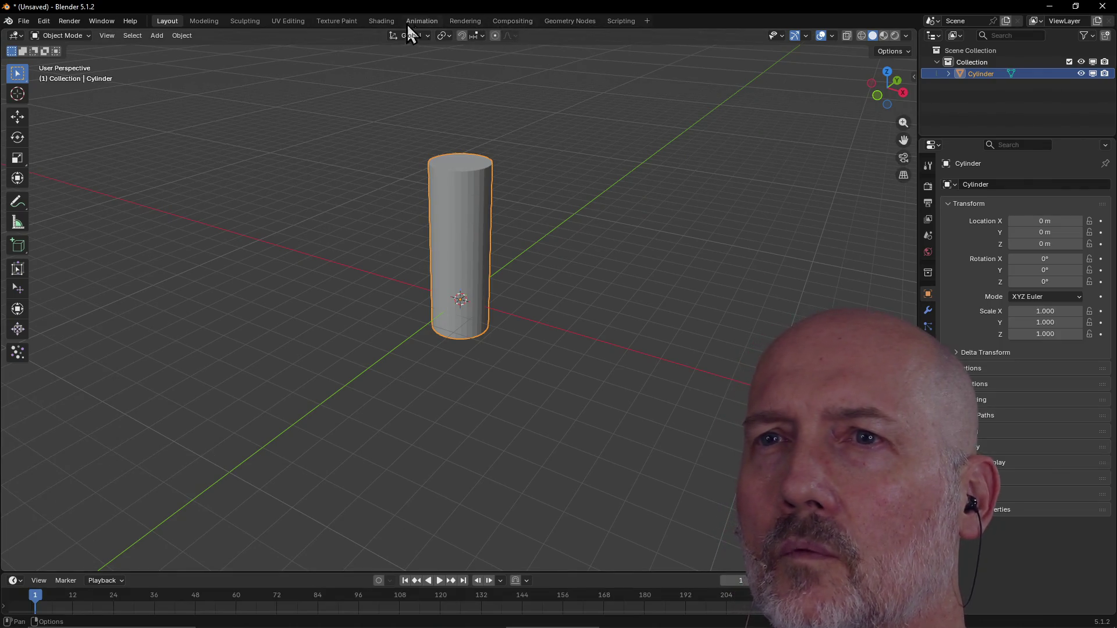
pyautogui.click(382, 22)
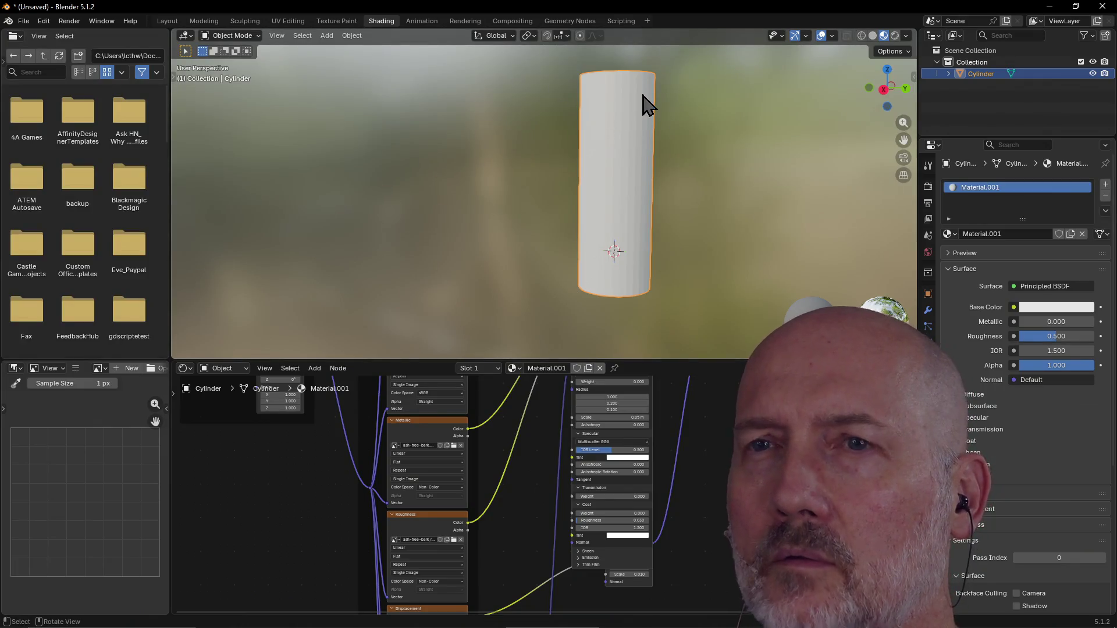
pyautogui.moveTo(644, 104)
pyautogui.mouseDown(button='middle')
pyautogui.moveTo(621, 116)
pyautogui.moveTo(683, 119)
pyautogui.moveTo(721, 79)
pyautogui.moveTo(694, 123)
pyautogui.moveTo(710, 103)
pyautogui.mouseUp(button='middle')
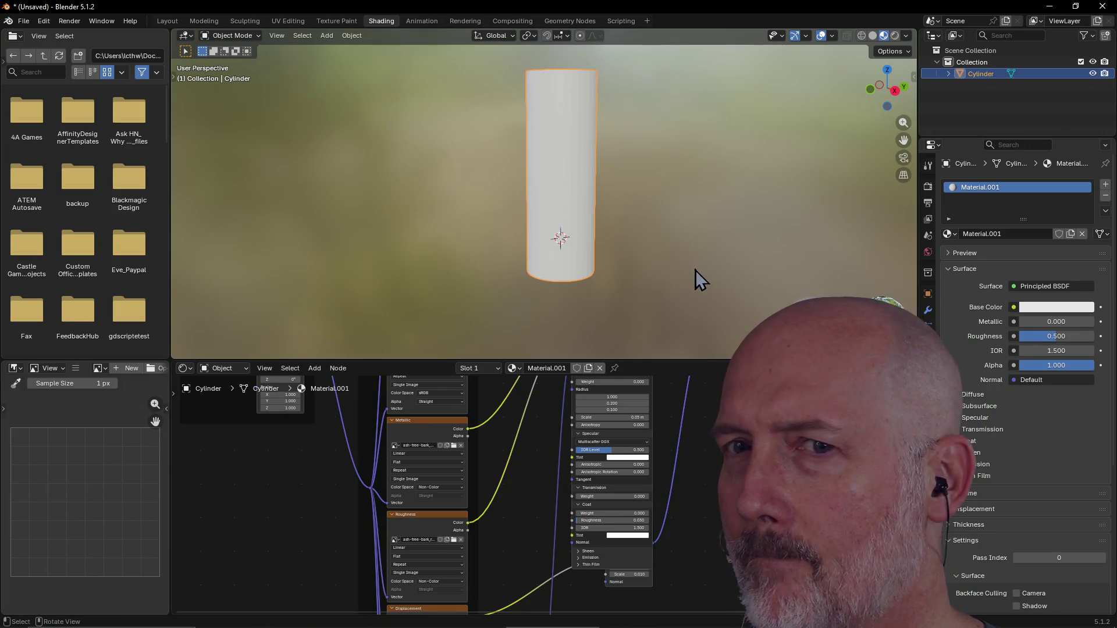
pyautogui.press('alt')
pyautogui.hotkey('alt', 'Tab')
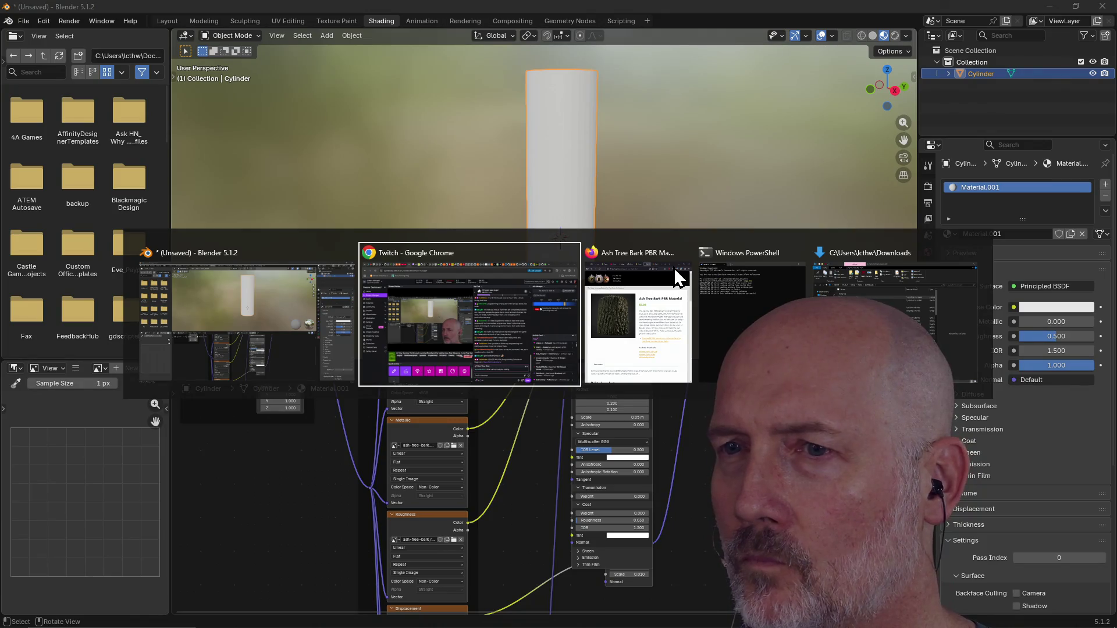
pyautogui.press('Escape')
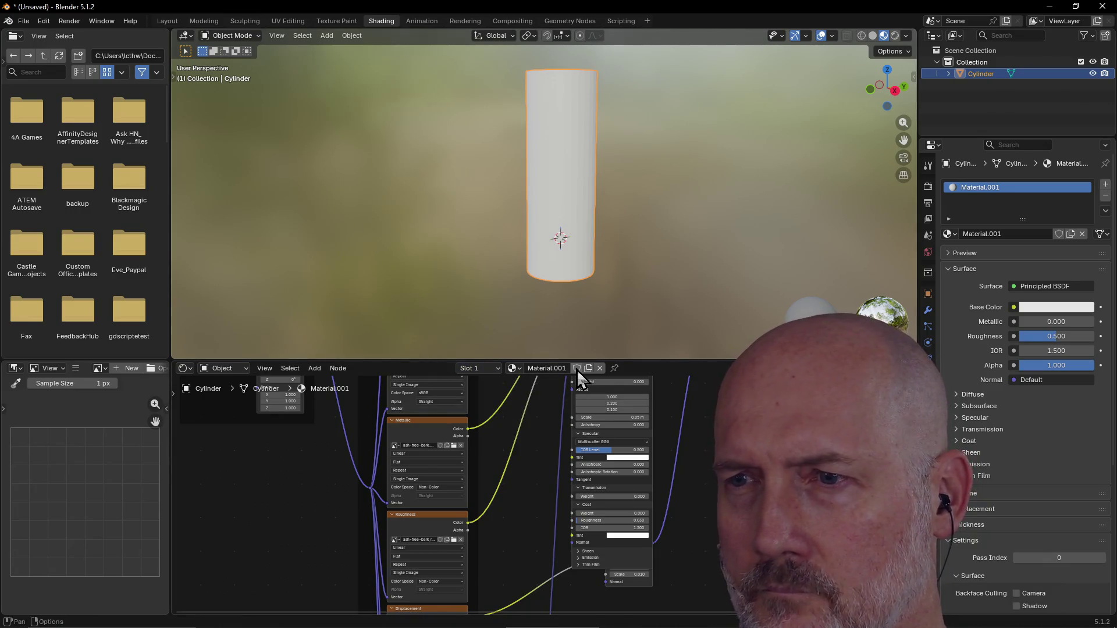
pyautogui.click(520, 368)
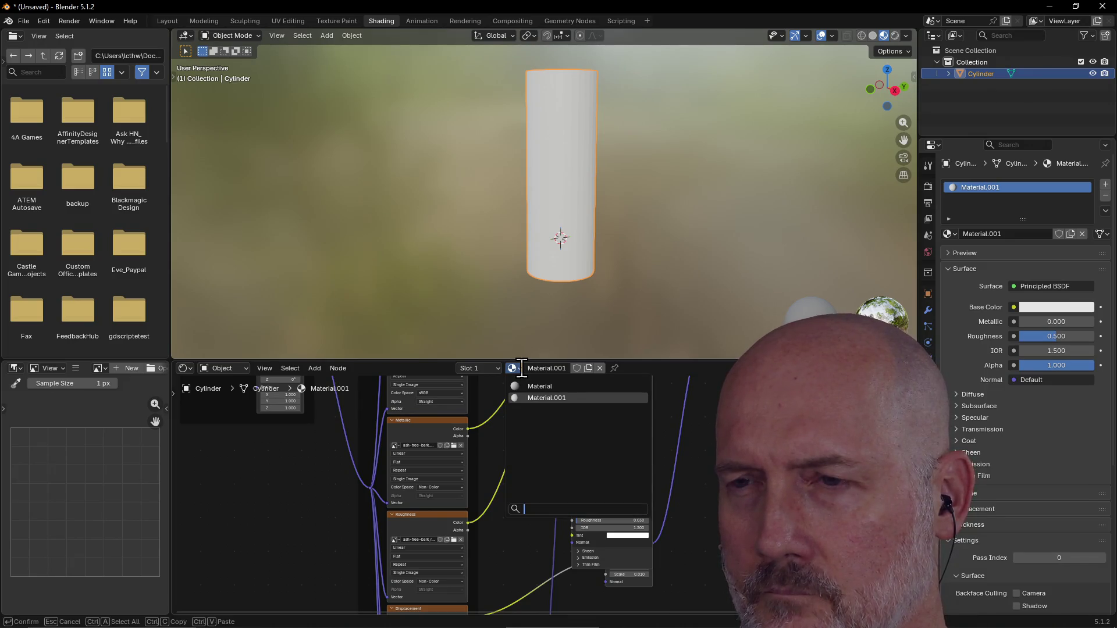
pyautogui.press('Escape')
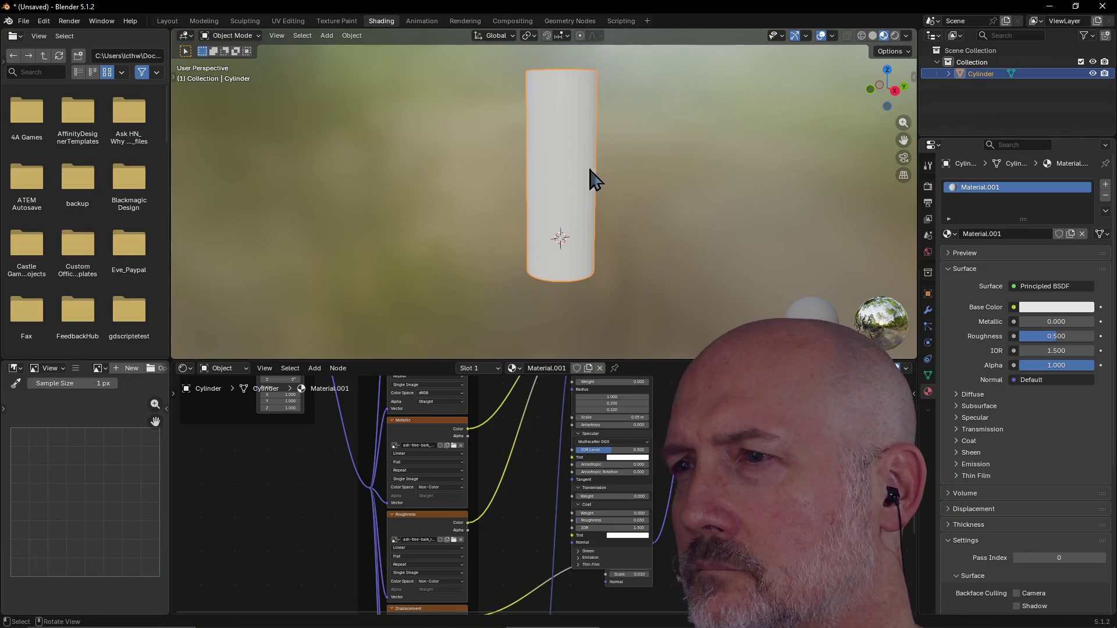
pyautogui.rightClick(570, 163)
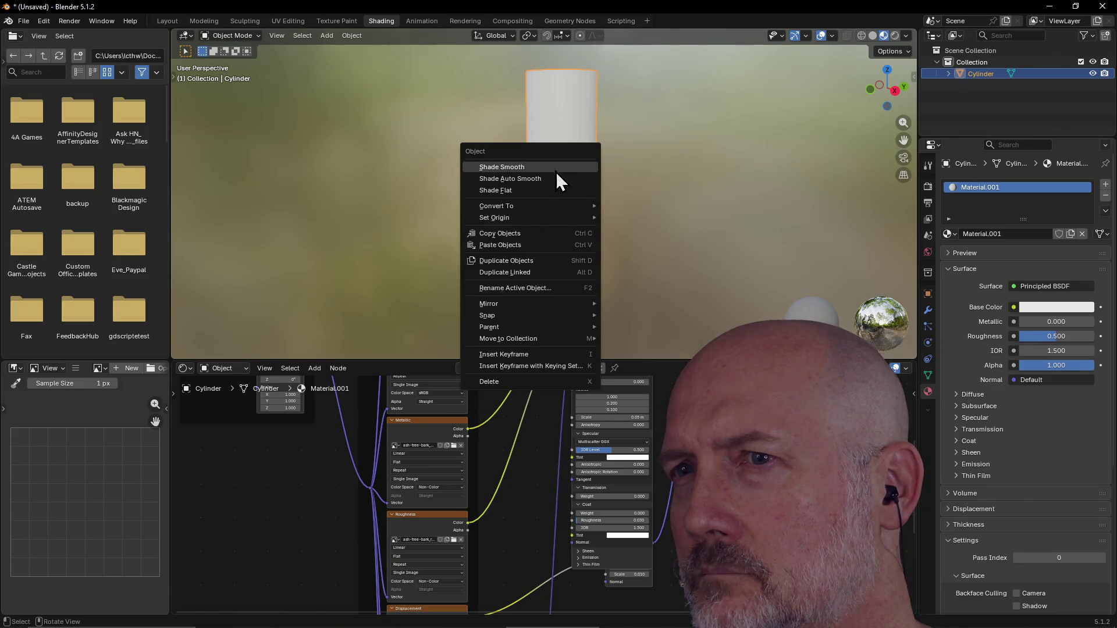
pyautogui.moveTo(558, 207)
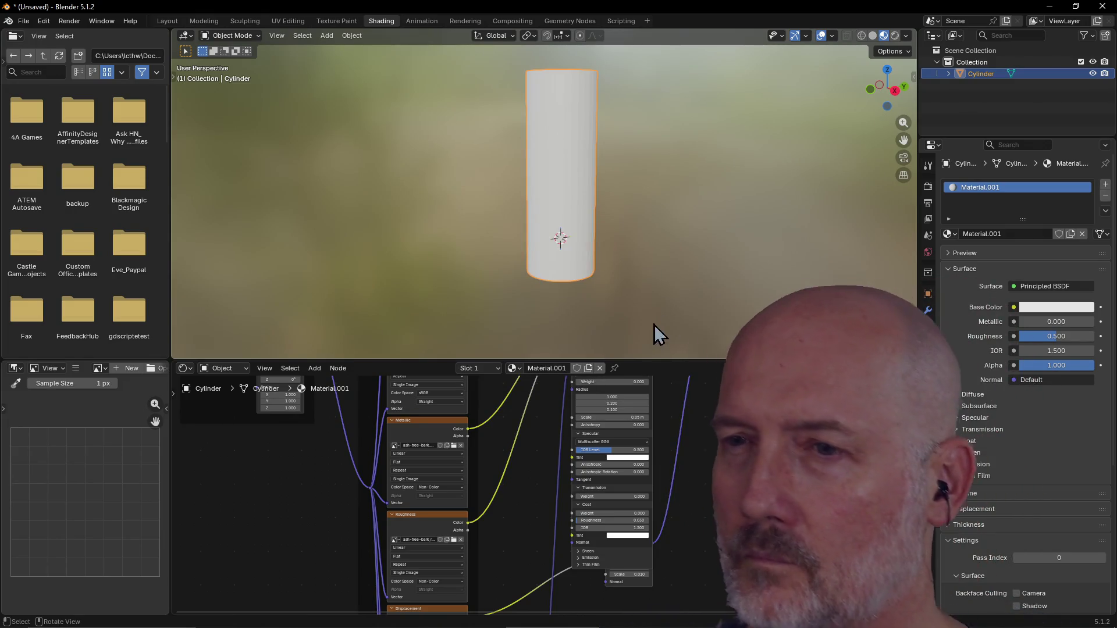
pyautogui.moveTo(628, 358)
pyautogui.mouseDown()
pyautogui.moveTo(623, 211)
pyautogui.moveTo(626, 339)
pyautogui.mouseUp()
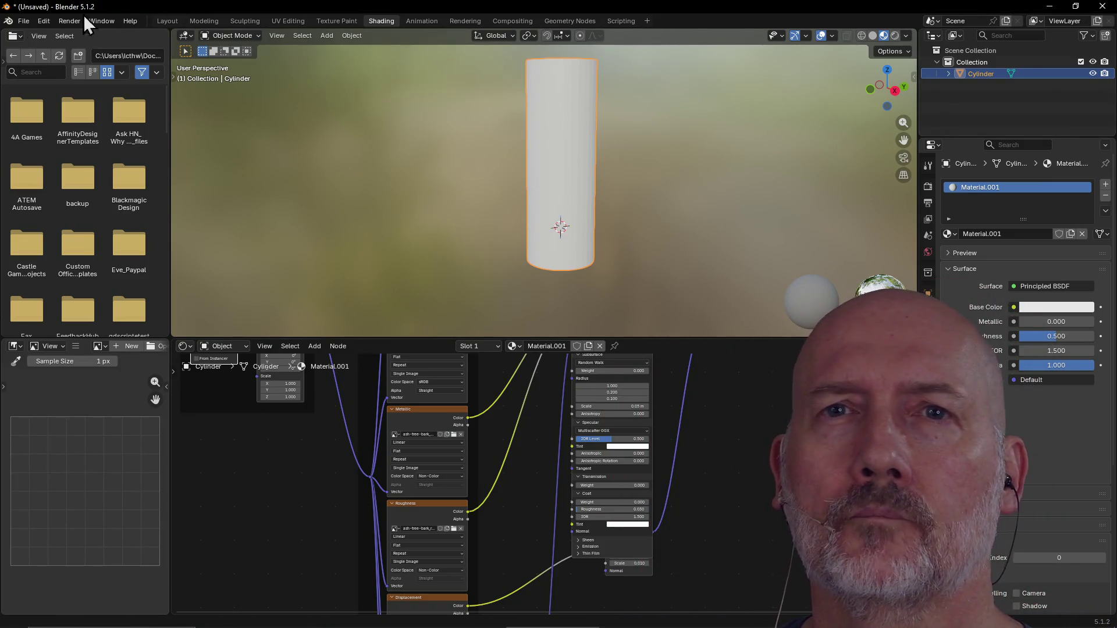
# Open the File menu.
pyautogui.click(24, 24)
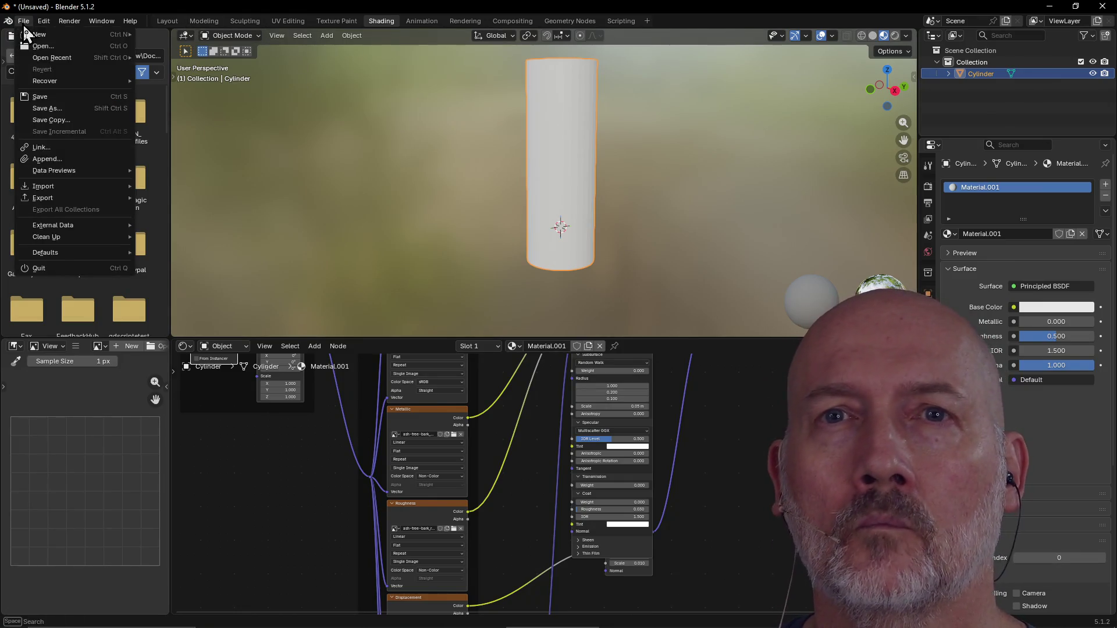
# Start a new General scene, discarding the unsaved cylinder file.
pyautogui.moveTo(36, 36)
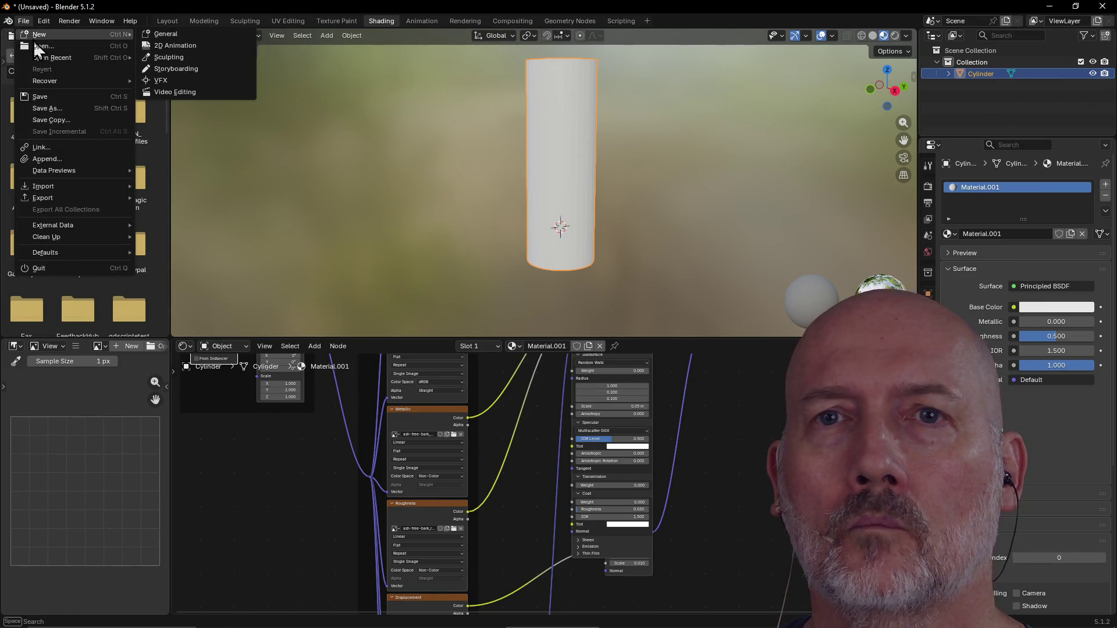
pyautogui.click(176, 34)
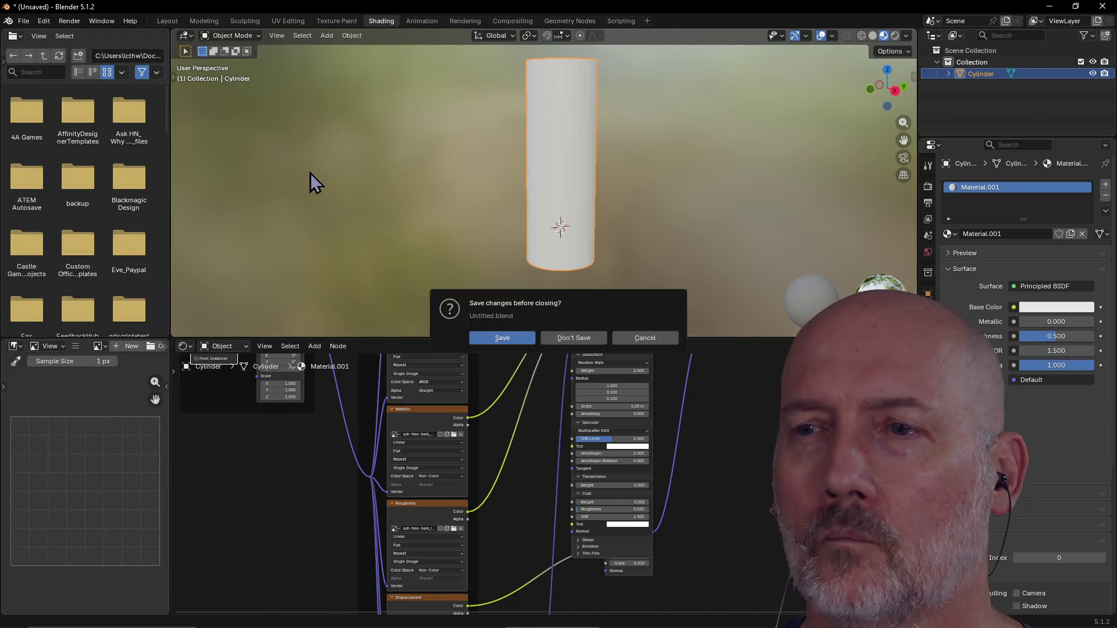
pyautogui.click(567, 339)
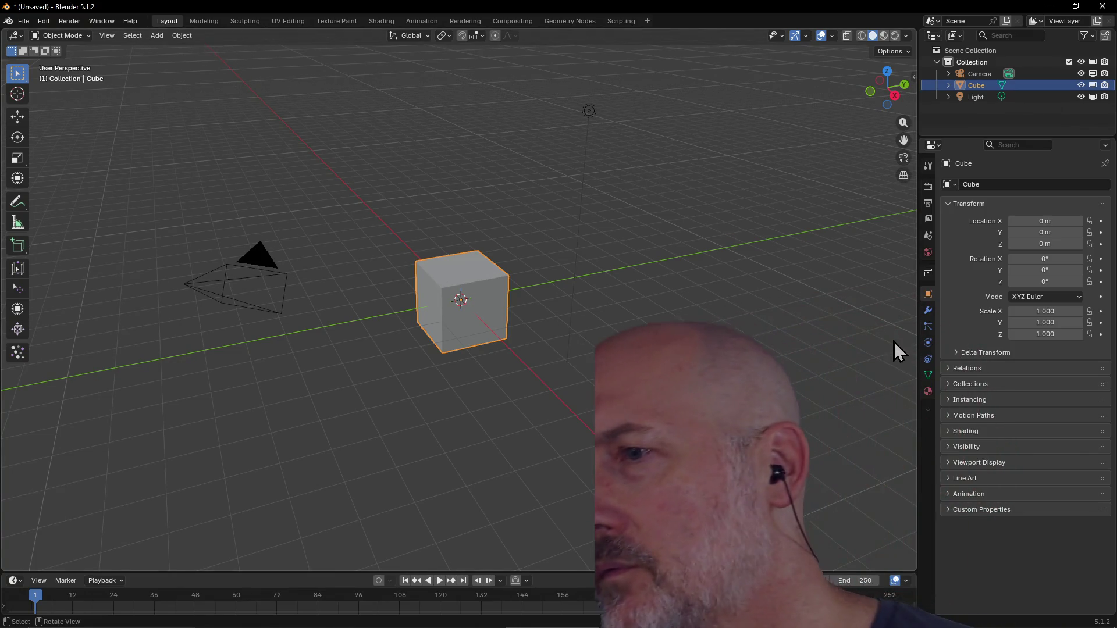
# In Shading, show the cube's material settings, expand Diffuse, and select the Principled BSDF node.
pyautogui.click(927, 394)
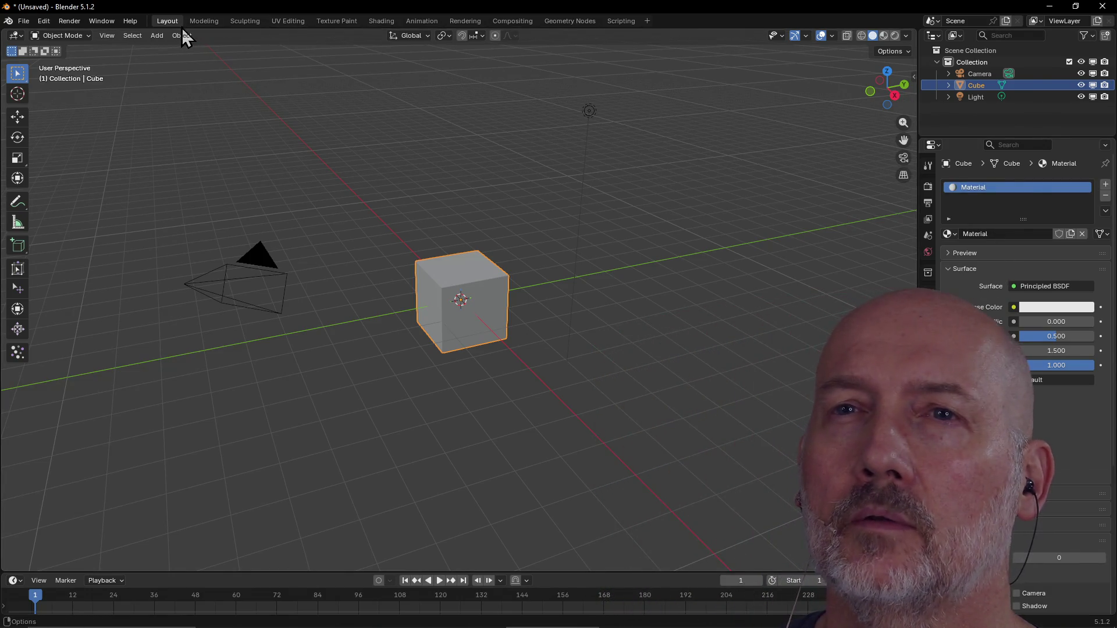
pyautogui.click(378, 23)
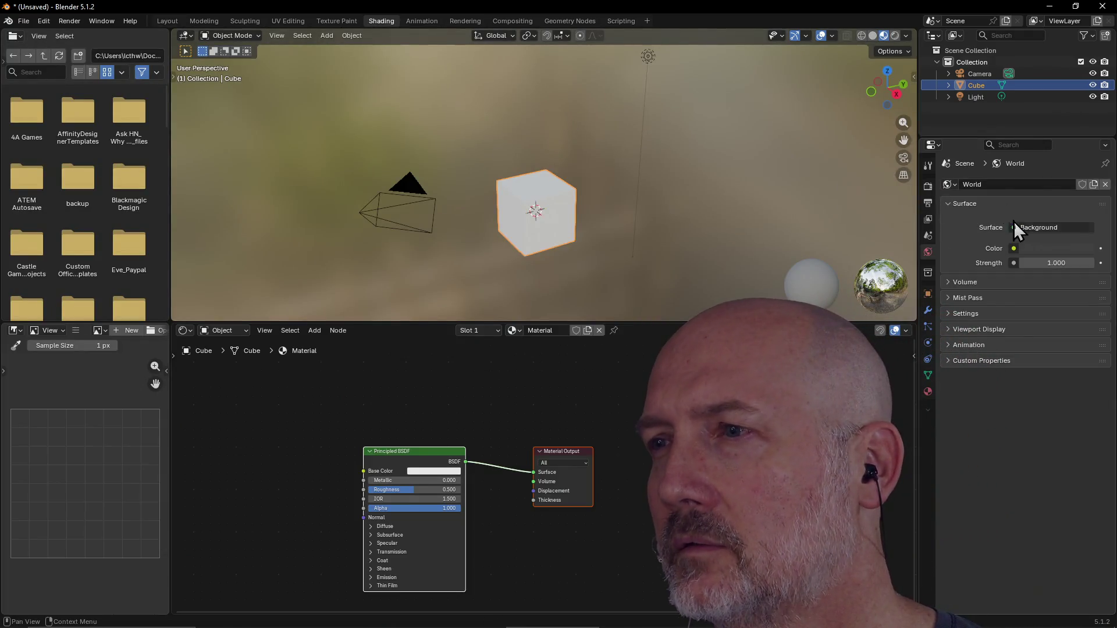
pyautogui.click(929, 391)
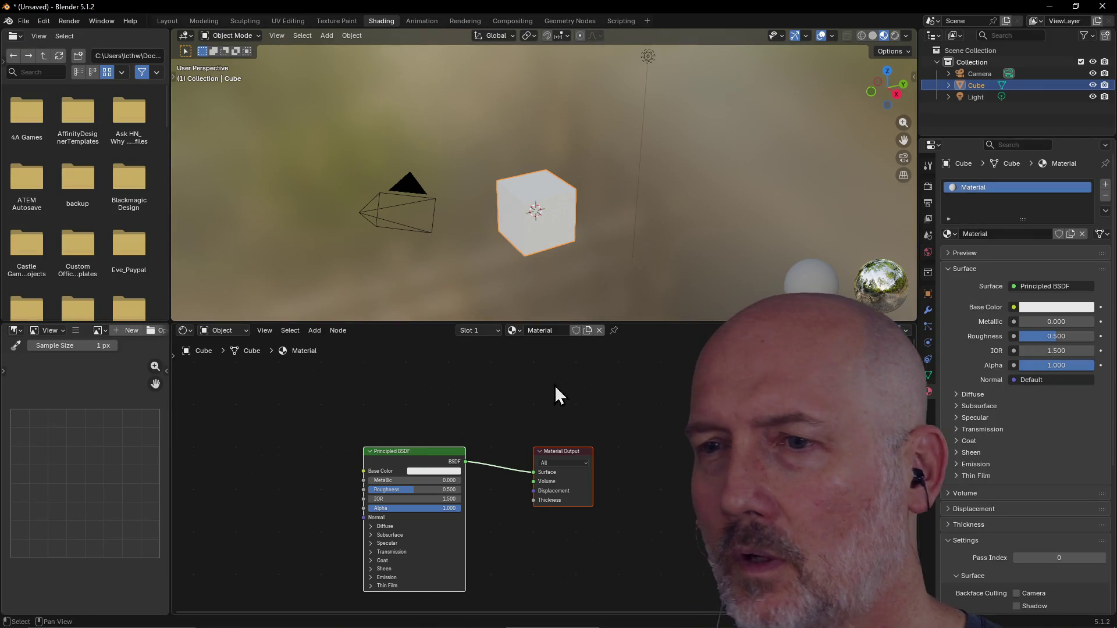
pyautogui.click(452, 526)
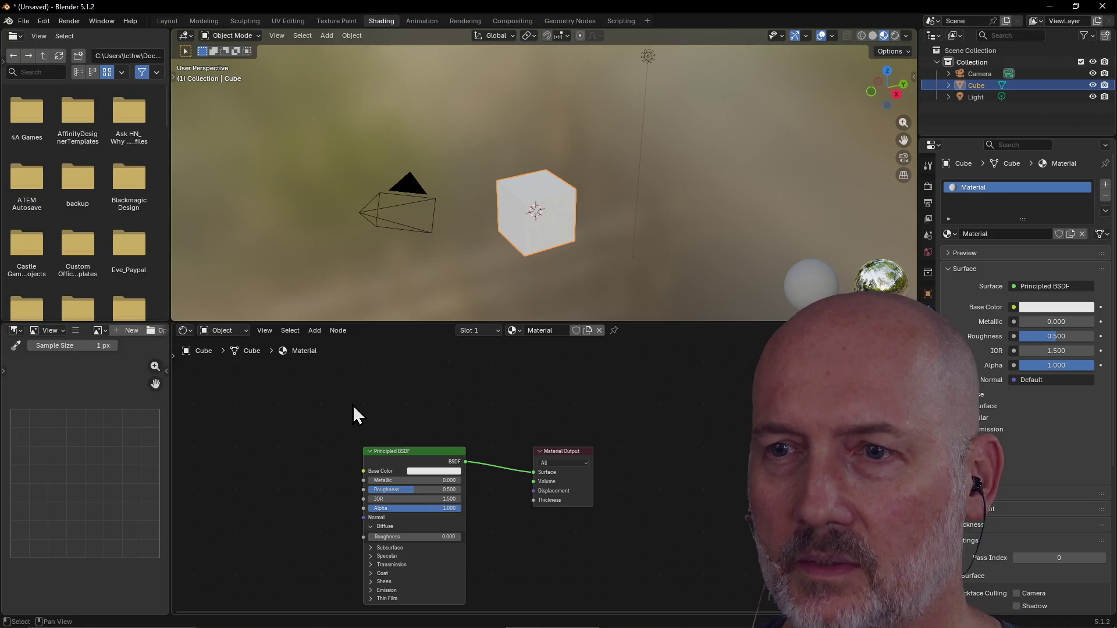
pyautogui.click(390, 455)
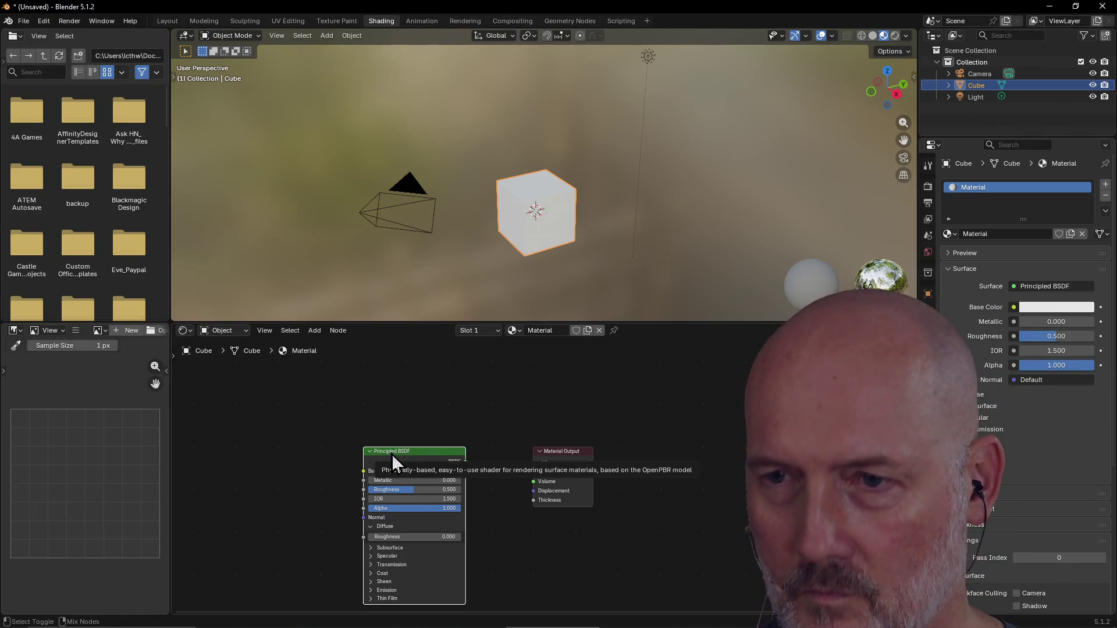
pyautogui.click(22, 22)
# Confirm Node Wrangler is enabled by searching 'node' in Add-ons, then nudge the Principled BSDF up.
pyautogui.moveTo(43, 23)
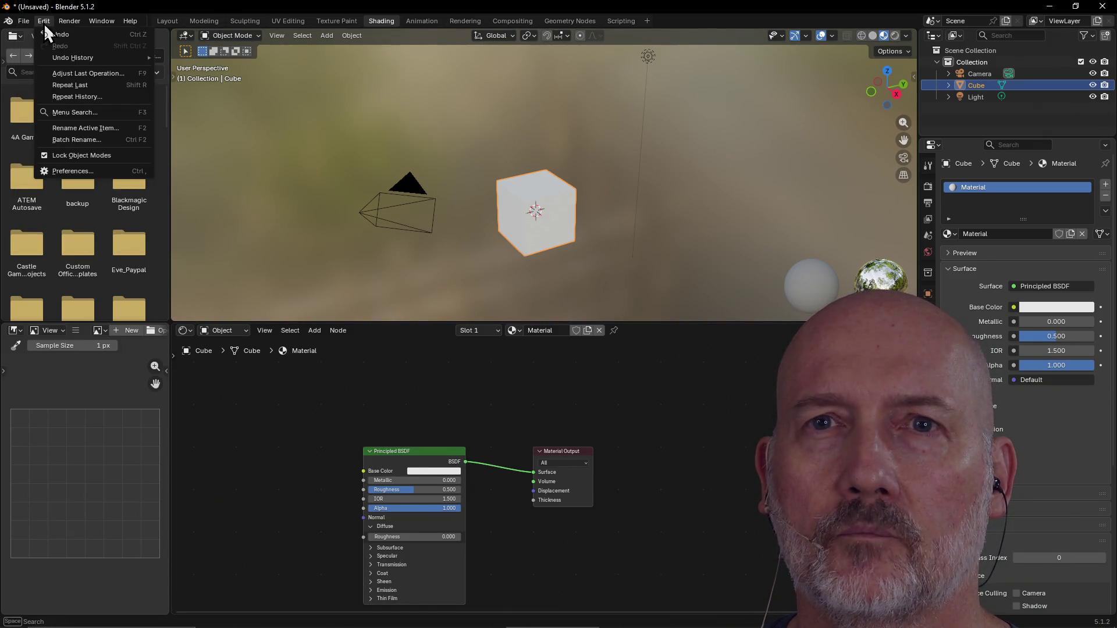
pyautogui.click(58, 170)
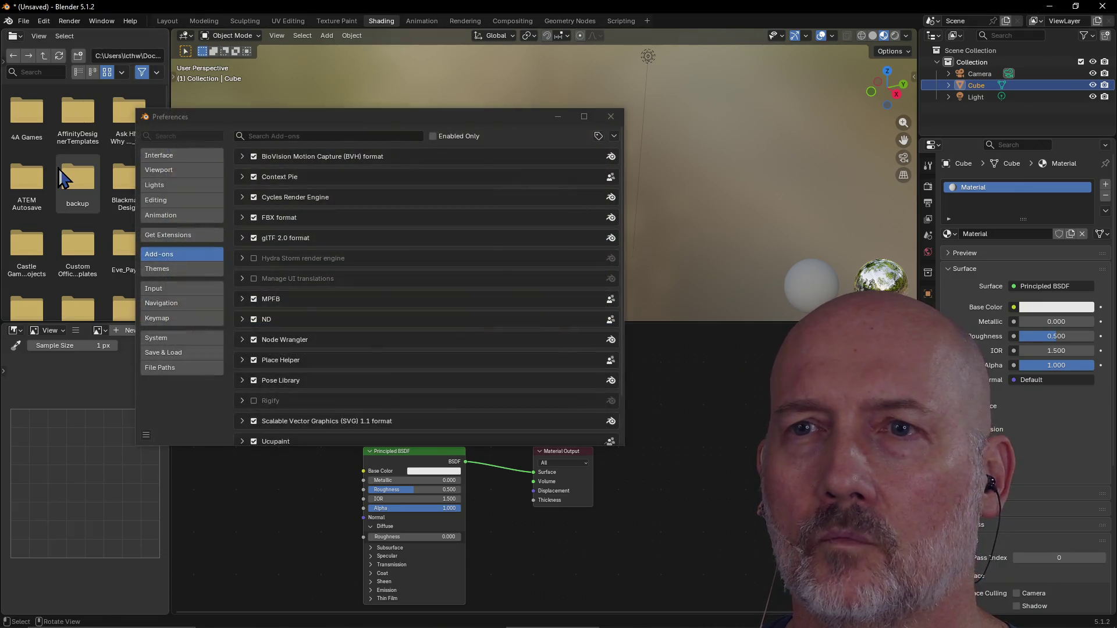
pyautogui.click(282, 139)
pyautogui.write('node')
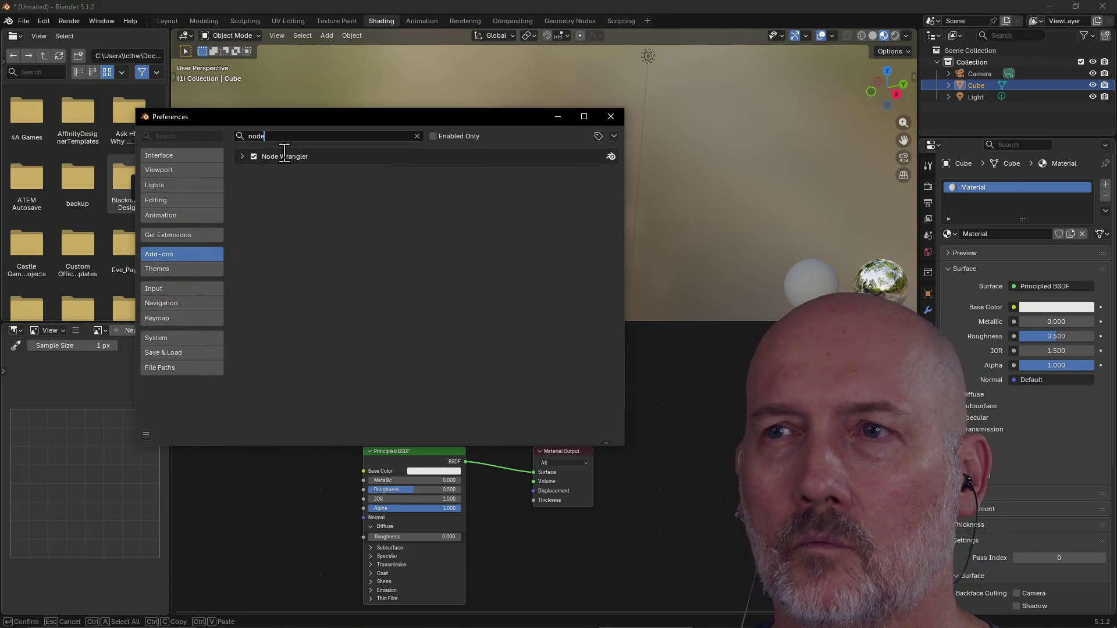
pyautogui.click(611, 117)
pyautogui.moveTo(420, 451); pyautogui.dragTo(425, 412)
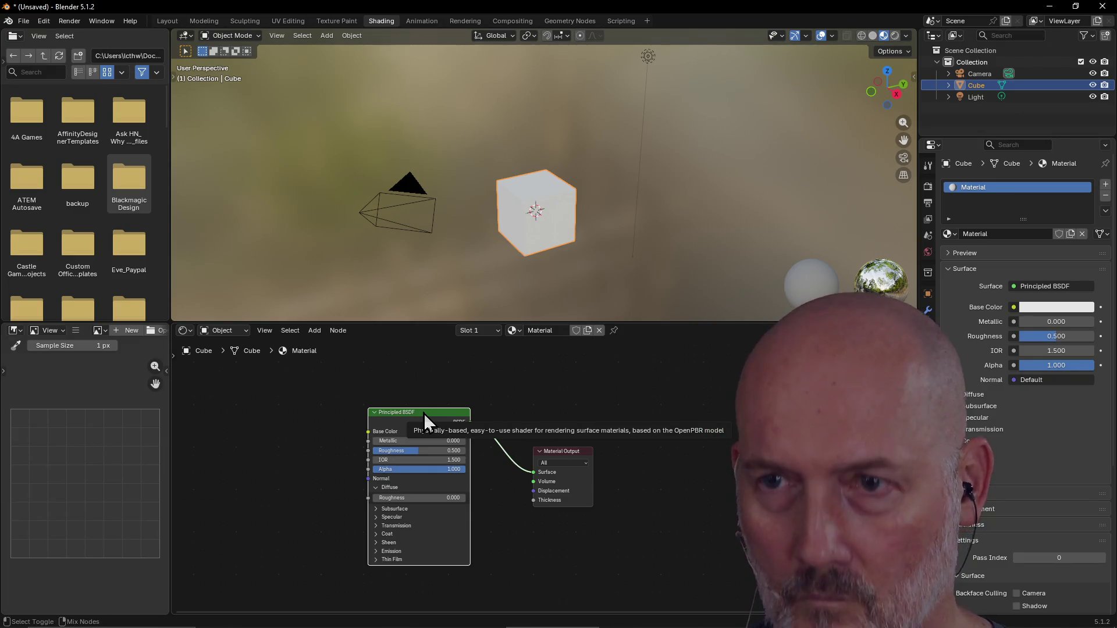
# Build a Principled Texture Setup from all seven ash-tree-bark-bl images in Downloads with Ctrl+Shift+T.
pyautogui.hotkey('ctrl', 'shift', 't')
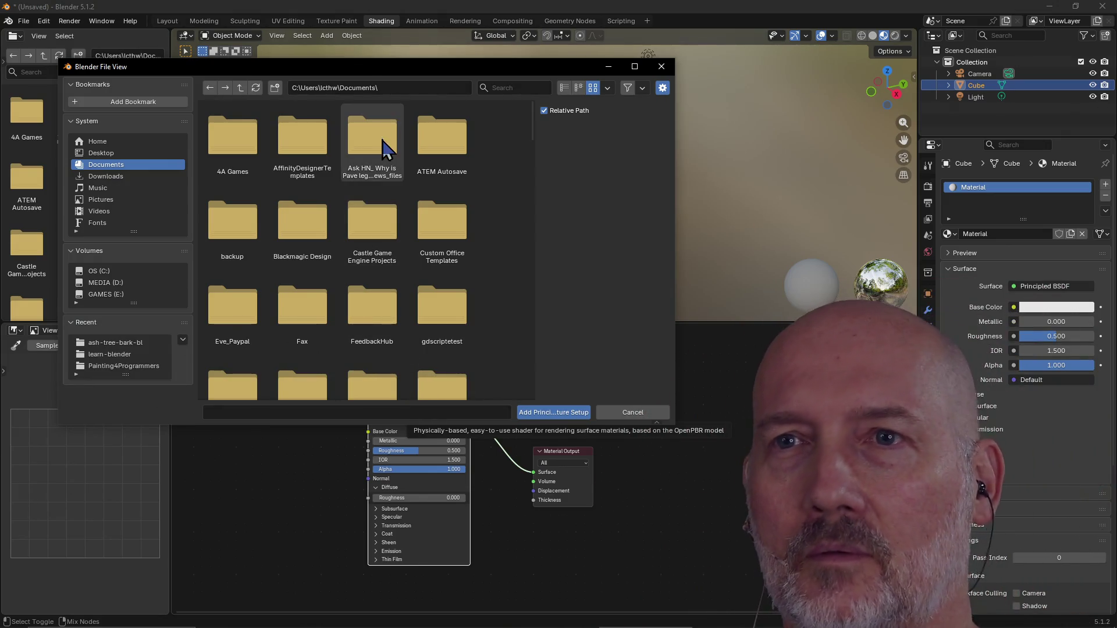
pyautogui.click(424, 88)
pyautogui.click(424, 86)
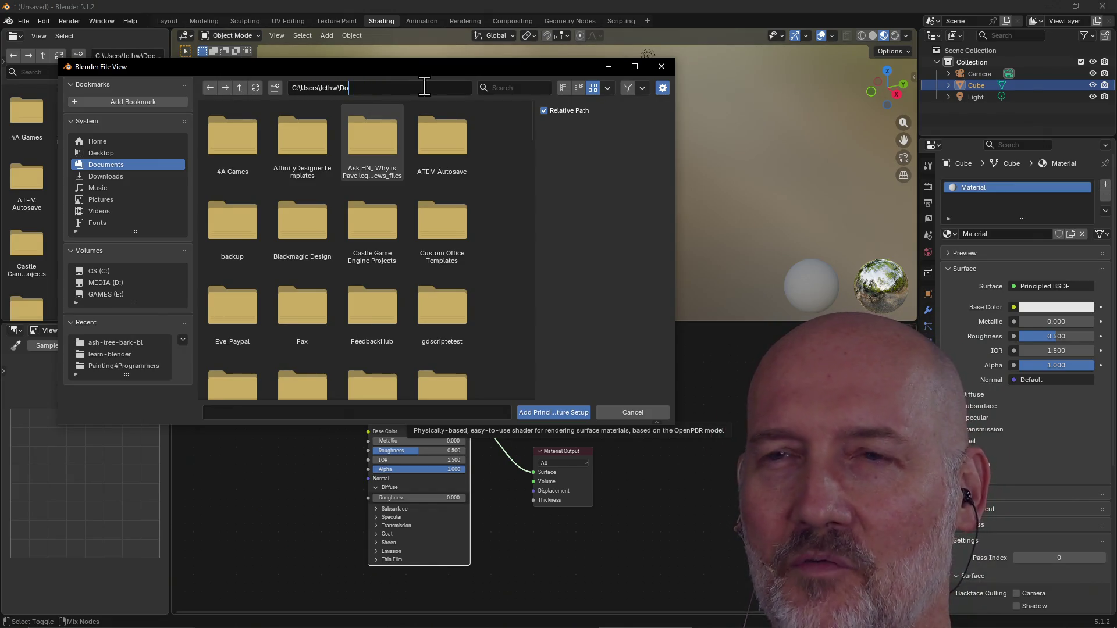
pyautogui.press('Return')
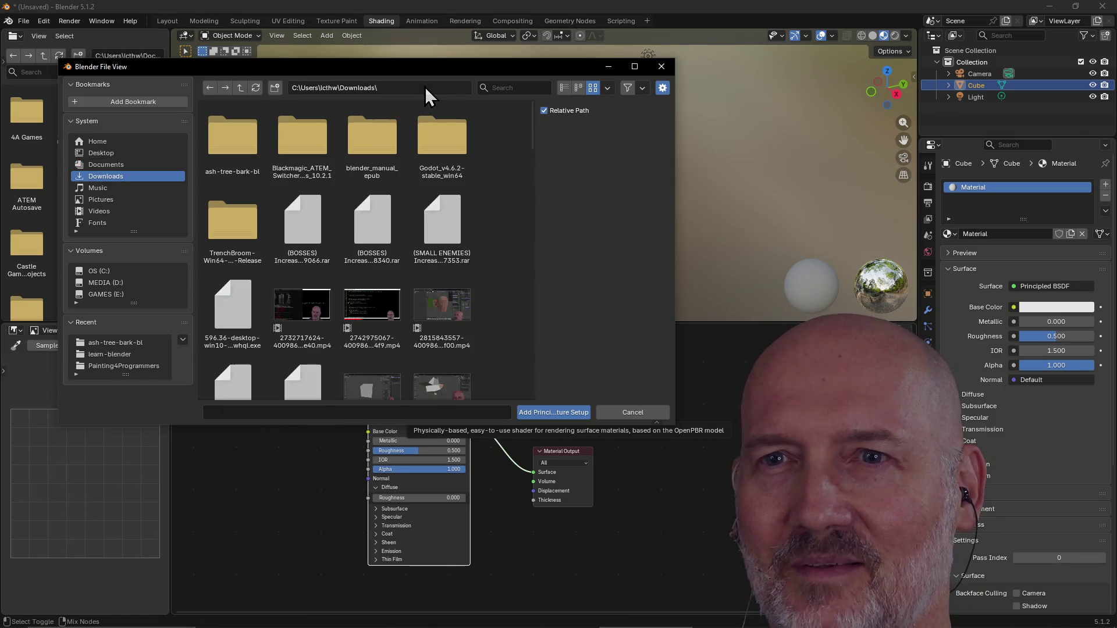
pyautogui.doubleClick(223, 150)
pyautogui.doubleClick(222, 146)
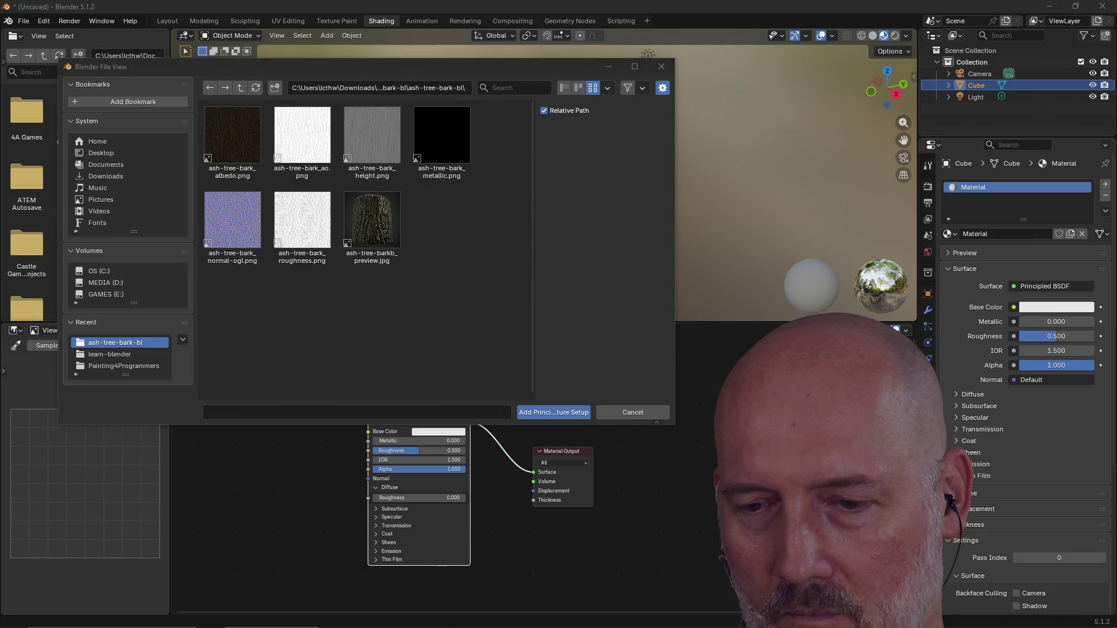
pyautogui.click(372, 225)
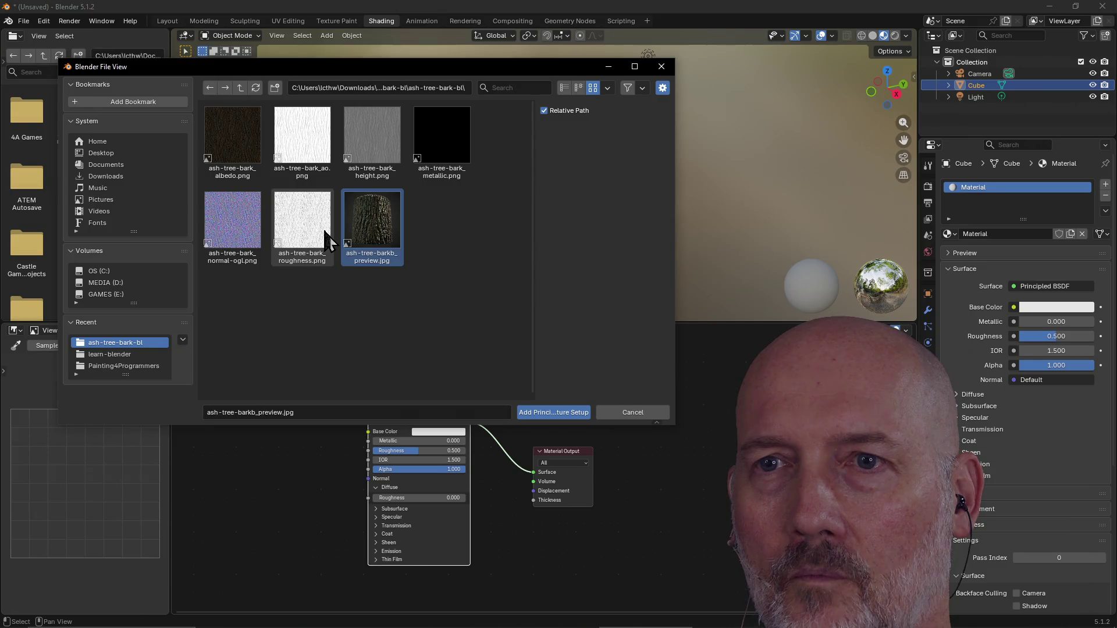
pyautogui.moveTo(455, 295); pyautogui.dragTo(208, 150)
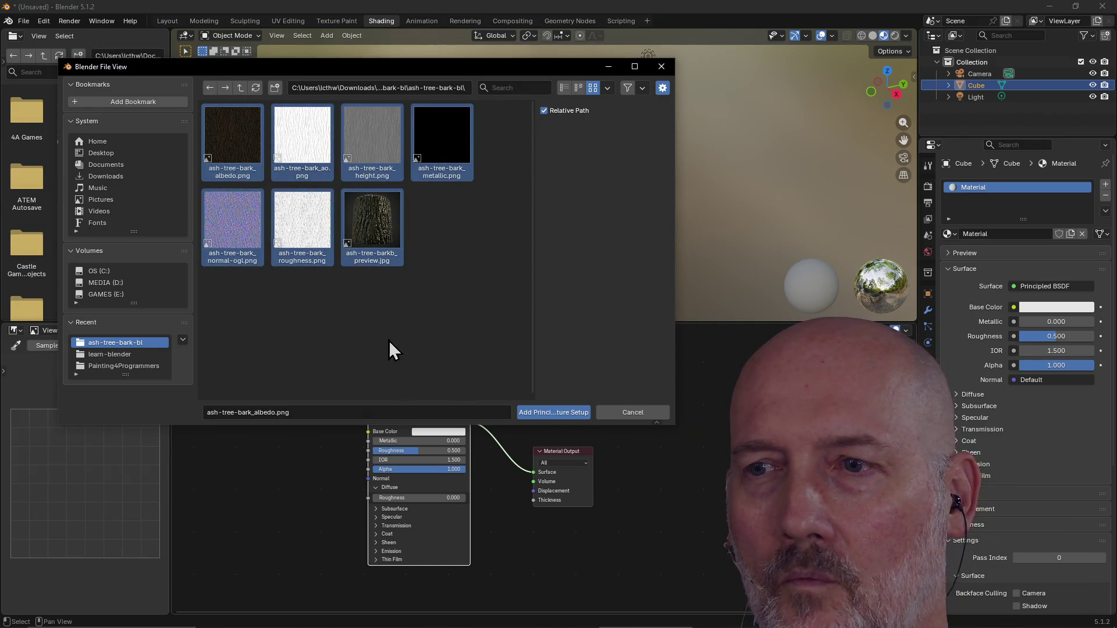
pyautogui.click(563, 413)
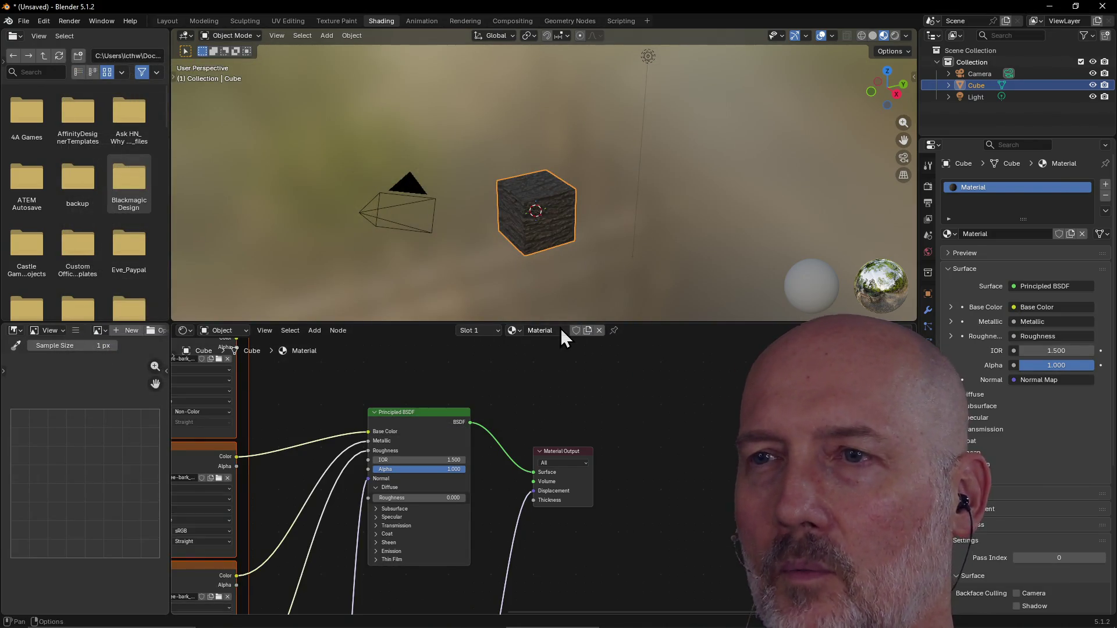
# Put the cube into Edit Mode, select a corner vertex, and switch to the Layout workspace.
pyautogui.scroll(3, 576, 208)
pyautogui.scroll(-2, 576, 209)
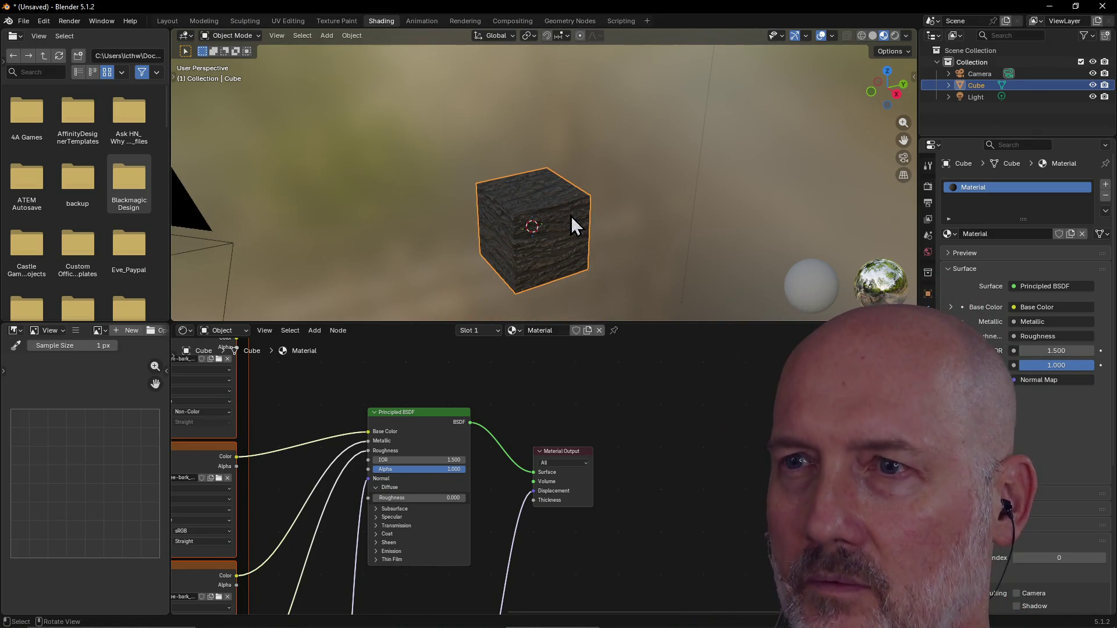
pyautogui.press('Tab')
pyautogui.click(609, 260)
pyautogui.moveTo(567, 240)
pyautogui.mouseDown(button='middle')
pyautogui.moveTo(641, 237)
pyautogui.moveTo(501, 235)
pyautogui.moveTo(579, 215)
pyautogui.moveTo(488, 204)
pyautogui.moveTo(508, 224)
pyautogui.moveTo(608, 217)
pyautogui.moveTo(582, 236)
pyautogui.mouseUp(button='middle')
pyautogui.scroll(2, 641, 236)
pyautogui.scroll(-5, 552, 230)
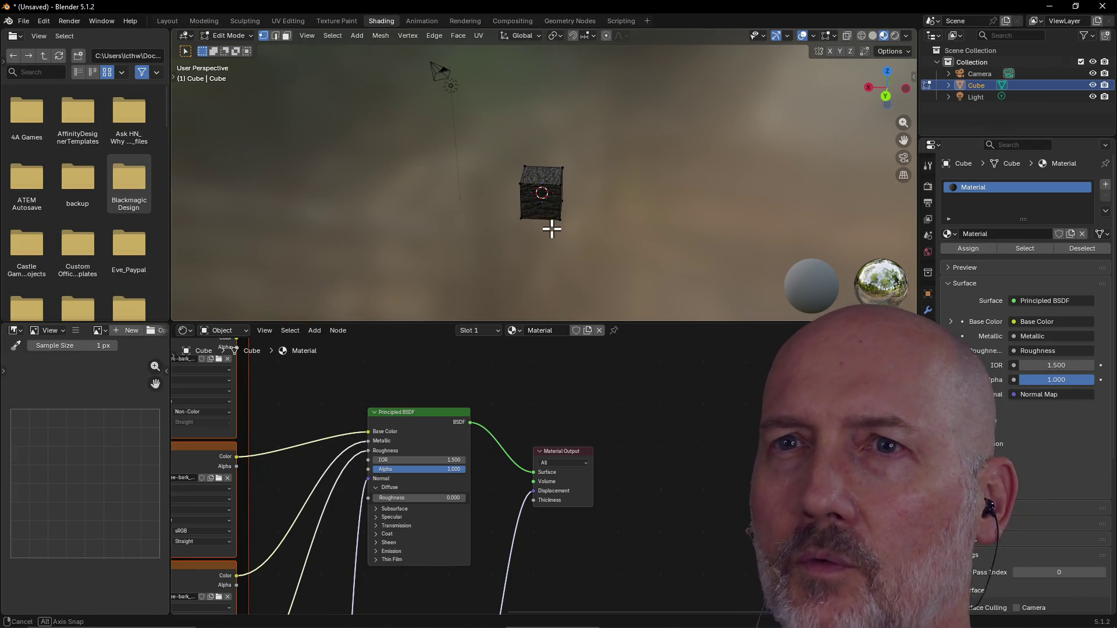
pyautogui.click(168, 25)
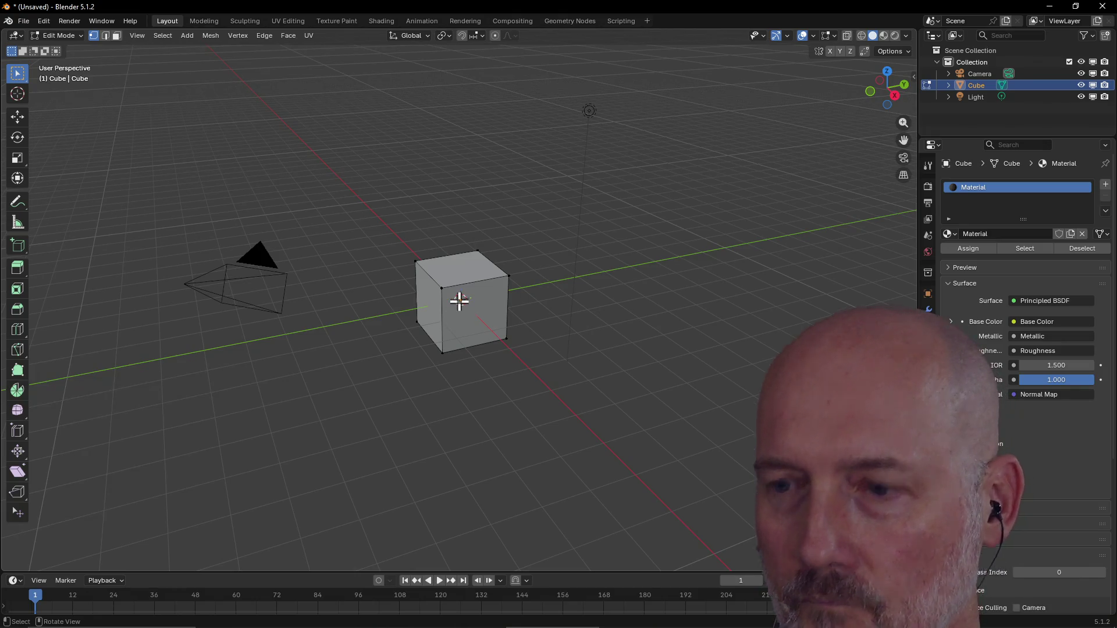
# Select all of the cube's geometry in Edit Mode and bring up the delete options.
pyautogui.press('a')
pyautogui.press('x')
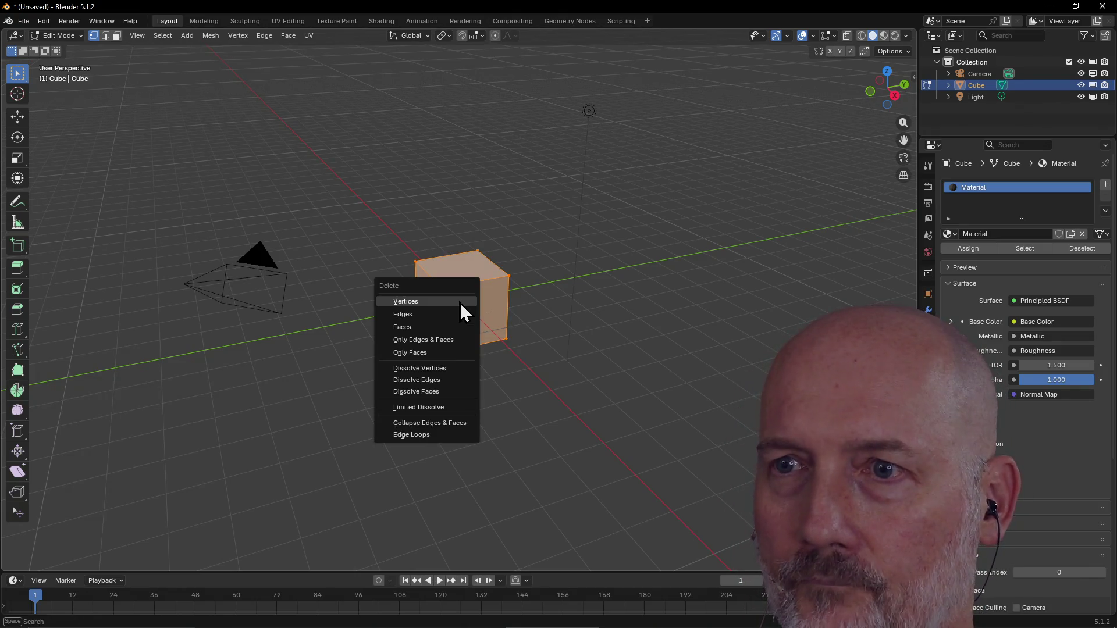
pyautogui.click(539, 339)
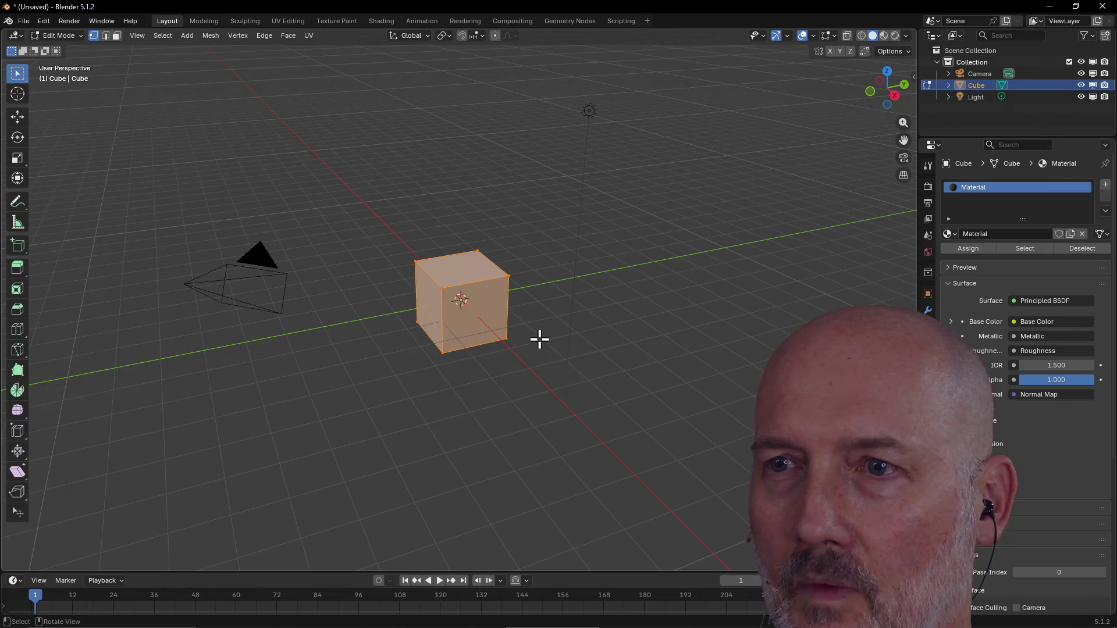
pyautogui.click(524, 339)
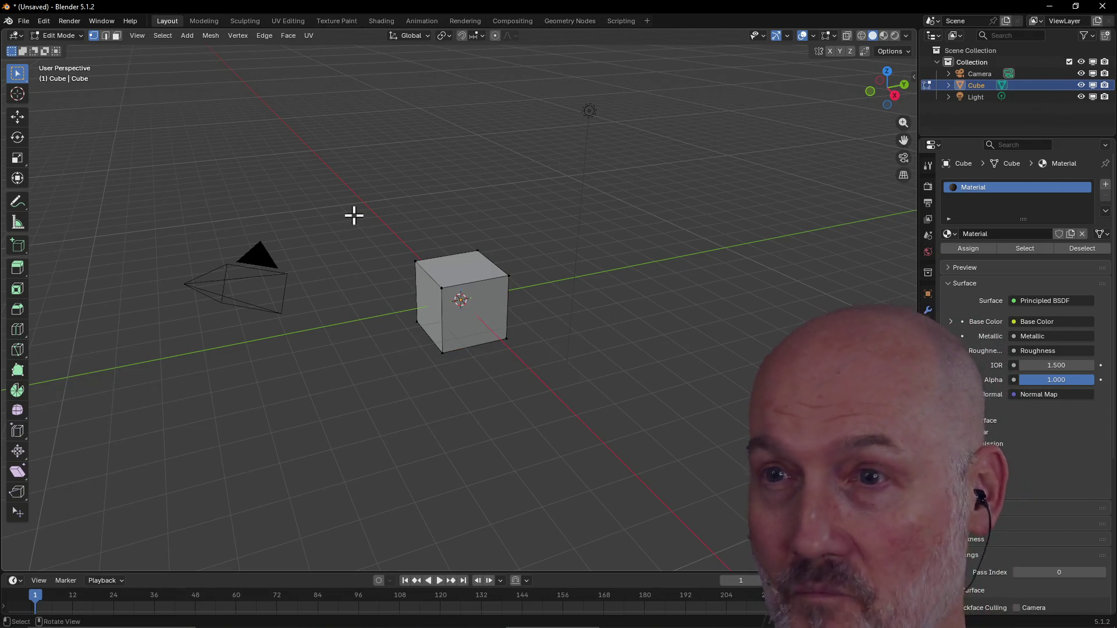
pyautogui.scroll(-2, 349, 212)
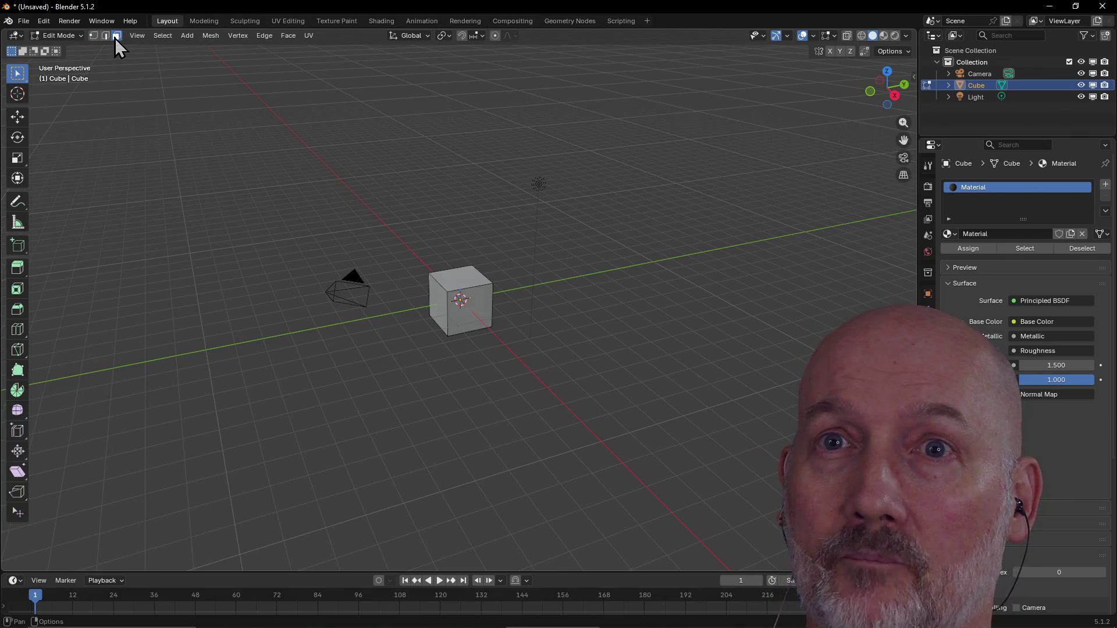
pyautogui.scroll(2, 412, 302)
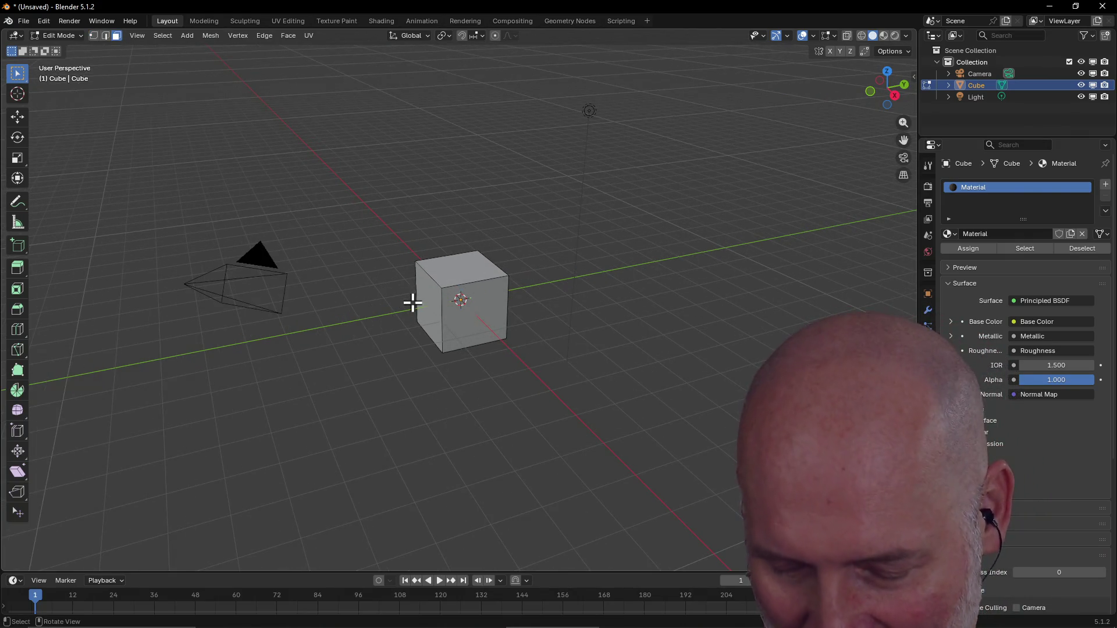
pyautogui.press('a')
pyautogui.press('x')
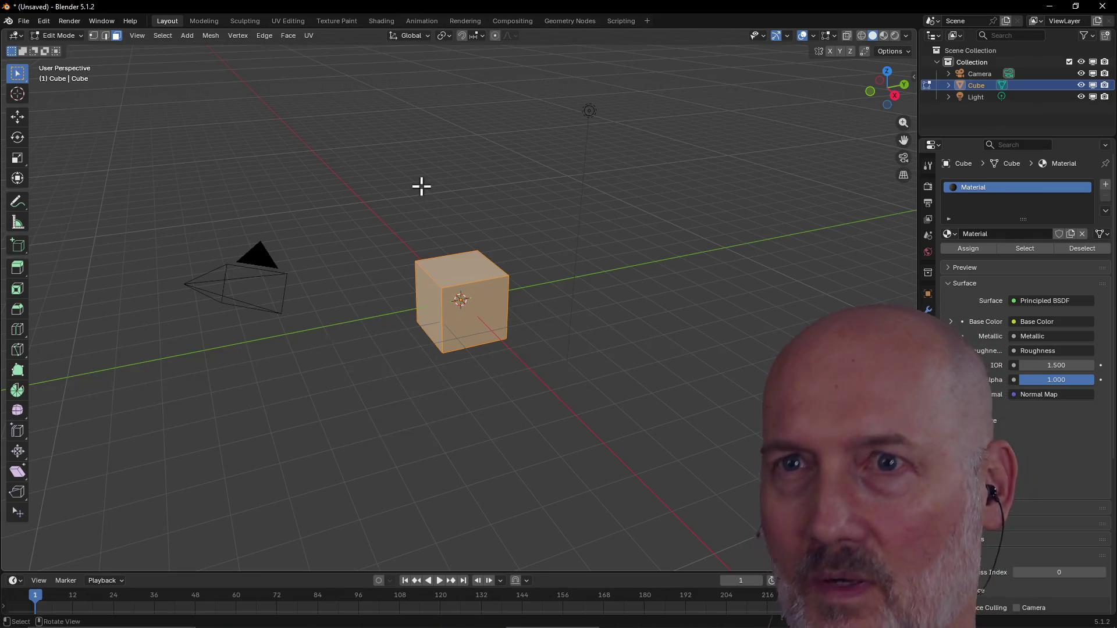
# Back in Object Mode, delete the cube, then select and delete the camera and light.
pyautogui.click(204, 21)
pyautogui.click(167, 21)
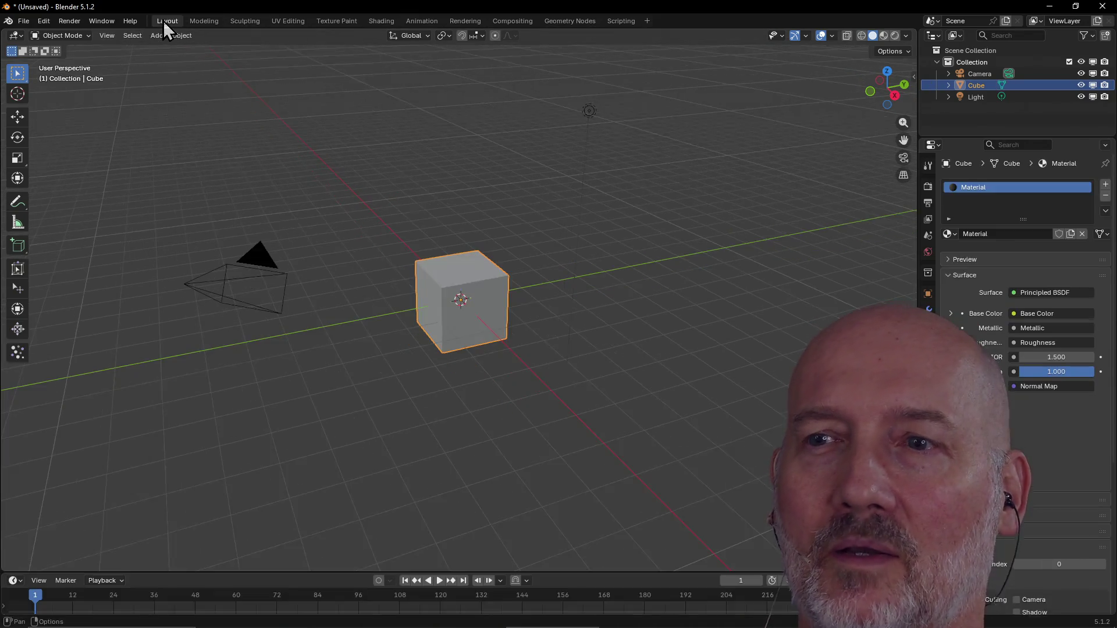
pyautogui.click(348, 242)
pyautogui.click(433, 280)
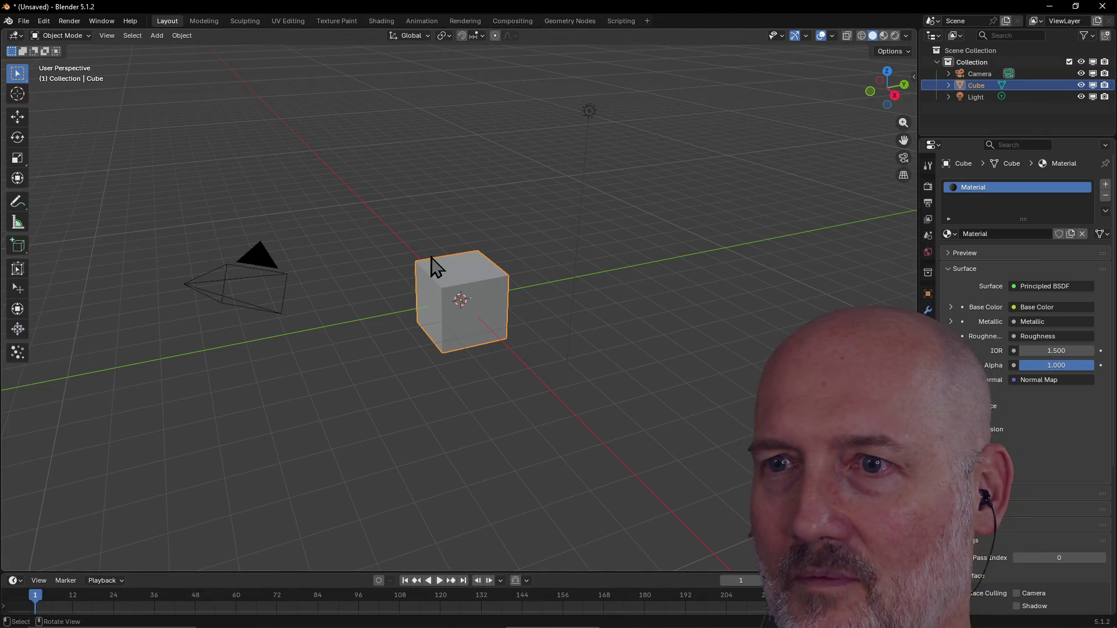
pyautogui.press('Delete')
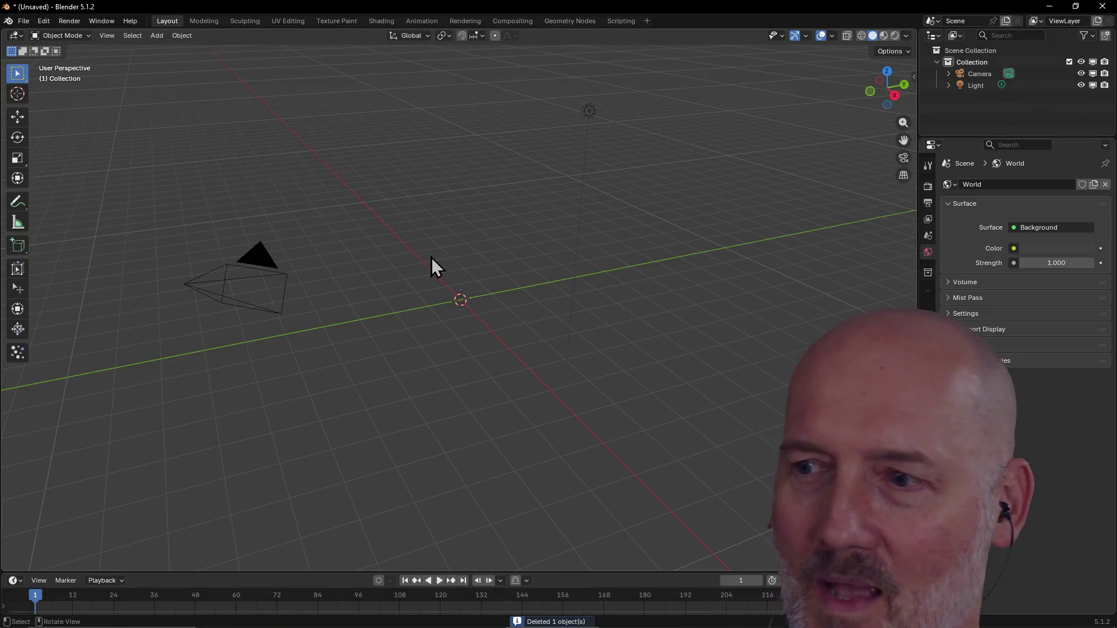
pyautogui.press('a')
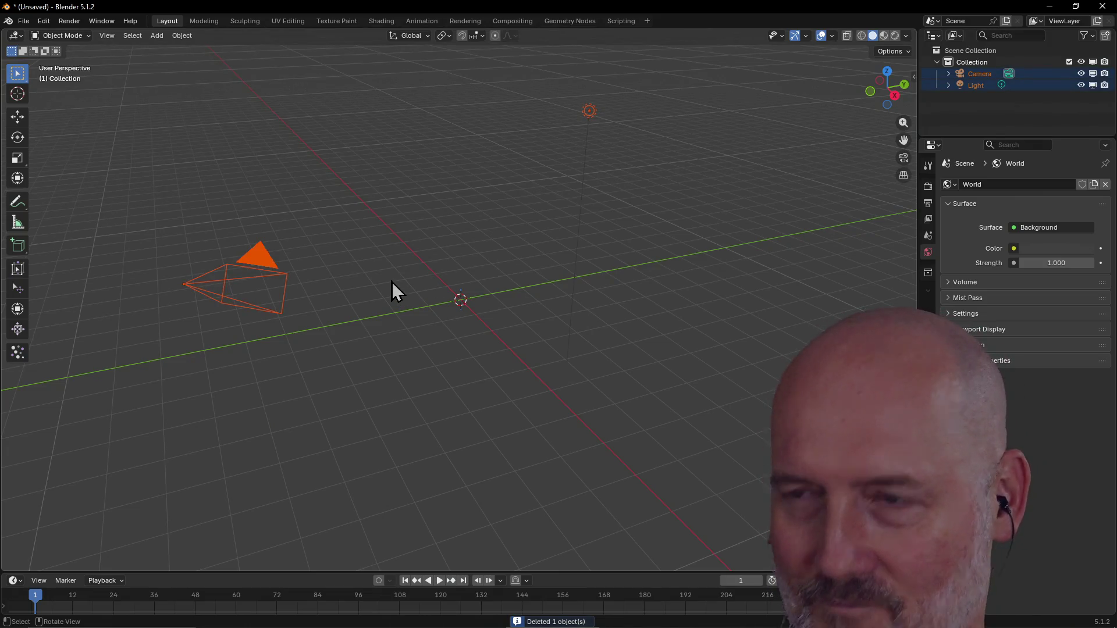
pyautogui.press('Delete')
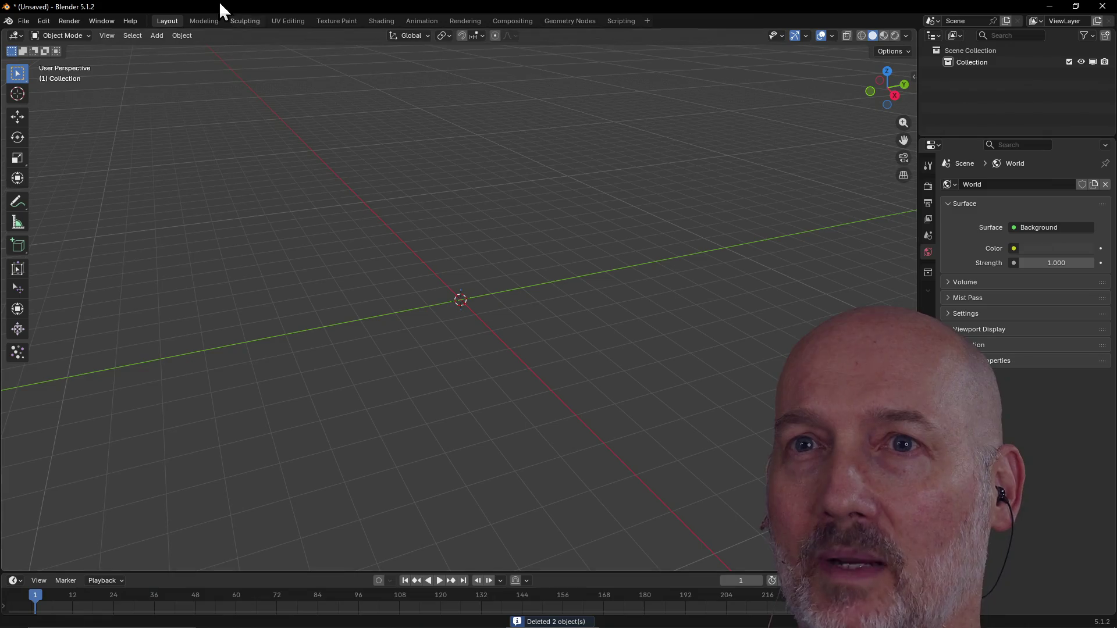
# Add a cylinder mesh, then delete it again.
pyautogui.click(203, 21)
pyautogui.click(163, 23)
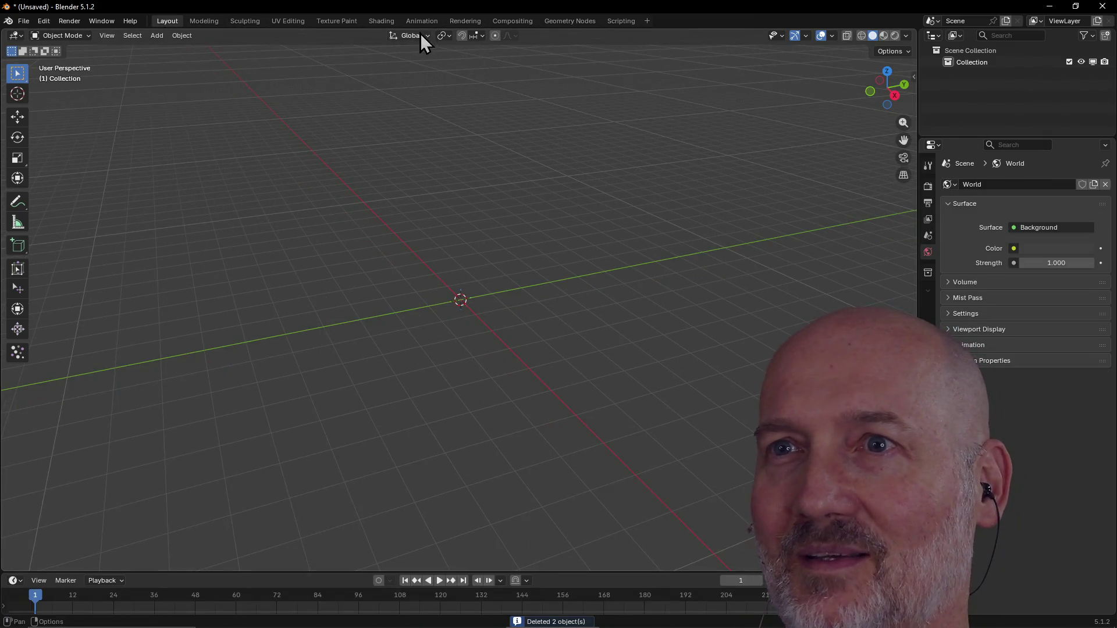
pyautogui.rightClick(355, 214)
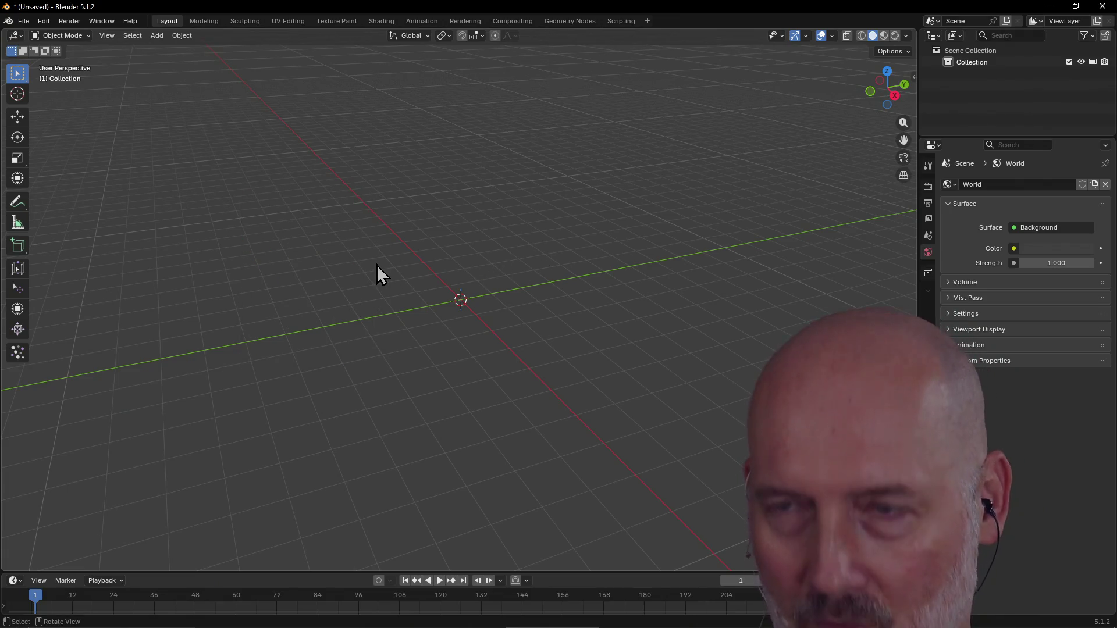
pyautogui.hotkey('shift', 'a')
pyautogui.moveTo(351, 266)
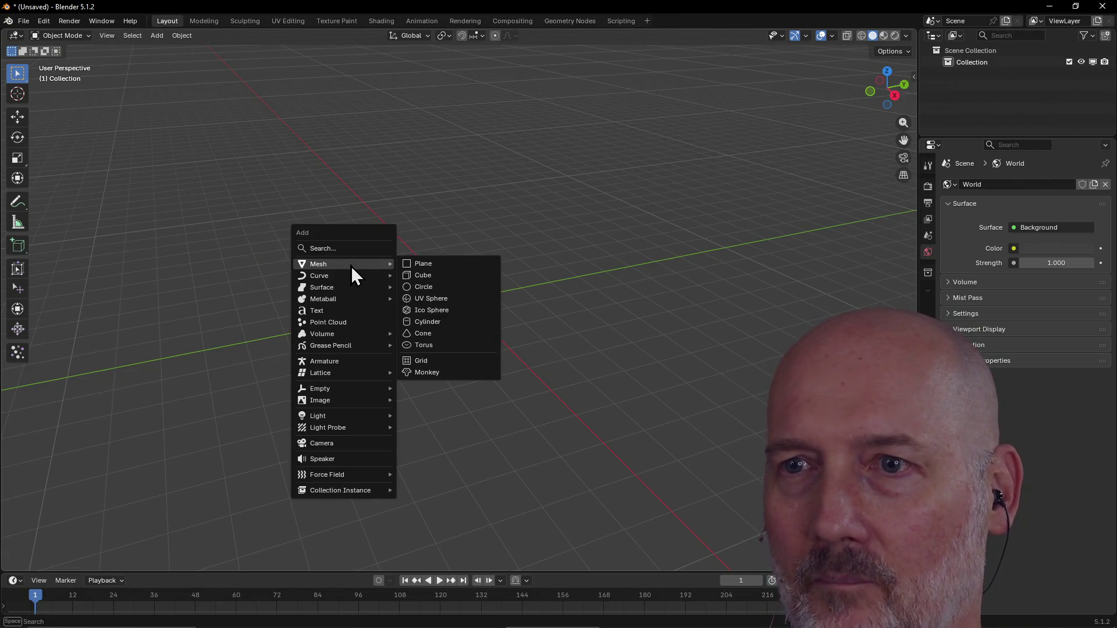
pyautogui.click(429, 323)
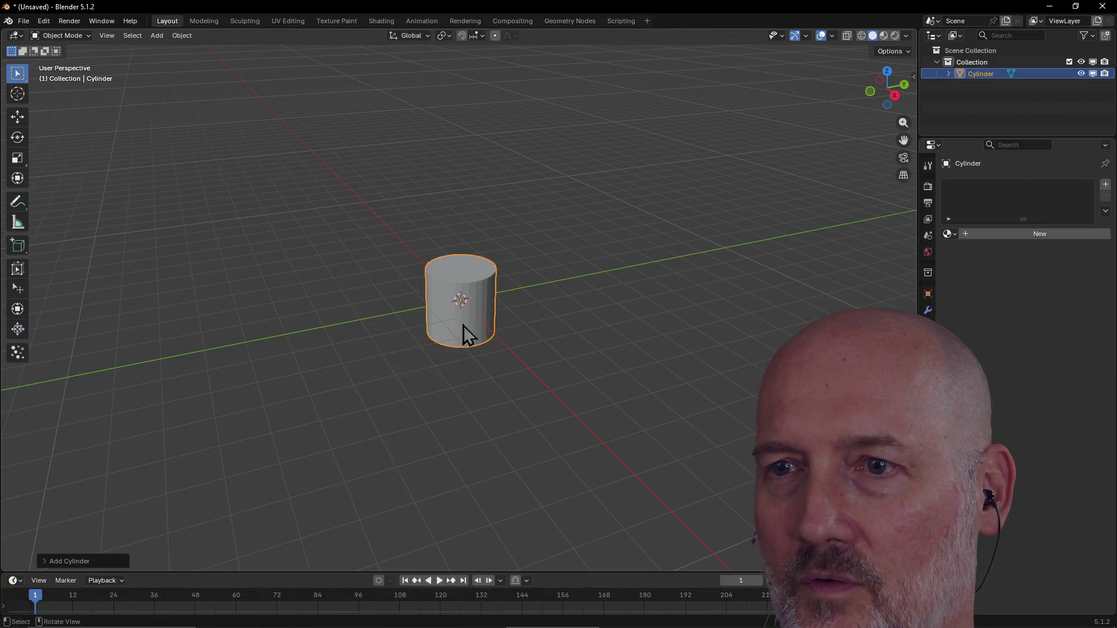
pyautogui.click(464, 283)
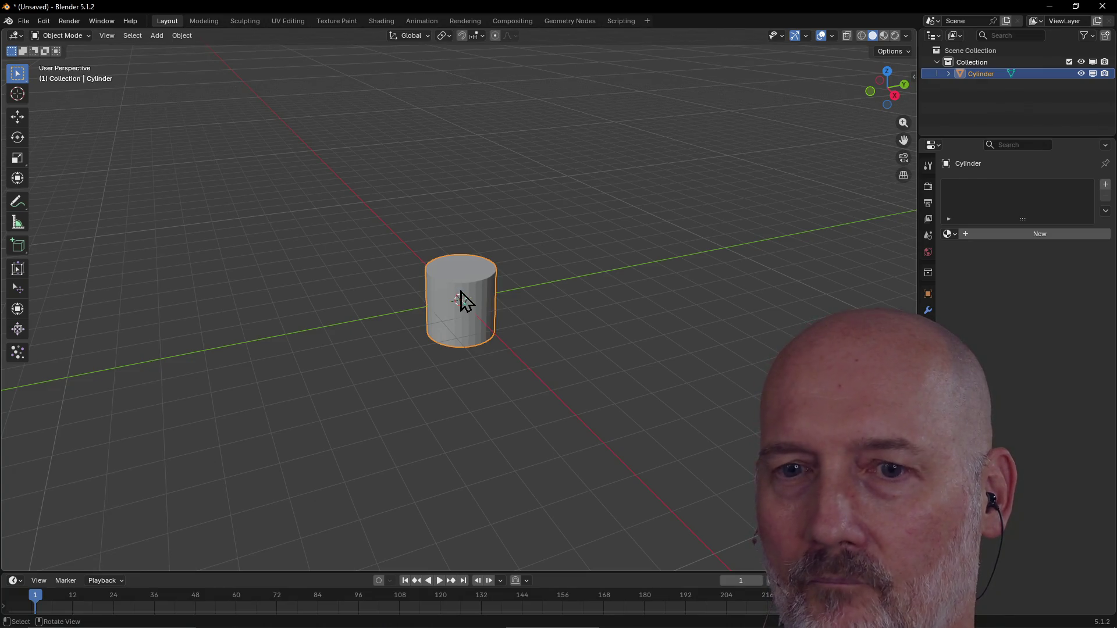
pyautogui.press('Delete')
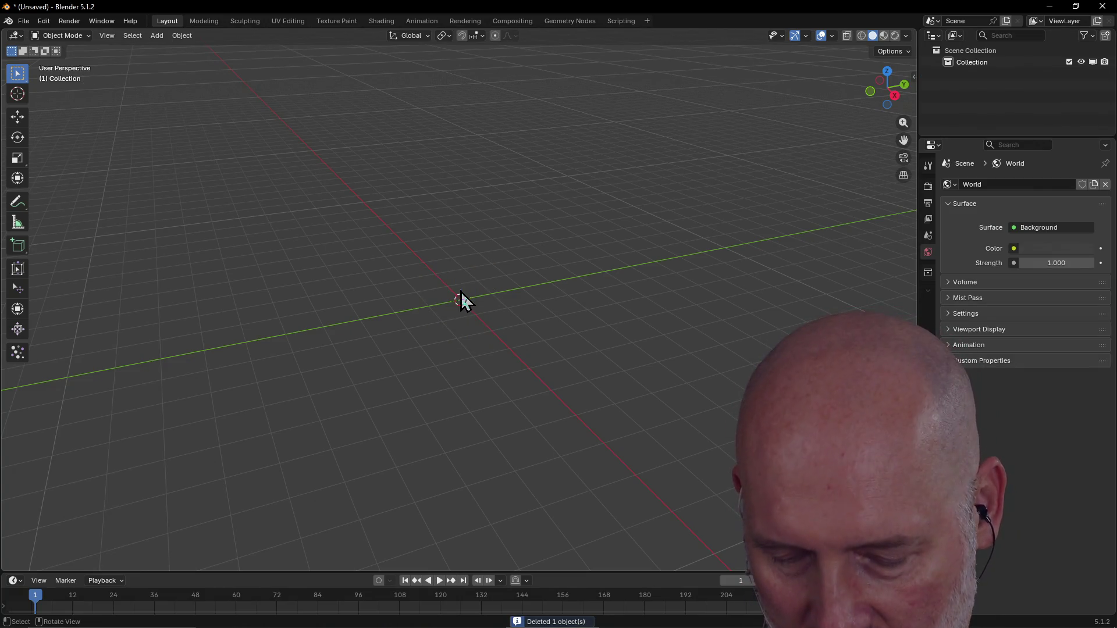
# Add a new cylinder and set its depth to 8 m in the redo panel.
pyautogui.hotkey('shift', 'a')
pyautogui.moveTo(458, 291)
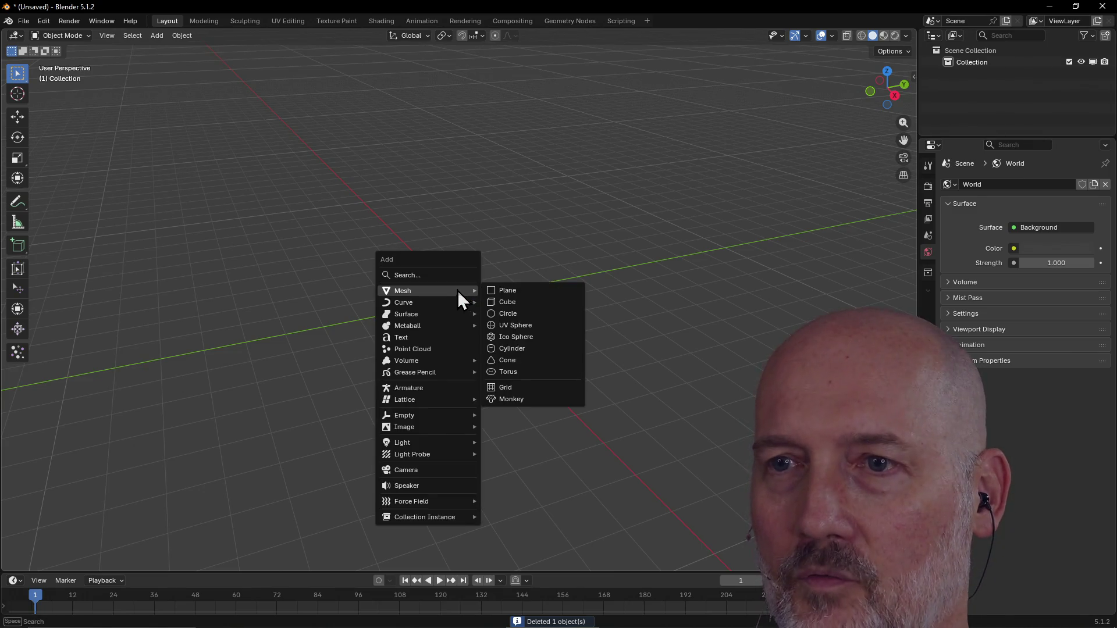
pyautogui.click(528, 350)
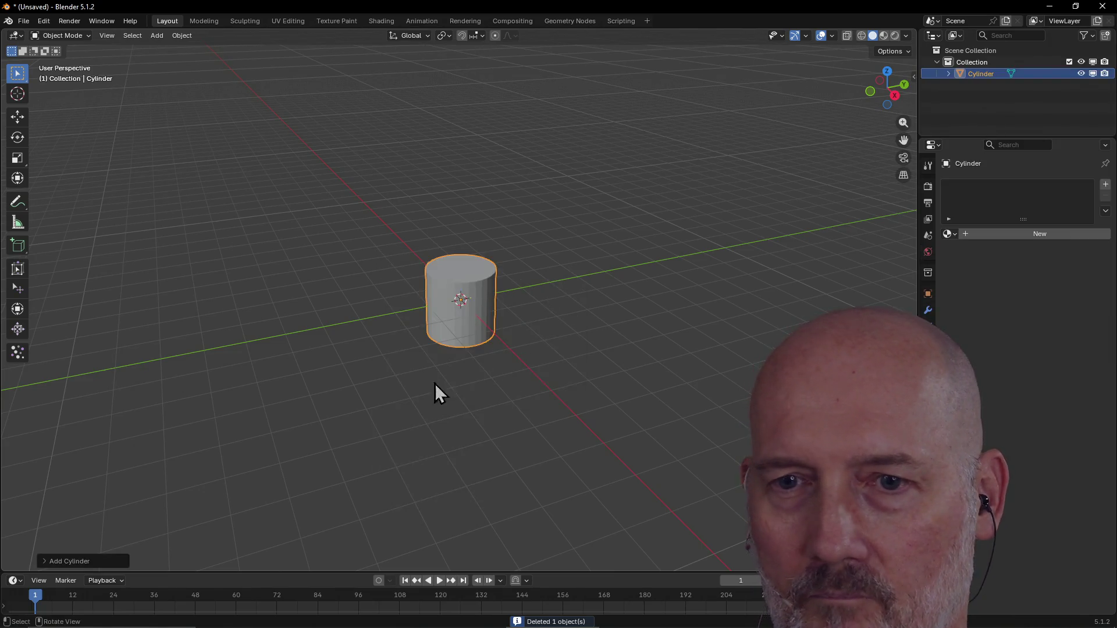
pyautogui.click(44, 562)
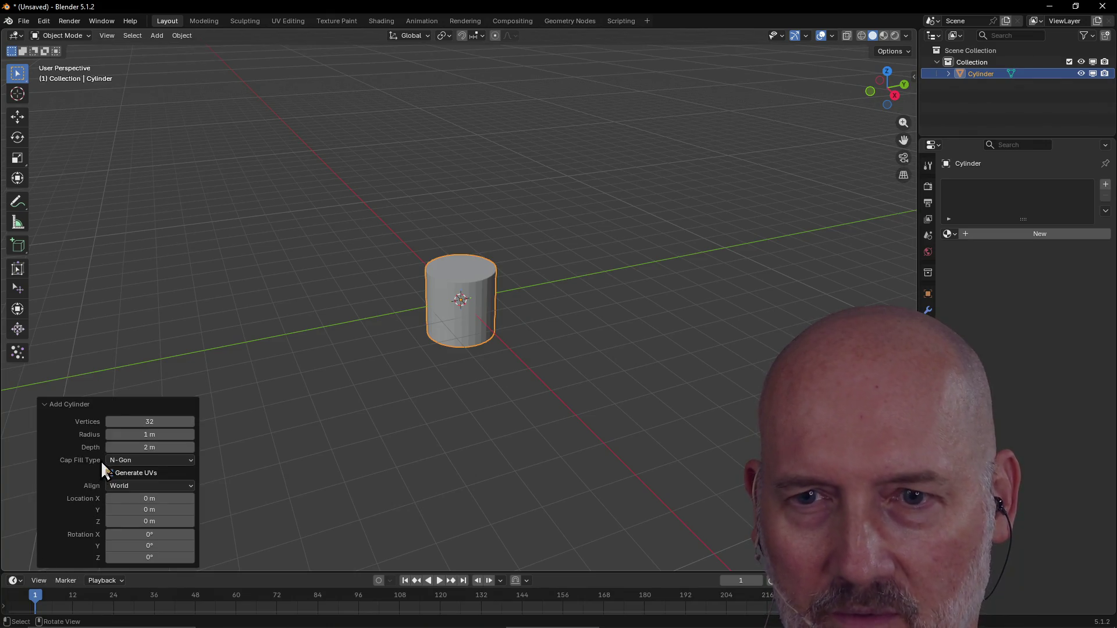
pyautogui.moveTo(155, 447); pyautogui.dragTo(194, 448)
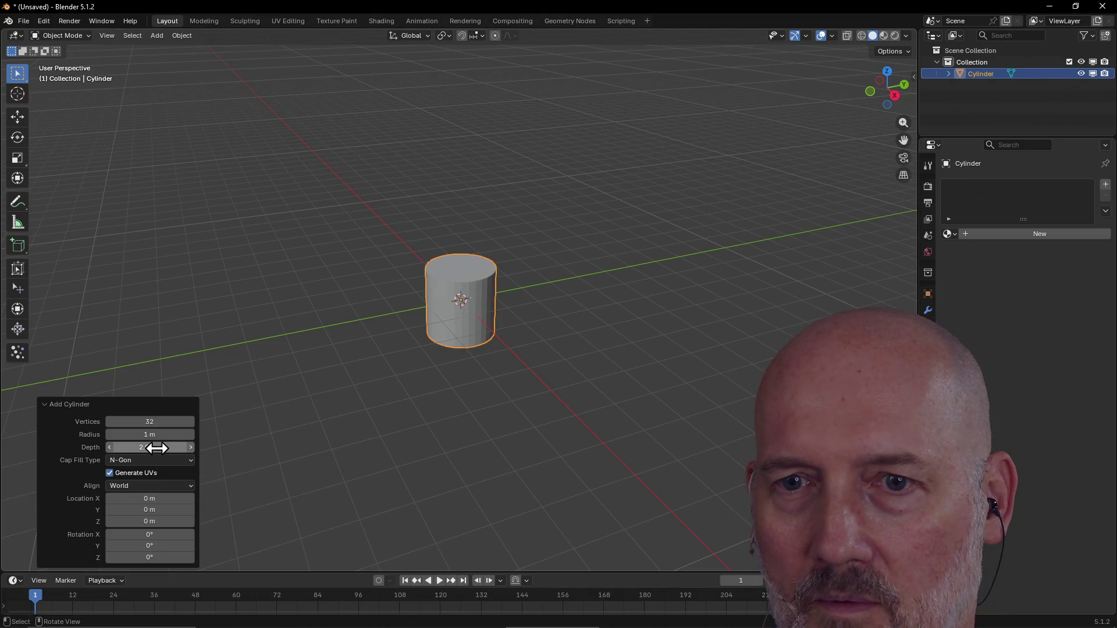
pyautogui.moveTo(150, 447); pyautogui.dragTo(271, 447)
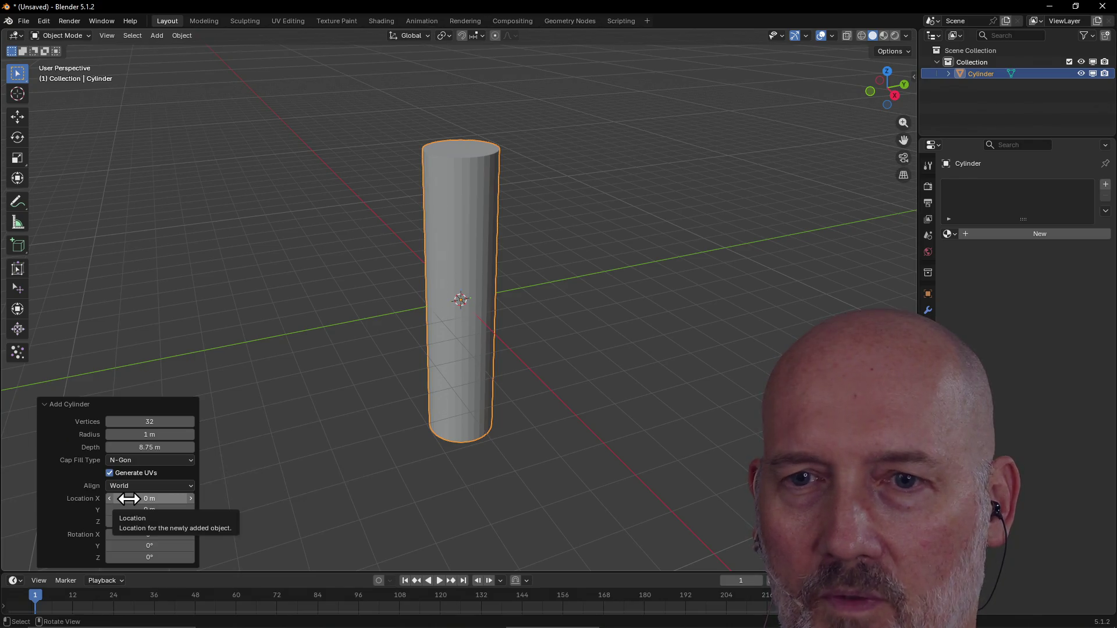
pyautogui.click(162, 447)
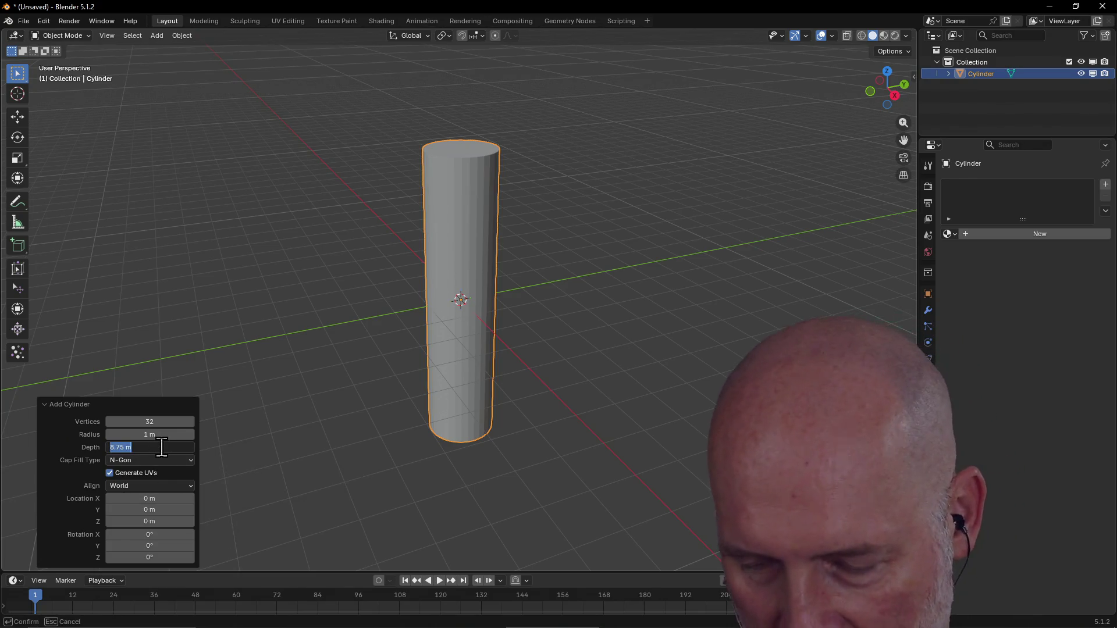
pyautogui.write('8')
pyautogui.press('Return')
# Set the cylinder's location to X 0 m, Y 0 m, Z 4 m and deselect it.
pyautogui.click(161, 496)
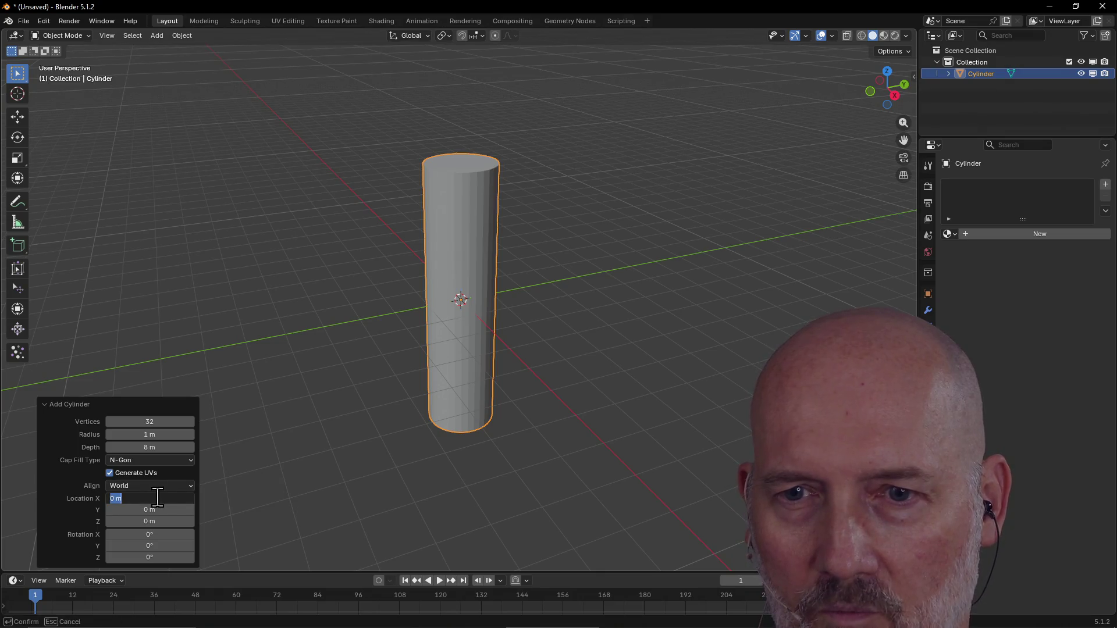
pyautogui.write('8')
pyautogui.press('Return')
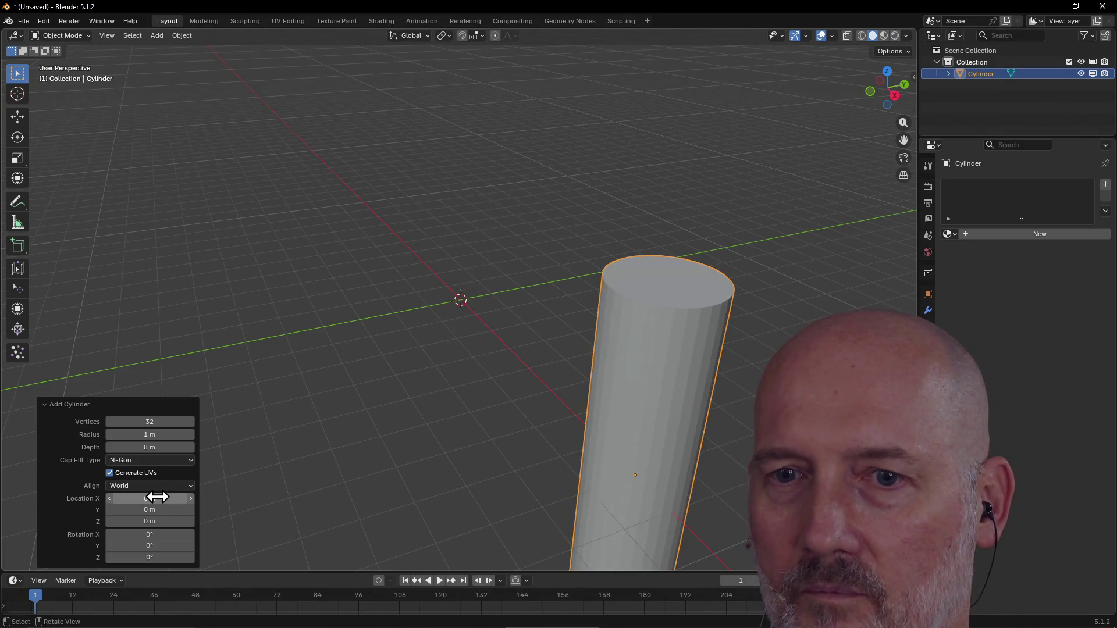
pyautogui.click(157, 497)
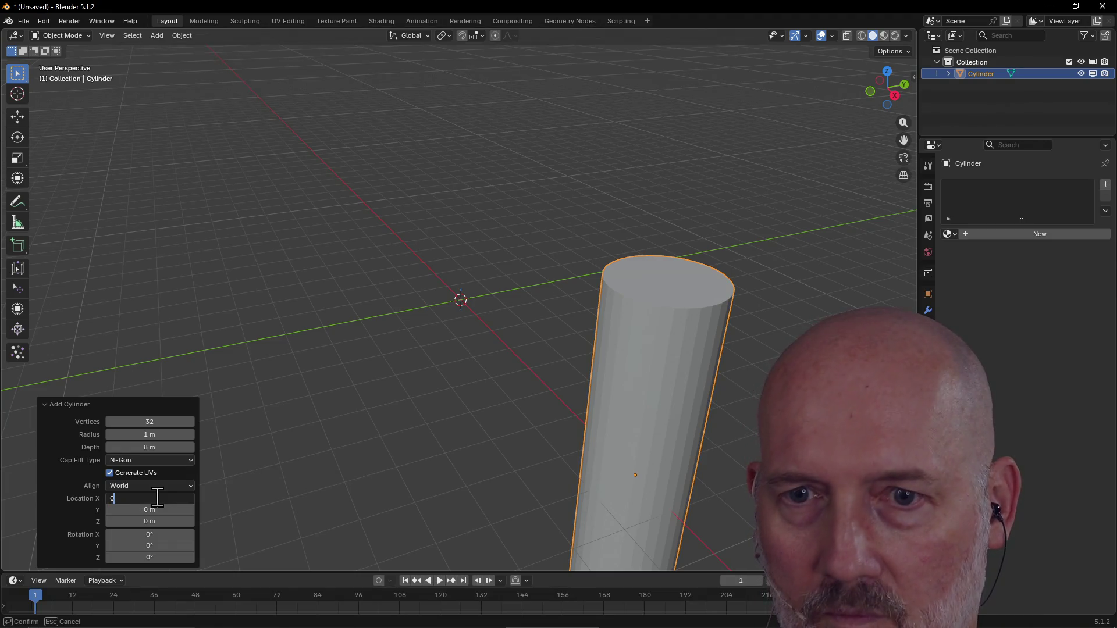
pyautogui.press('Return')
pyautogui.click(152, 511)
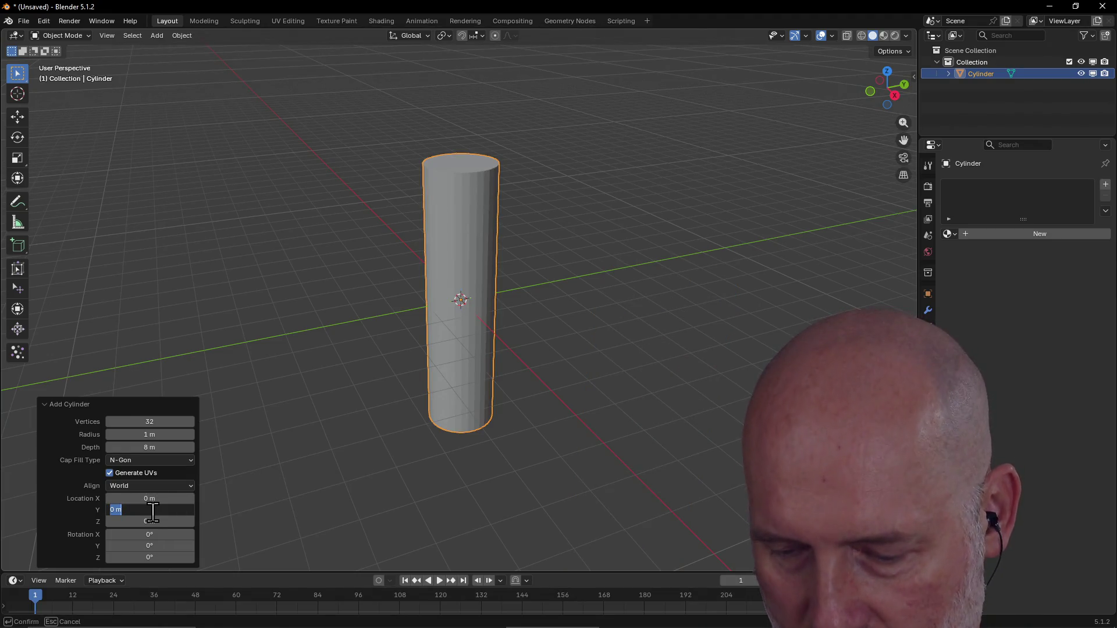
pyautogui.write('8')
pyautogui.press('Return')
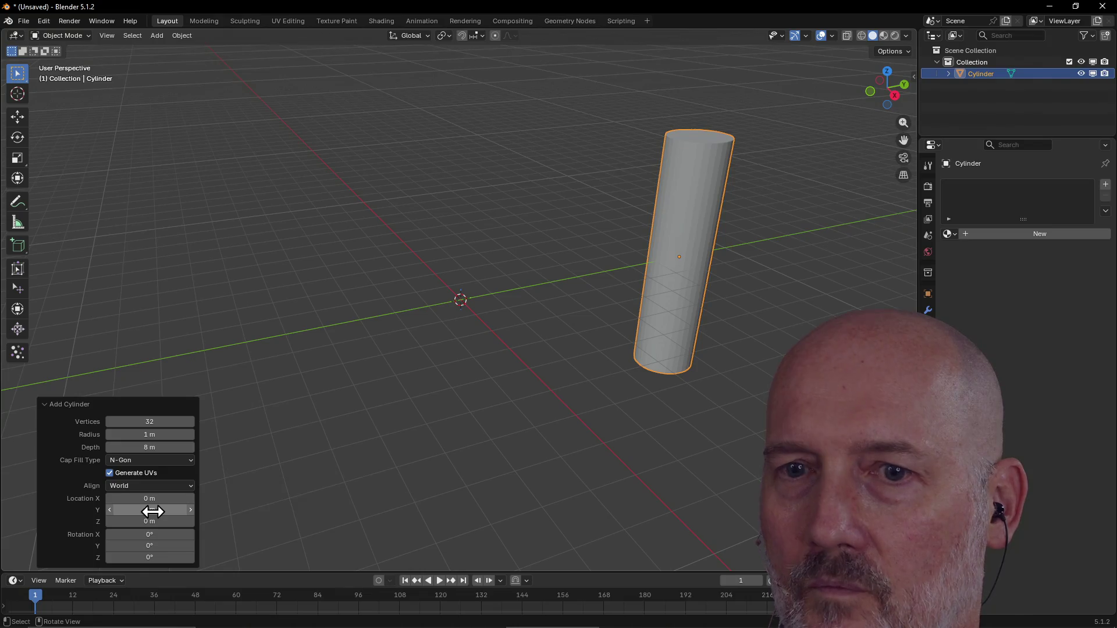
pyautogui.click(153, 511)
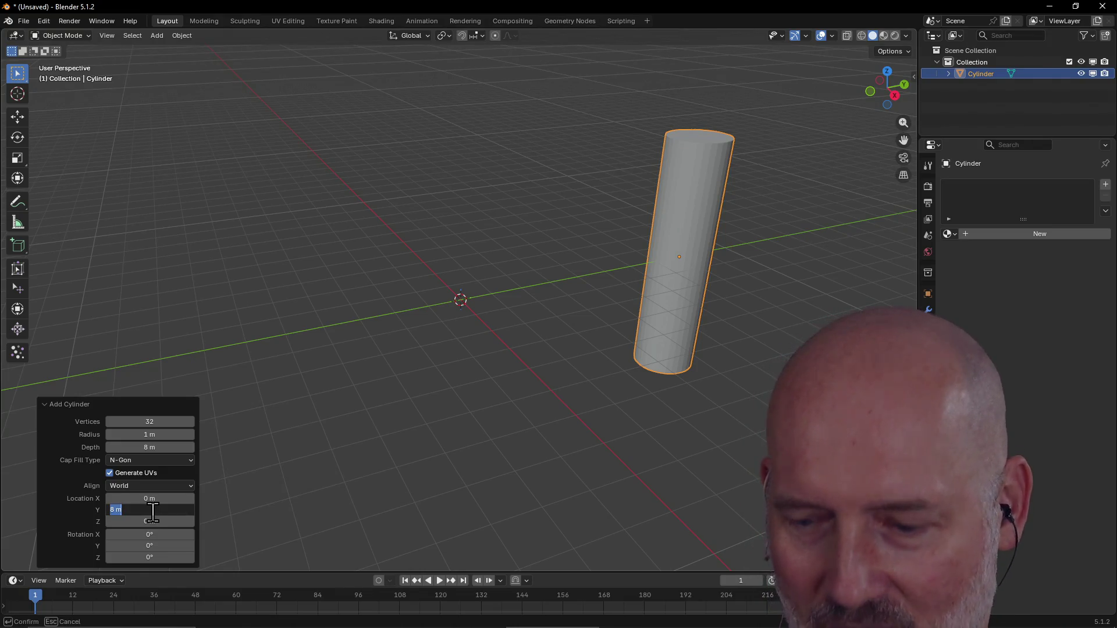
pyautogui.write('0')
pyautogui.press('Return')
pyautogui.click(164, 524)
pyautogui.write('8')
pyautogui.press('Return')
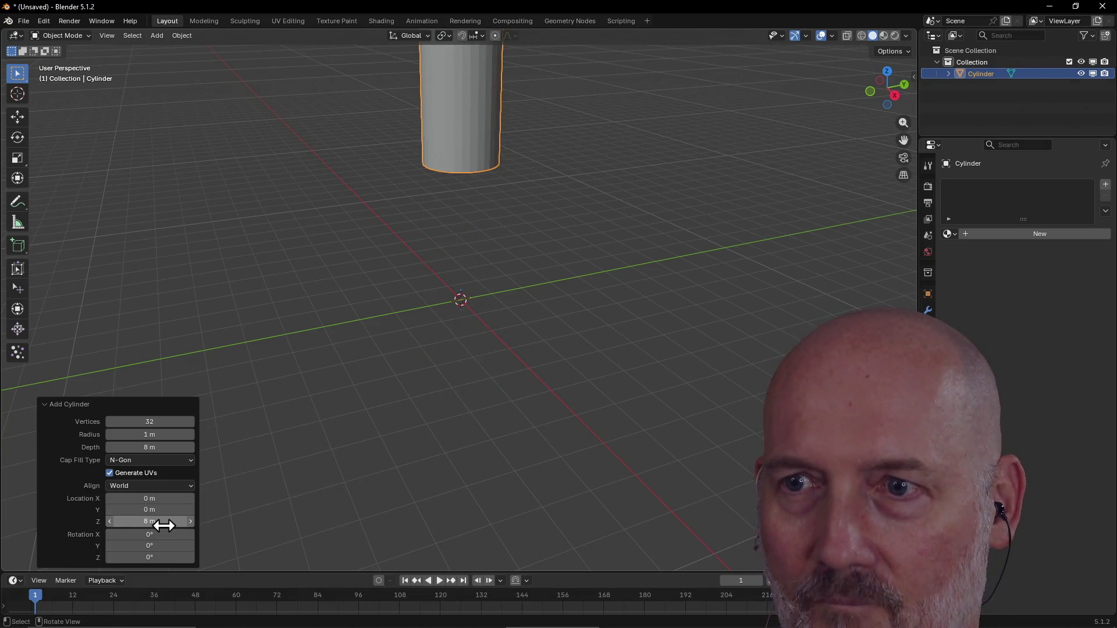
pyautogui.click(164, 526)
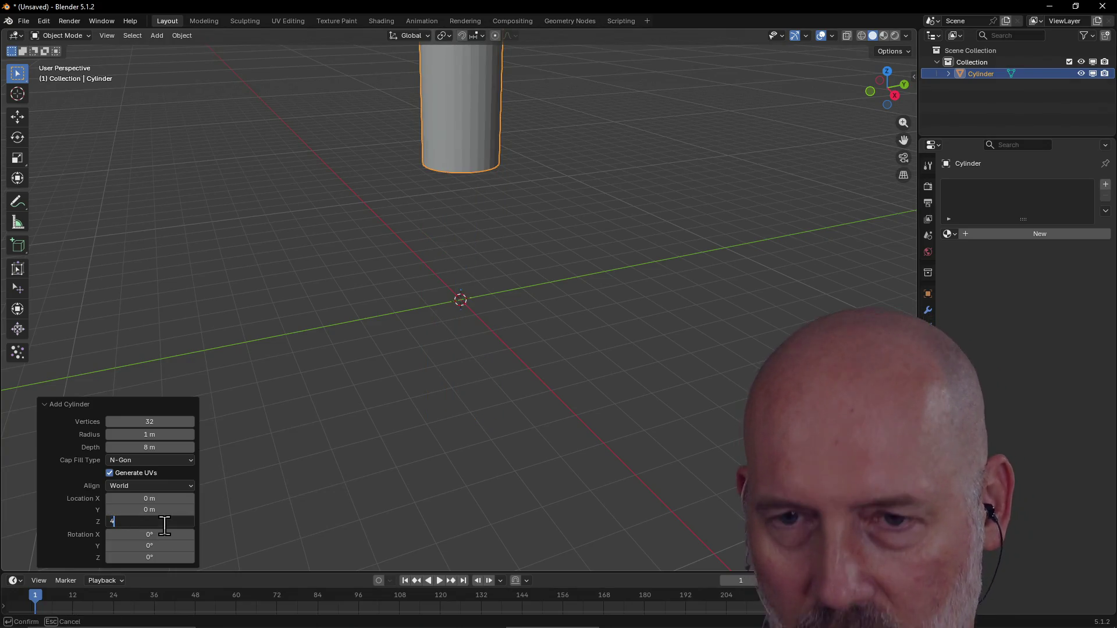
pyautogui.press('Return')
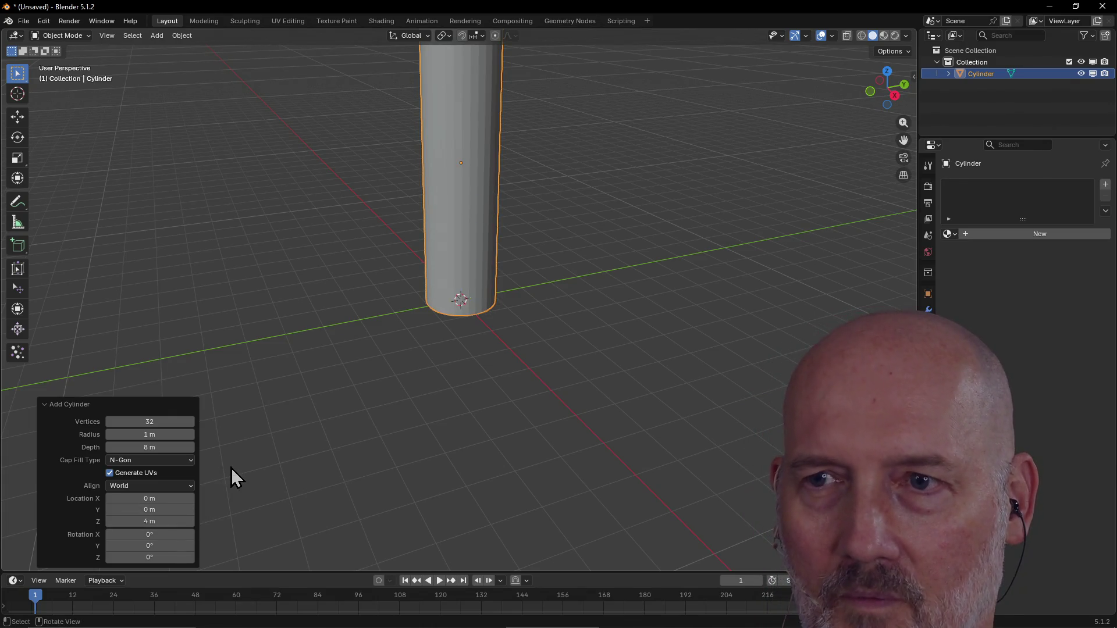
pyautogui.click(232, 468)
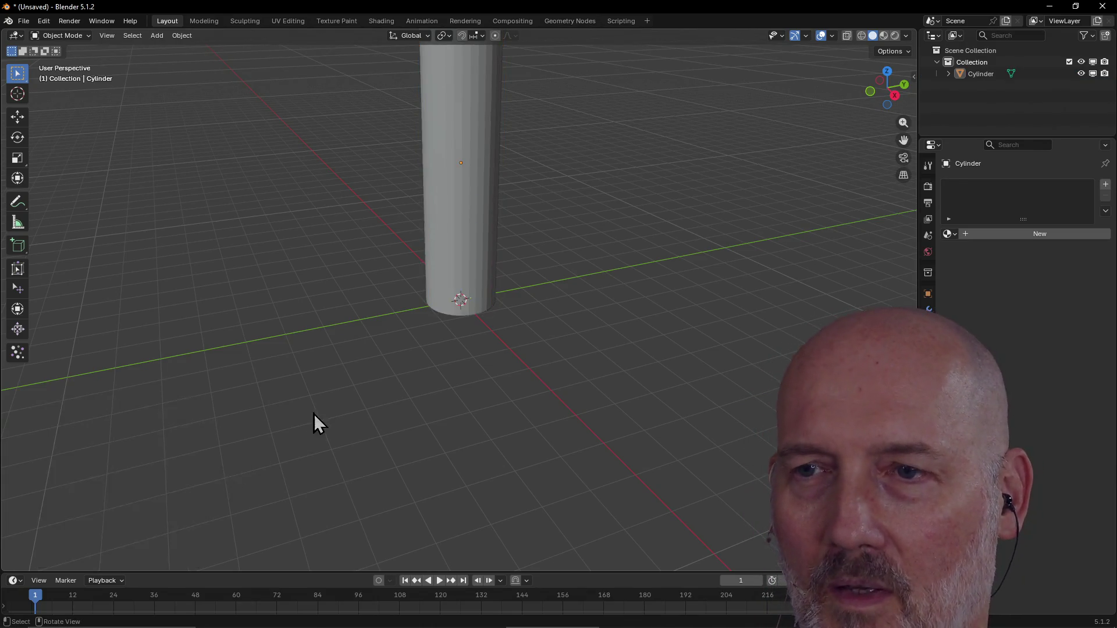
# Select the cylinder, switch to the Shading workspace and frame the view on the cylinder.
pyautogui.click(469, 287)
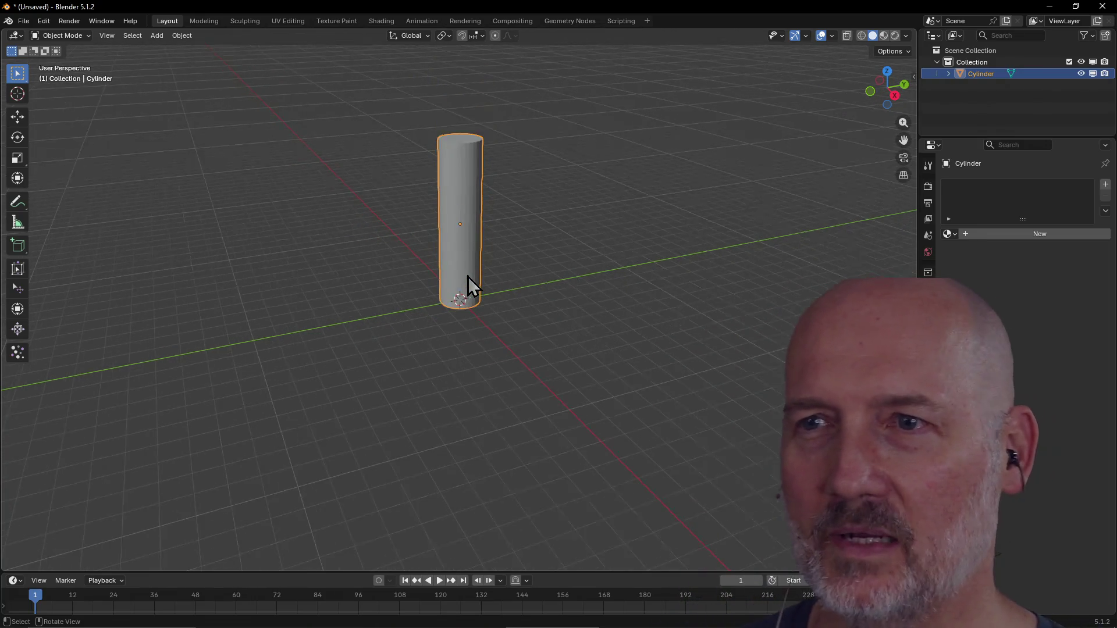
pyautogui.moveTo(467, 276)
pyautogui.mouseDown(button='middle')
pyautogui.moveTo(372, 268)
pyautogui.moveTo(479, 297)
pyautogui.moveTo(475, 233)
pyautogui.moveTo(582, 245)
pyautogui.moveTo(486, 295)
pyautogui.moveTo(506, 289)
pyautogui.mouseUp(button='middle')
pyautogui.scroll(-4, 487, 295)
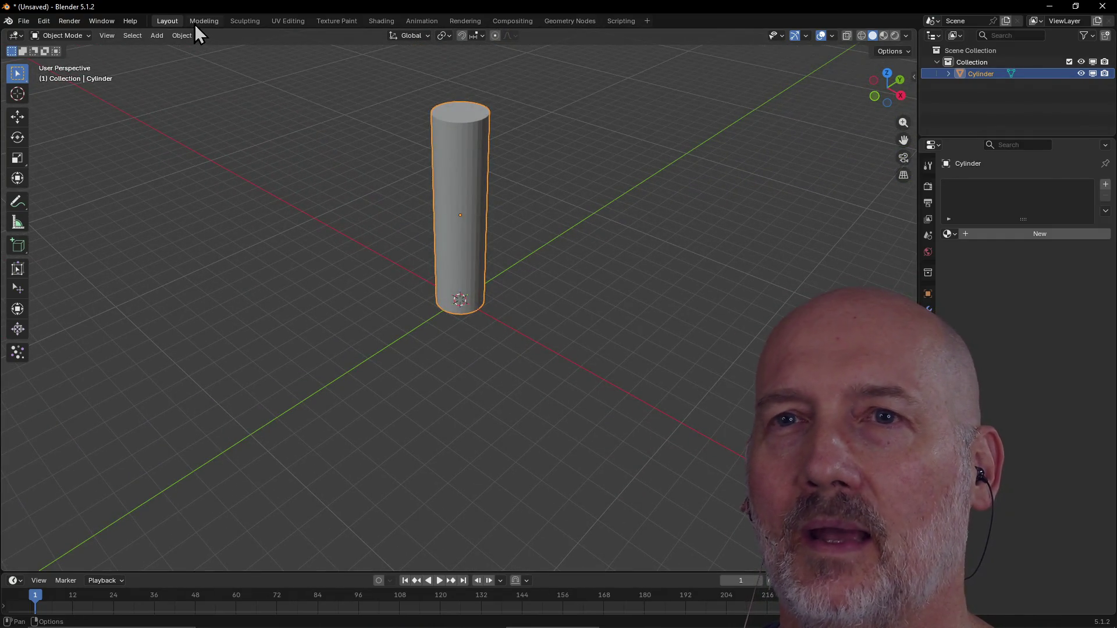
pyautogui.click(382, 22)
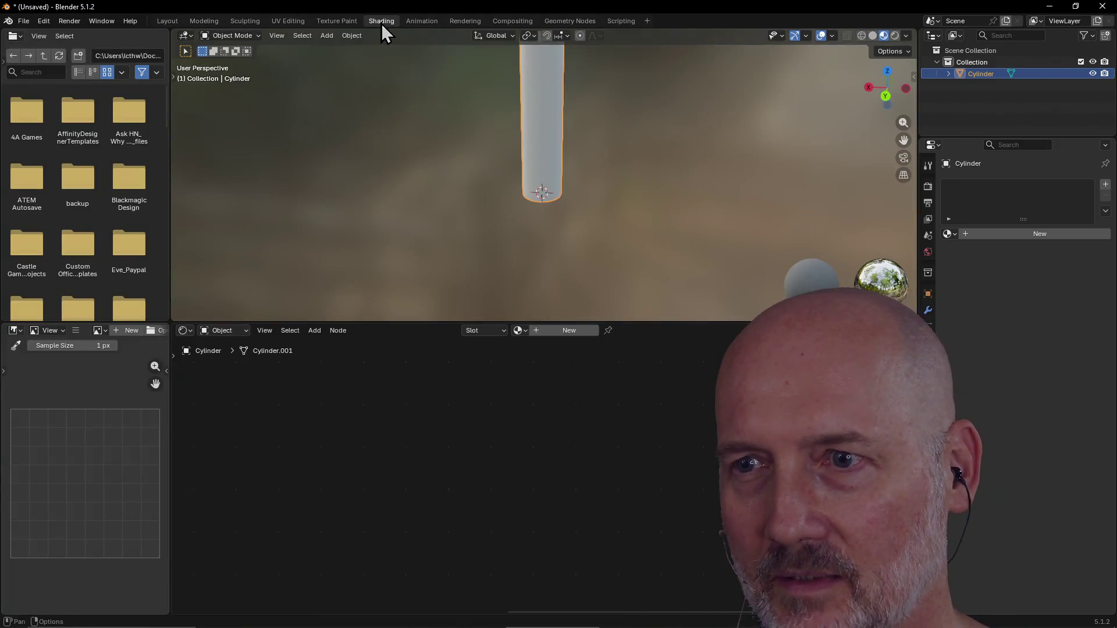
pyautogui.scroll(-3, 560, 143)
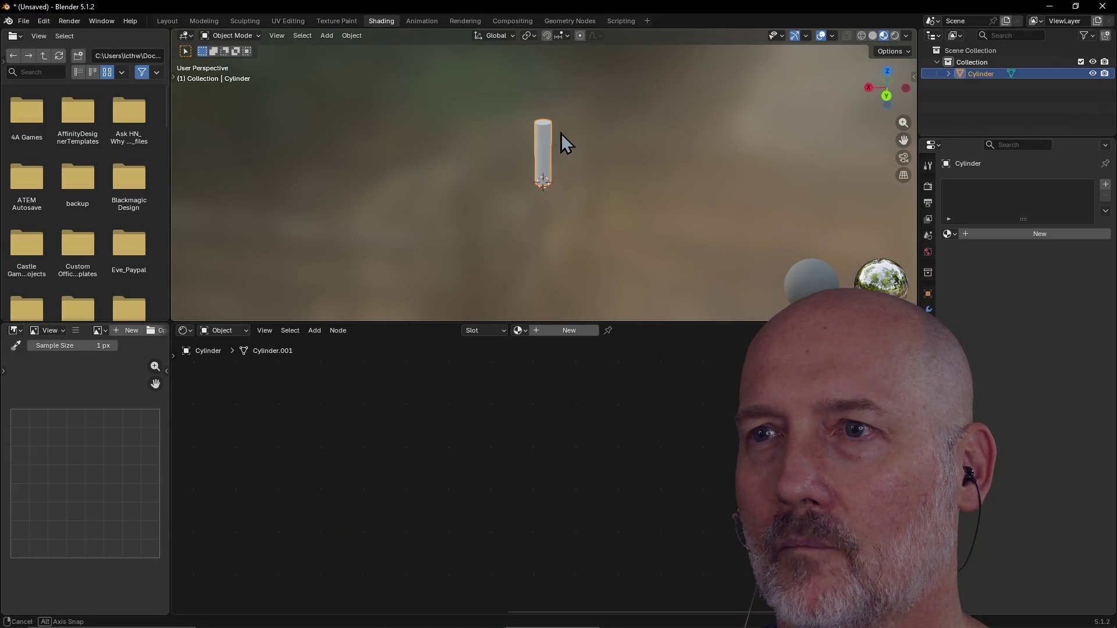
pyautogui.press('z')
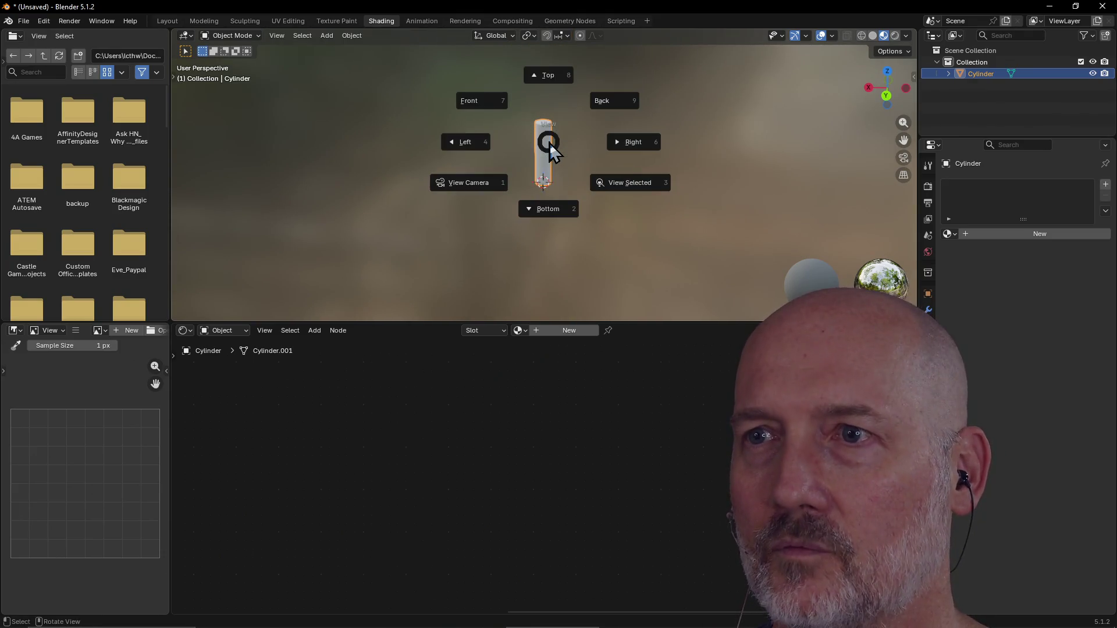
pyautogui.click(630, 179)
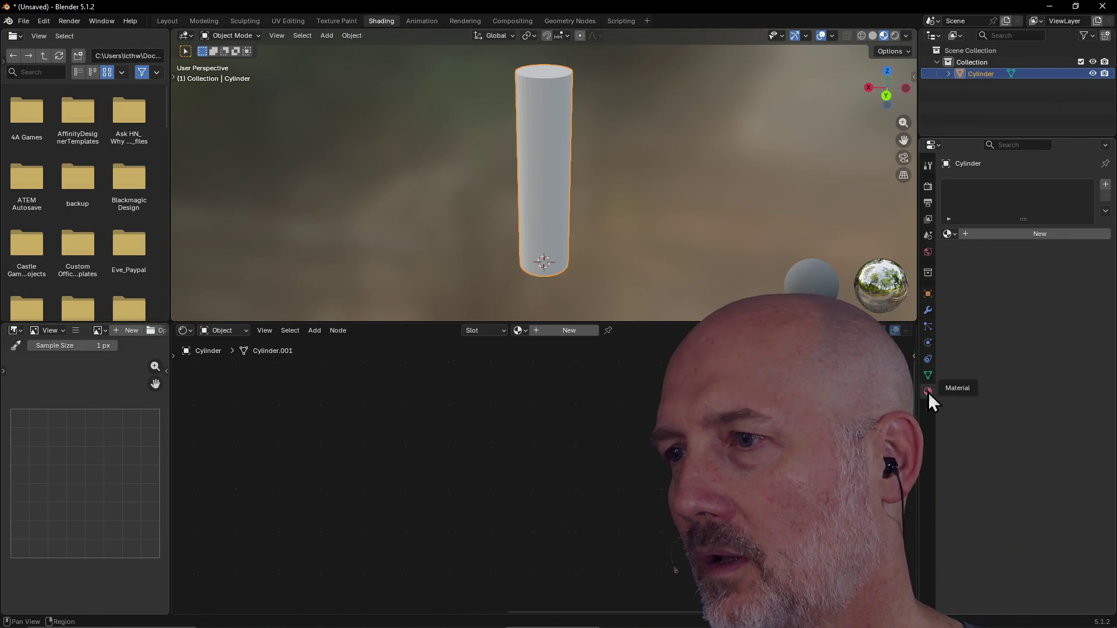
# Give the cylinder a new material, Material.001, and start Node Wrangler's Principled texture setup.
pyautogui.click(982, 236)
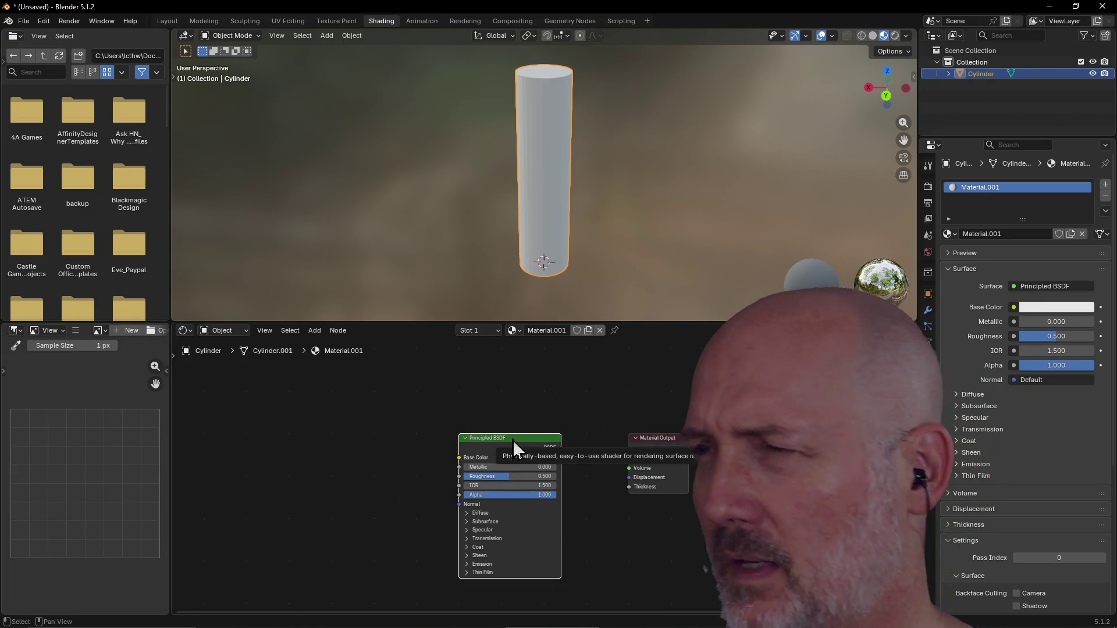
pyautogui.moveTo(512, 440); pyautogui.dragTo(506, 406)
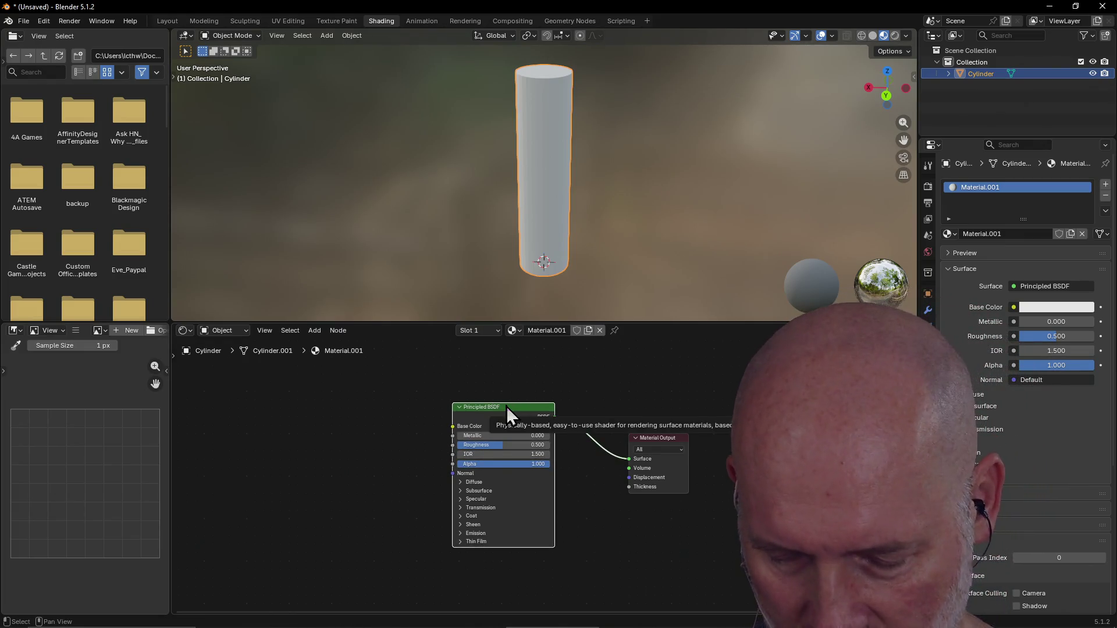
pyautogui.hotkey('ctrl', 'shift', 't')
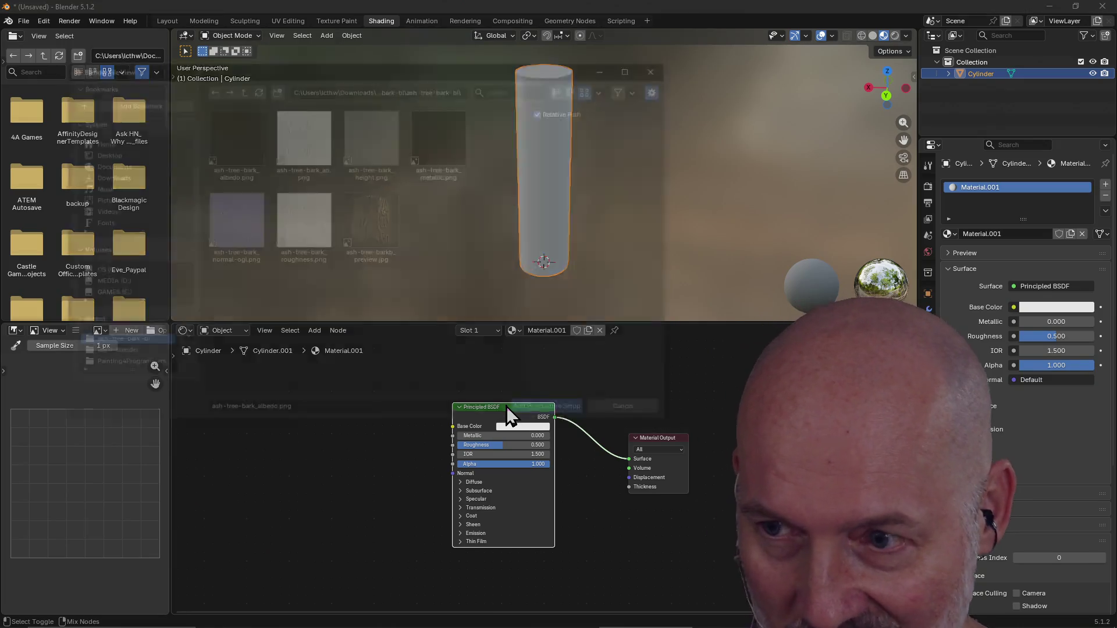
# Build a Principled texture setup from all seven ash bark image maps, wired into the BSDF.
pyautogui.moveTo(467, 328)
pyautogui.mouseDown()
pyautogui.moveTo(330, 208)
pyautogui.moveTo(219, 142)
pyautogui.mouseUp()
pyautogui.click(548, 414)
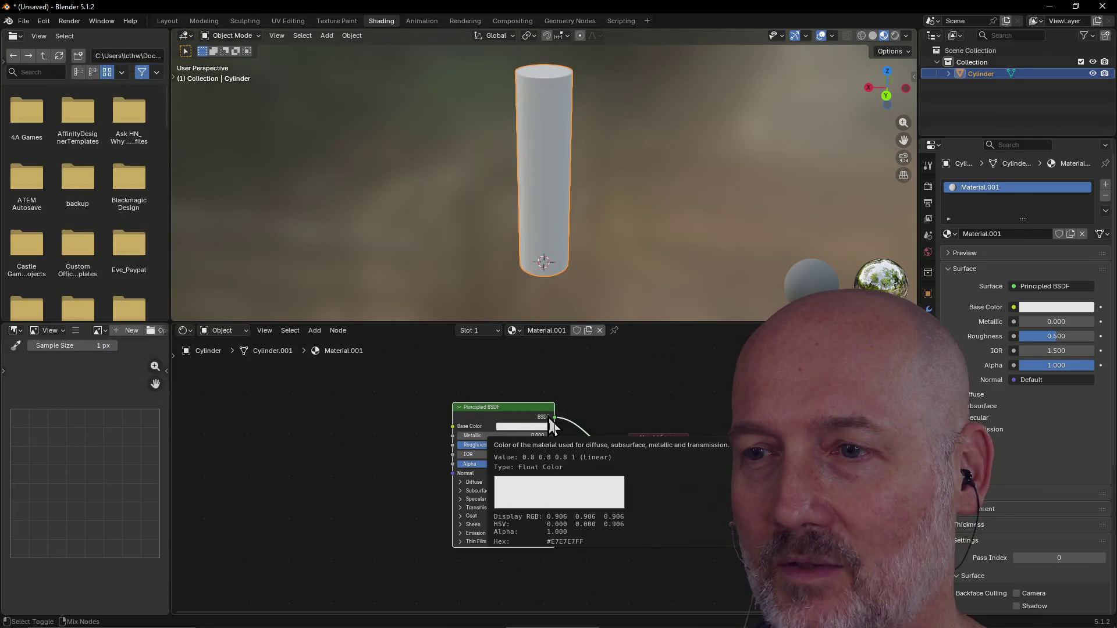
pyautogui.click(656, 180)
pyautogui.moveTo(656, 179); pyautogui.dragTo(585, 166, button='middle')
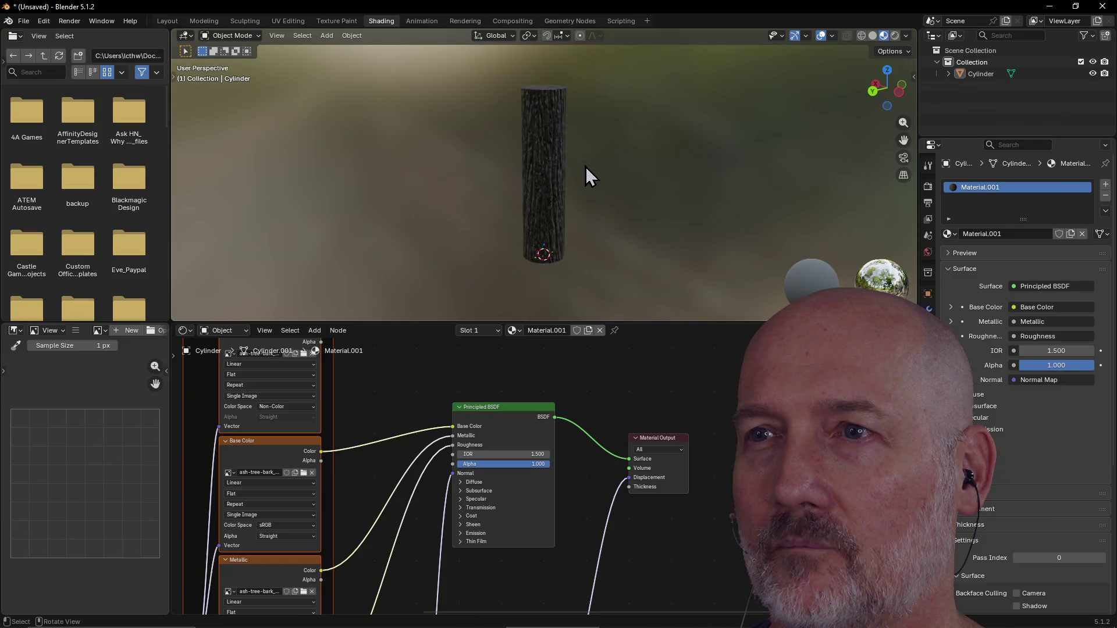
# Resize the 3D view over the node editor, inspect the bark-textured cylinder, and raise the Principled BSDF node.
pyautogui.moveTo(558, 322); pyautogui.dragTo(599, 485)
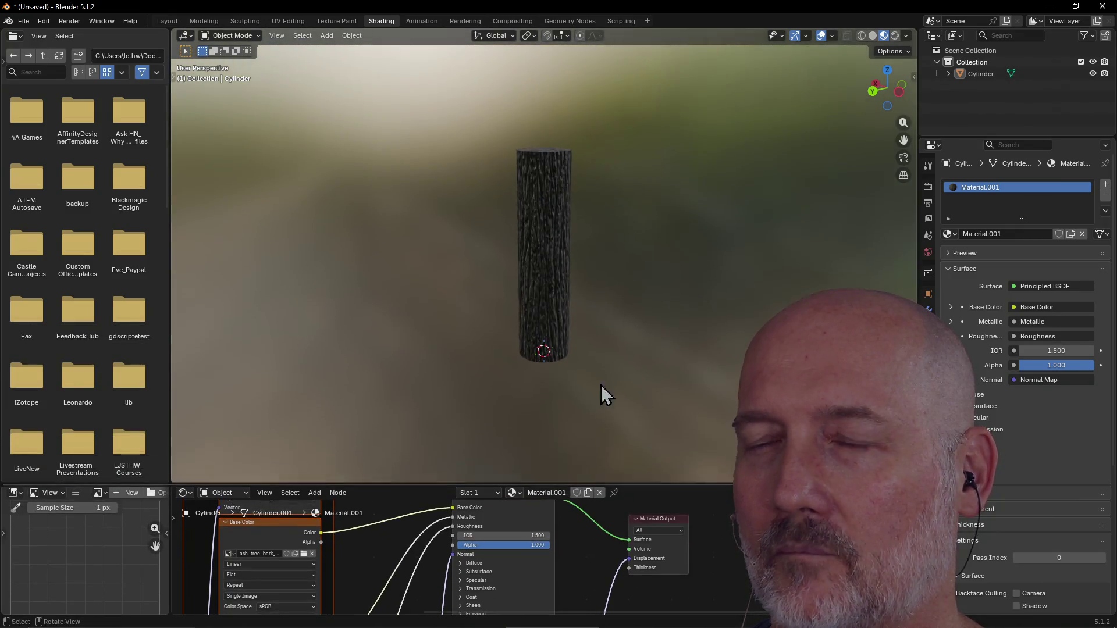
pyautogui.scroll(4, 619, 318)
pyautogui.moveTo(620, 318)
pyautogui.mouseDown(button='middle')
pyautogui.moveTo(731, 311)
pyautogui.moveTo(690, 302)
pyautogui.moveTo(717, 267)
pyautogui.moveTo(693, 299)
pyautogui.moveTo(641, 316)
pyautogui.moveTo(620, 364)
pyautogui.mouseUp(button='middle')
pyautogui.moveTo(599, 483); pyautogui.dragTo(599, 236)
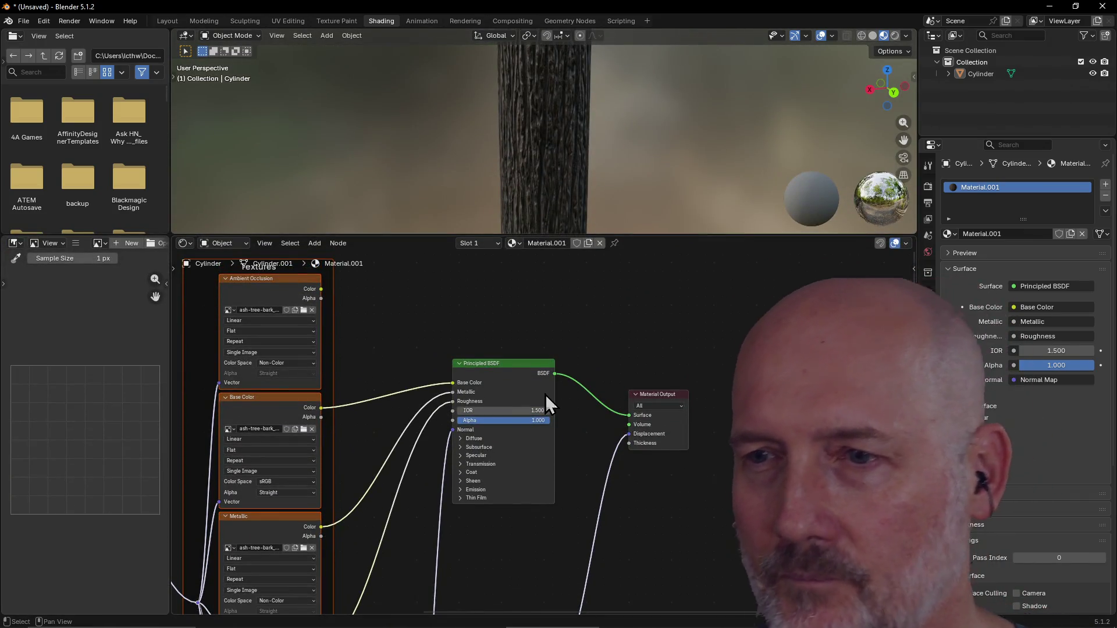
pyautogui.moveTo(483, 367); pyautogui.dragTo(484, 314)
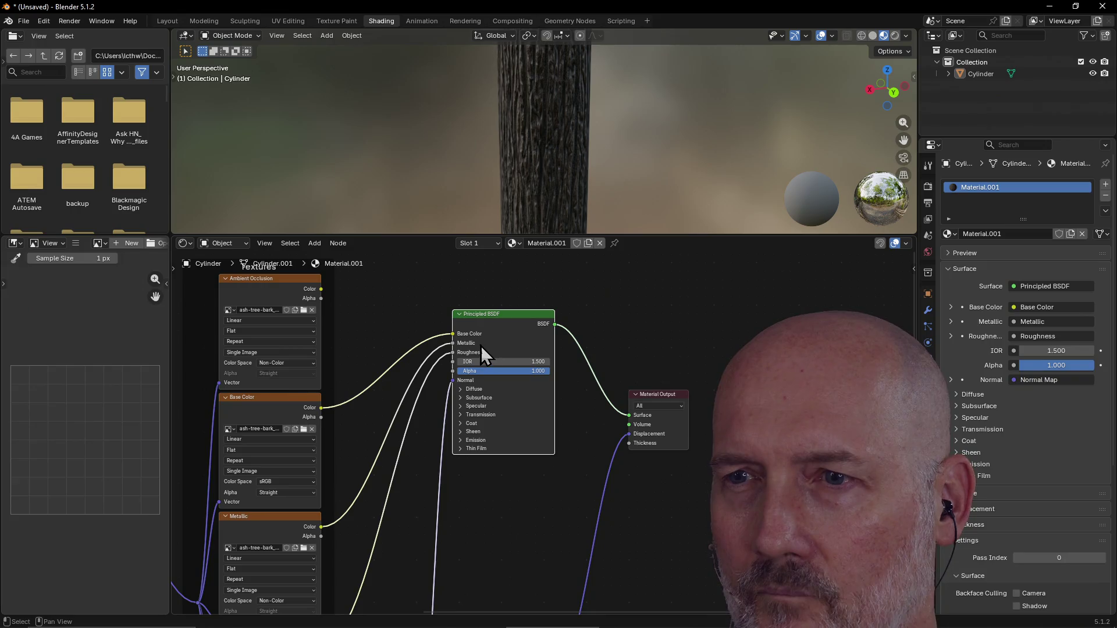
pyautogui.click(460, 388)
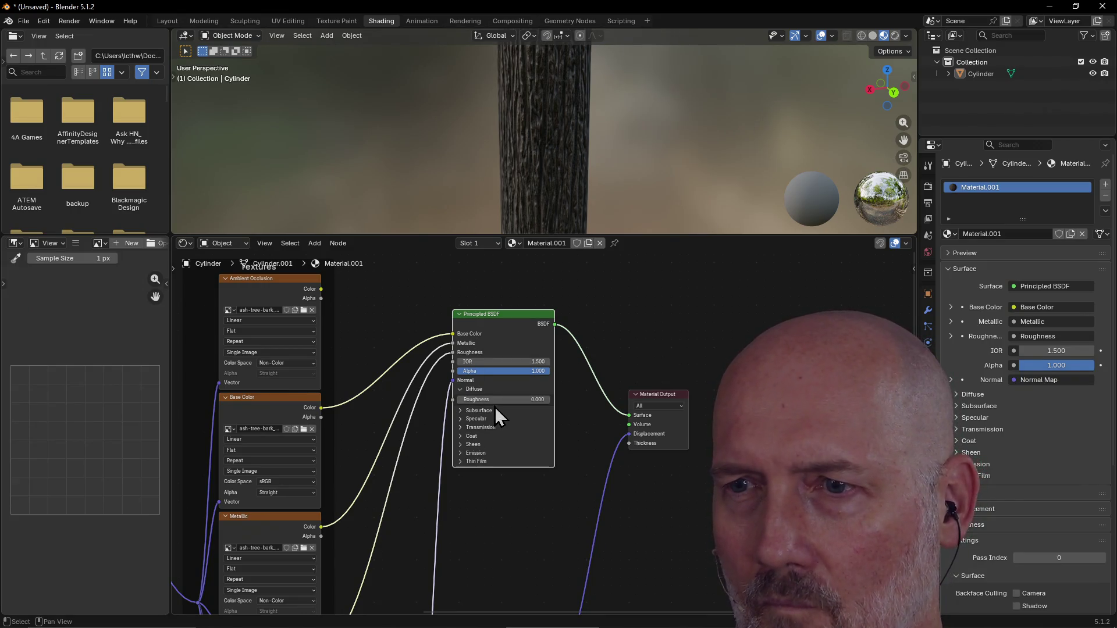
pyautogui.click(459, 390)
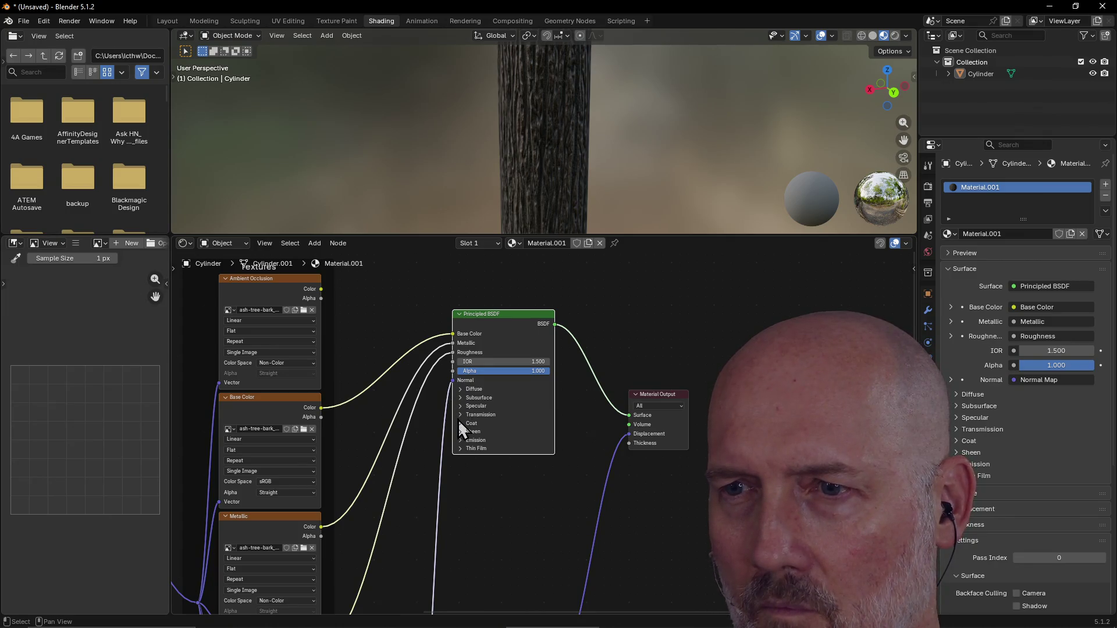
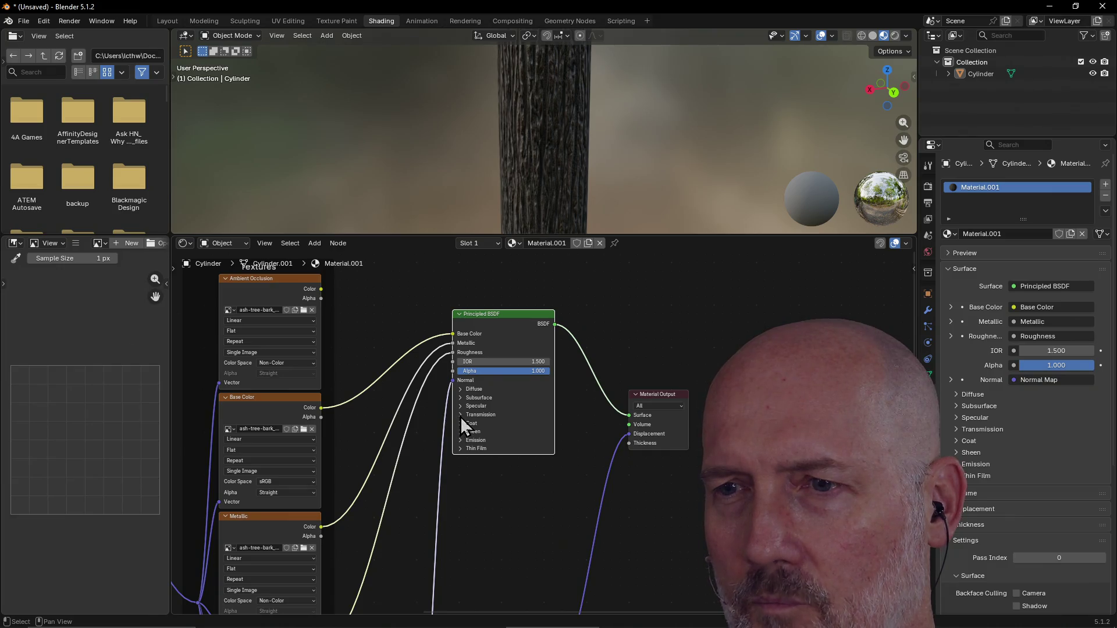
# Move the Material Output node nearer the shader and leave its render target on All.
pyautogui.click(460, 449)
pyautogui.click(460, 449)
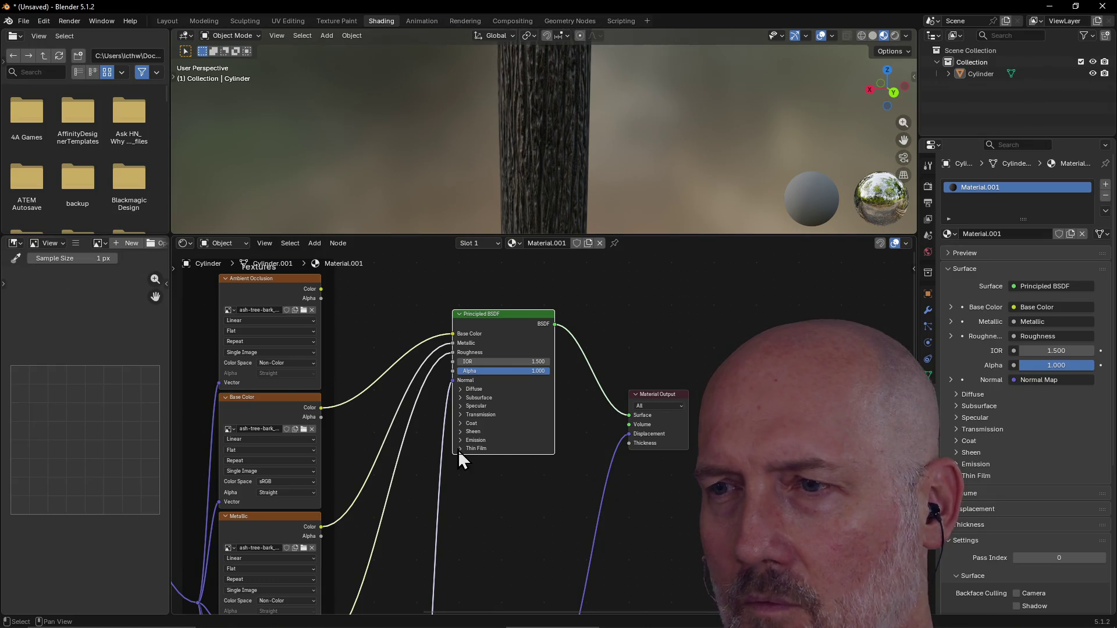
pyautogui.moveTo(643, 386); pyautogui.dragTo(623, 326)
pyautogui.click(638, 344)
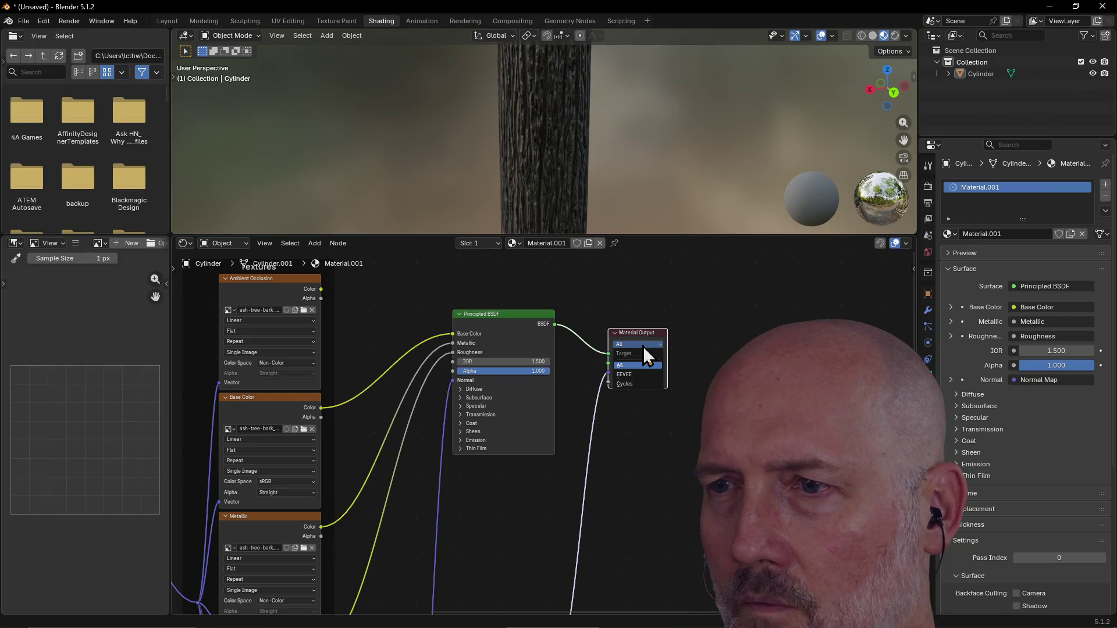
pyautogui.click(641, 375)
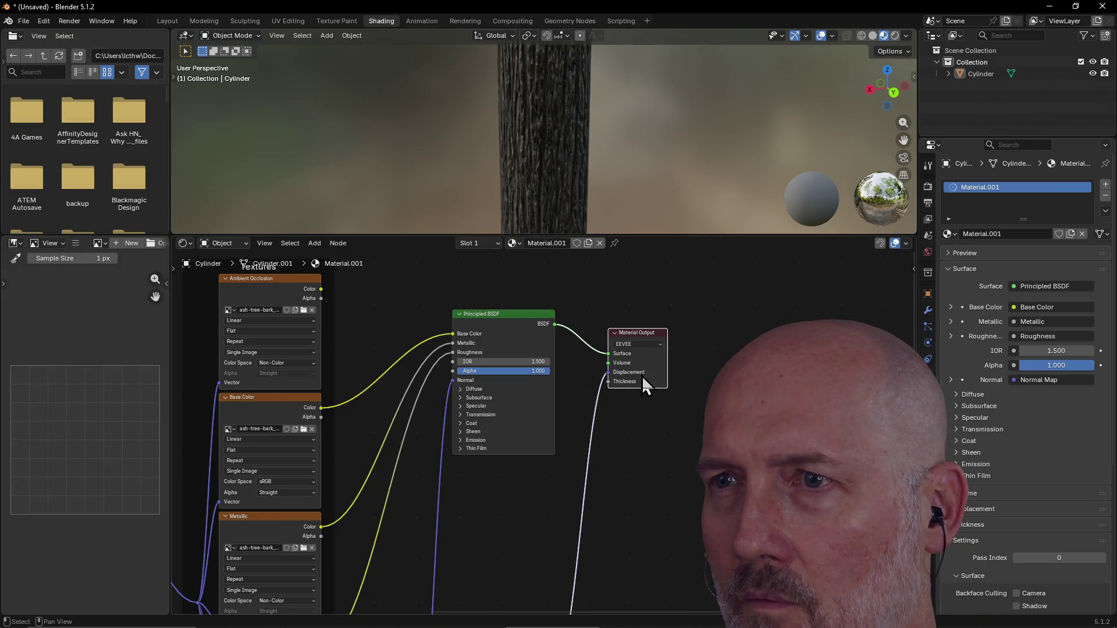
pyautogui.click(641, 344)
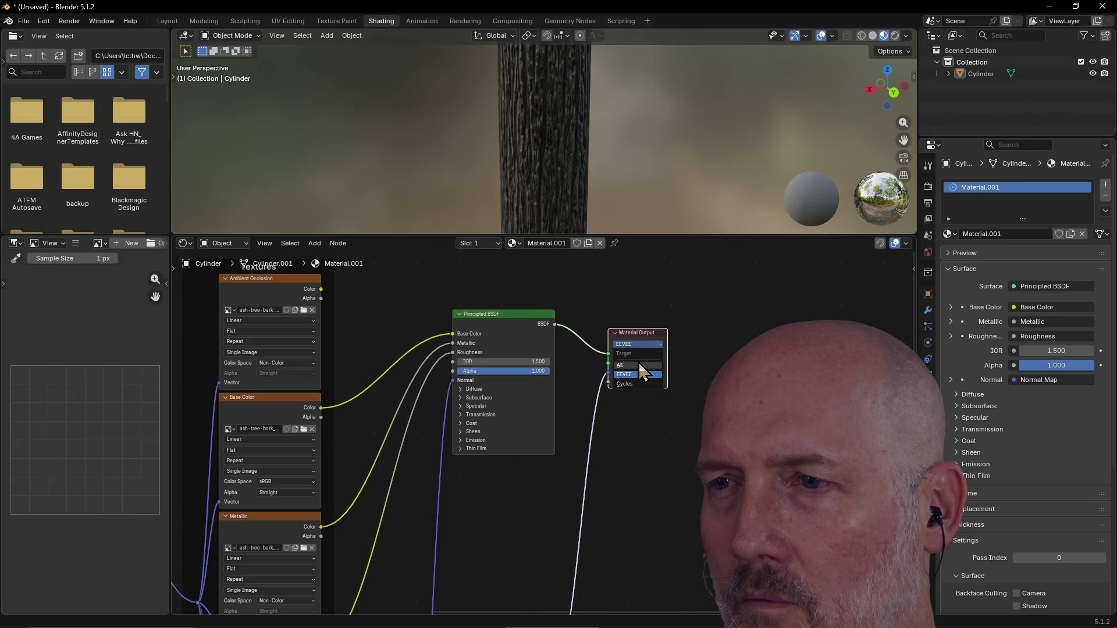
pyautogui.click(638, 363)
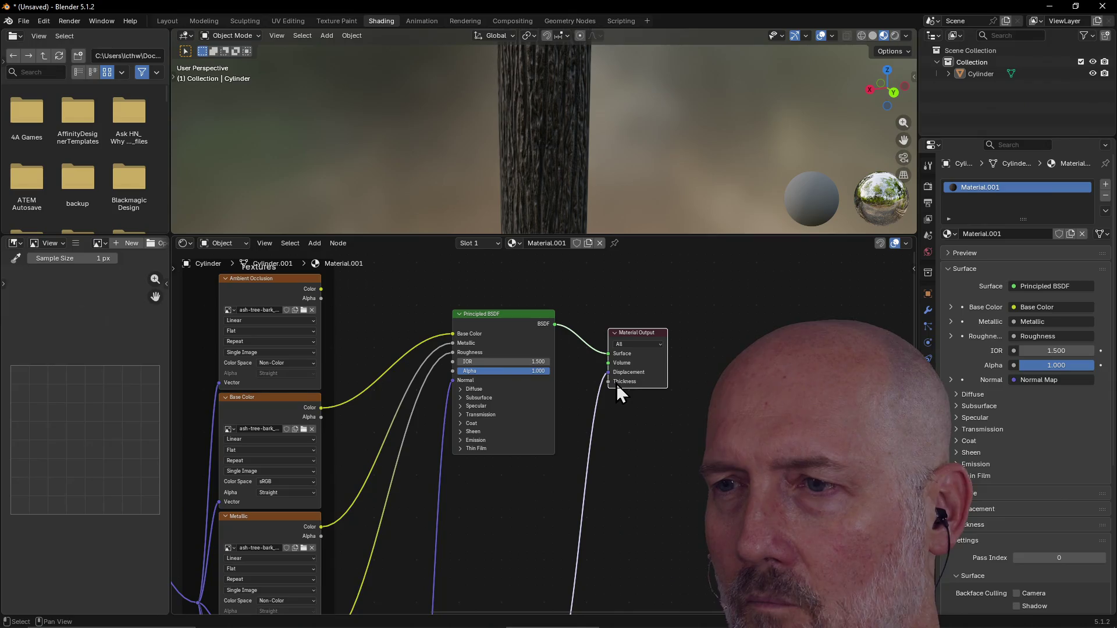
# Enlarge the 3D viewport and orbit around the tree trunk cylinder.
pyautogui.moveTo(616, 383)
pyautogui.scroll(-2, 379, 369)
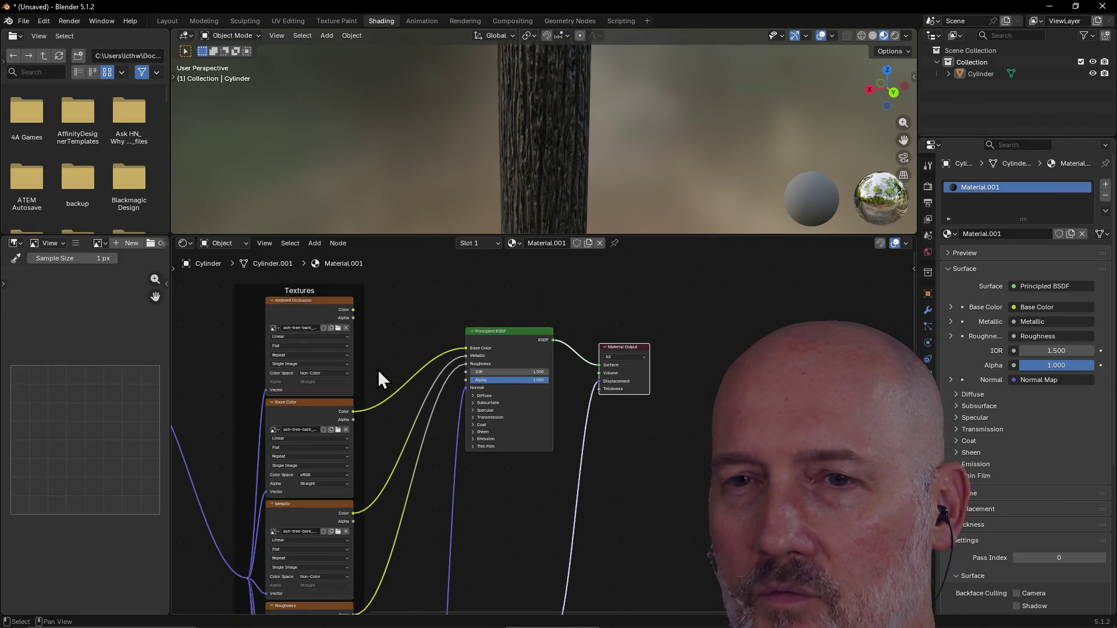
pyautogui.scroll(-3, 378, 369)
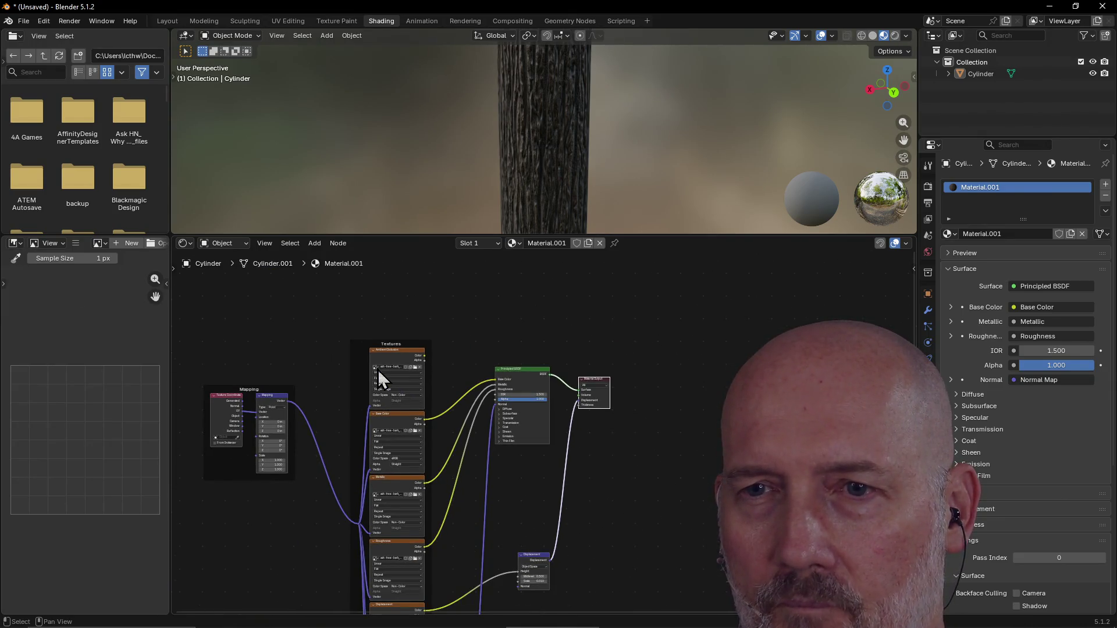
pyautogui.scroll(4, 378, 369)
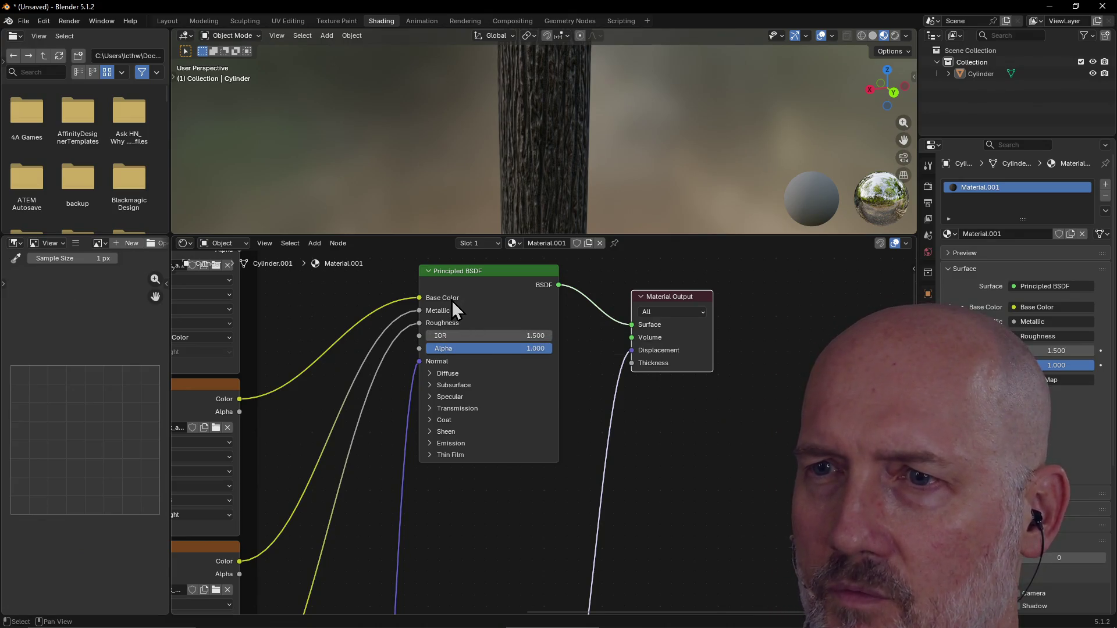
pyautogui.scroll(-2, 452, 301)
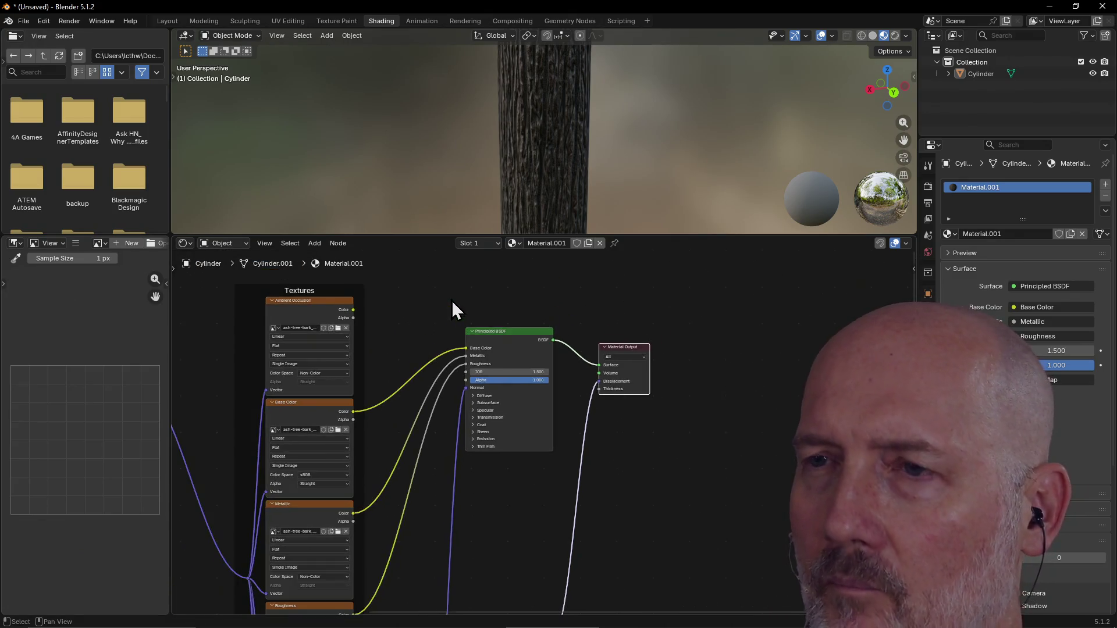
pyautogui.moveTo(437, 232); pyautogui.dragTo(416, 467)
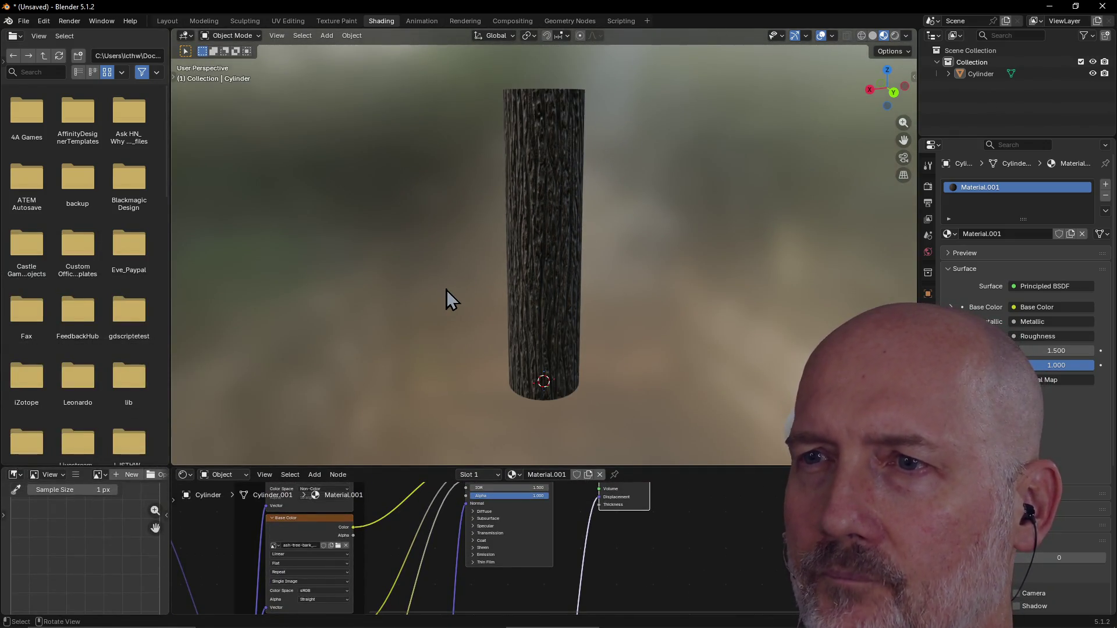
pyautogui.moveTo(508, 266)
pyautogui.mouseDown(button='middle')
pyautogui.moveTo(587, 275)
pyautogui.moveTo(546, 324)
pyautogui.moveTo(469, 307)
pyautogui.moveTo(630, 217)
pyautogui.moveTo(558, 260)
pyautogui.moveTo(497, 184)
pyautogui.mouseUp(button='middle')
pyautogui.moveTo(519, 261)
pyautogui.mouseDown(button='middle')
pyautogui.moveTo(552, 116)
pyautogui.moveTo(539, 189)
pyautogui.moveTo(562, 180)
pyautogui.moveTo(553, 267)
pyautogui.mouseUp(button='middle')
# Select the trunk cylinder and switch to the Sculpting workspace with the Draw brush.
pyautogui.click(544, 181)
pyautogui.moveTo(543, 173)
pyautogui.mouseDown(button='middle')
pyautogui.moveTo(599, 122)
pyautogui.moveTo(499, 137)
pyautogui.moveTo(579, 105)
pyautogui.moveTo(547, 213)
pyautogui.moveTo(591, 211)
pyautogui.moveTo(601, 195)
pyautogui.moveTo(568, 230)
pyautogui.mouseUp(button='middle')
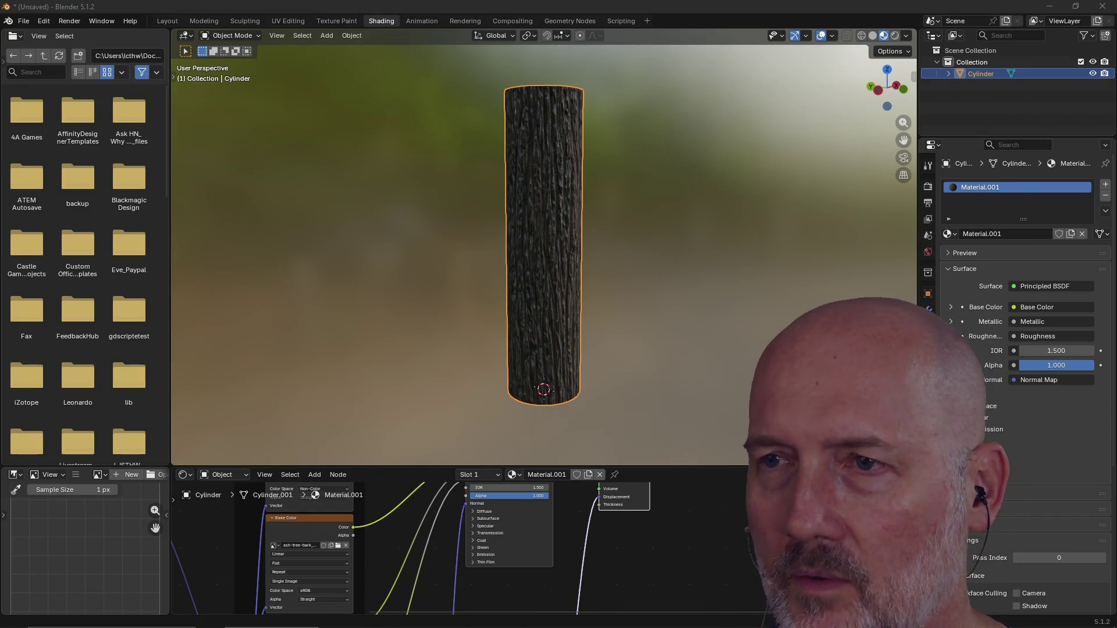
pyautogui.moveTo(855, 72)
pyautogui.mouseDown(button='middle')
pyautogui.moveTo(589, 167)
pyautogui.moveTo(669, 150)
pyautogui.moveTo(640, 142)
pyautogui.mouseUp(button='middle')
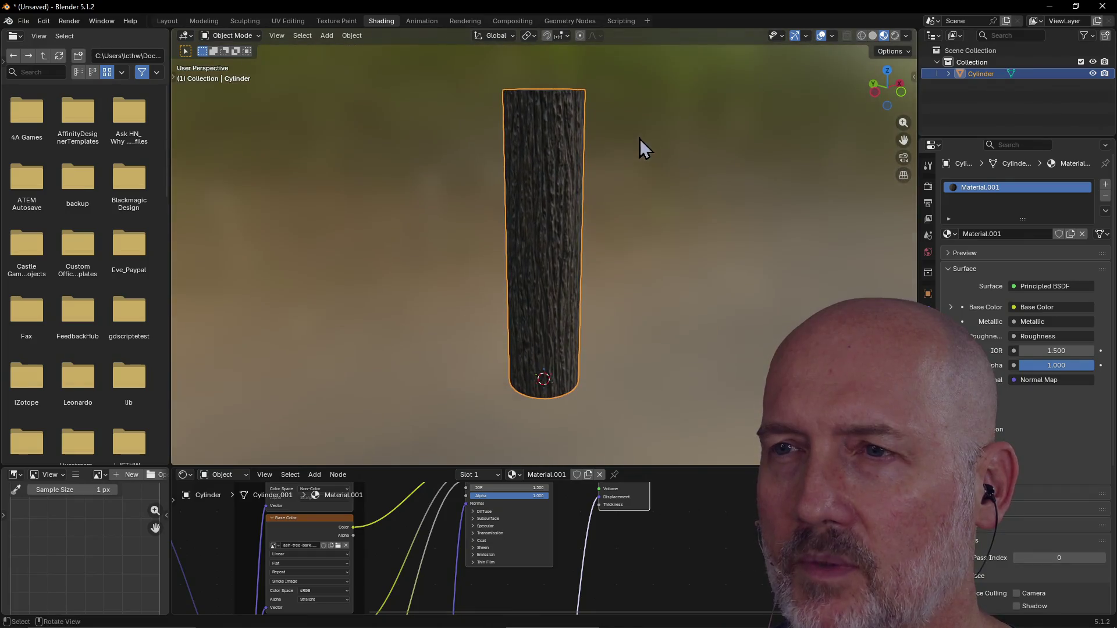
pyautogui.moveTo(534, 190); pyautogui.dragTo(567, 193, button='middle')
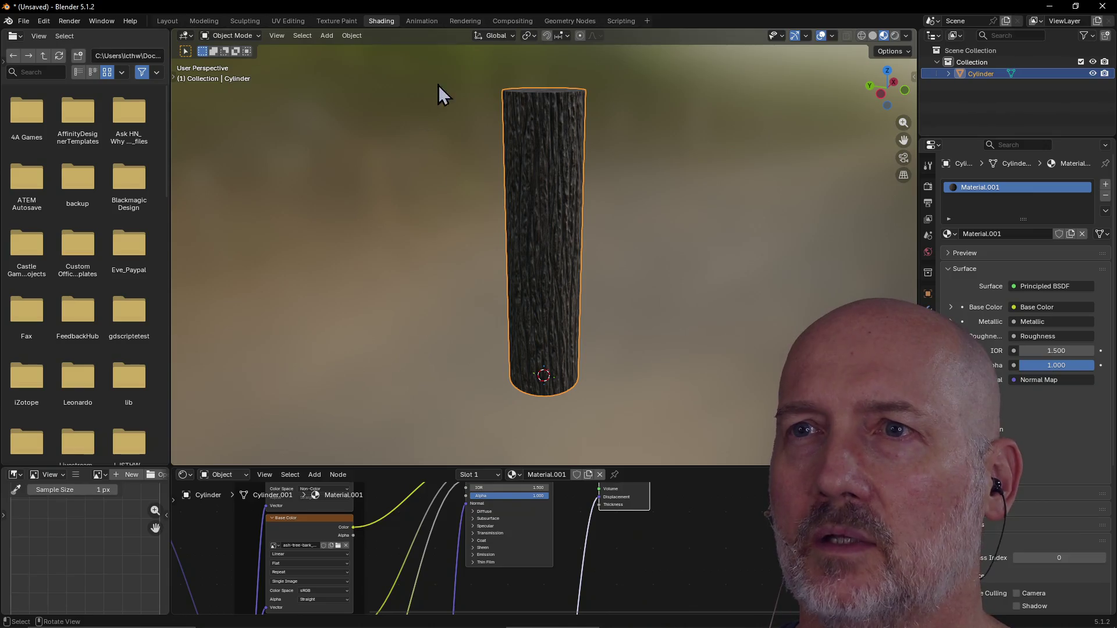
pyautogui.click(245, 21)
pyautogui.scroll(1, 507, 190)
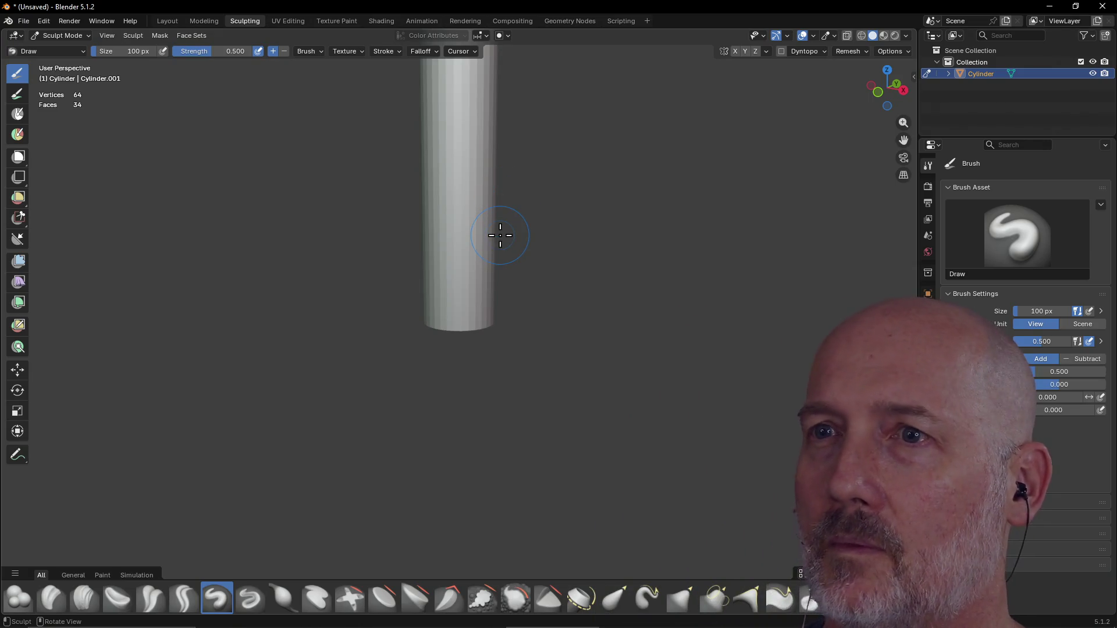
# Frame the cylinder, pick Elastic Snake Hook, and cancel the Dyntopo attribute warning.
pyautogui.scroll(-3, 500, 235)
pyautogui.moveTo(512, 217)
pyautogui.mouseDown(button='middle')
pyautogui.moveTo(511, 264)
pyautogui.moveTo(533, 285)
pyautogui.mouseUp(button='middle')
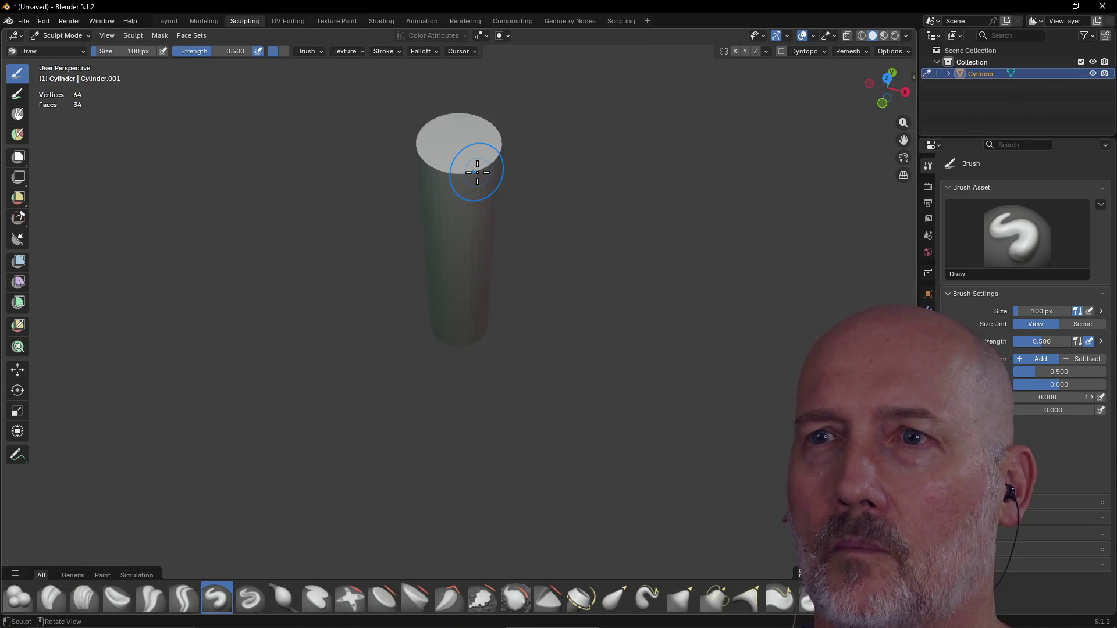
pyautogui.press('`')
pyautogui.click(535, 213)
pyautogui.moveTo(531, 277); pyautogui.dragTo(512, 215, button='middle')
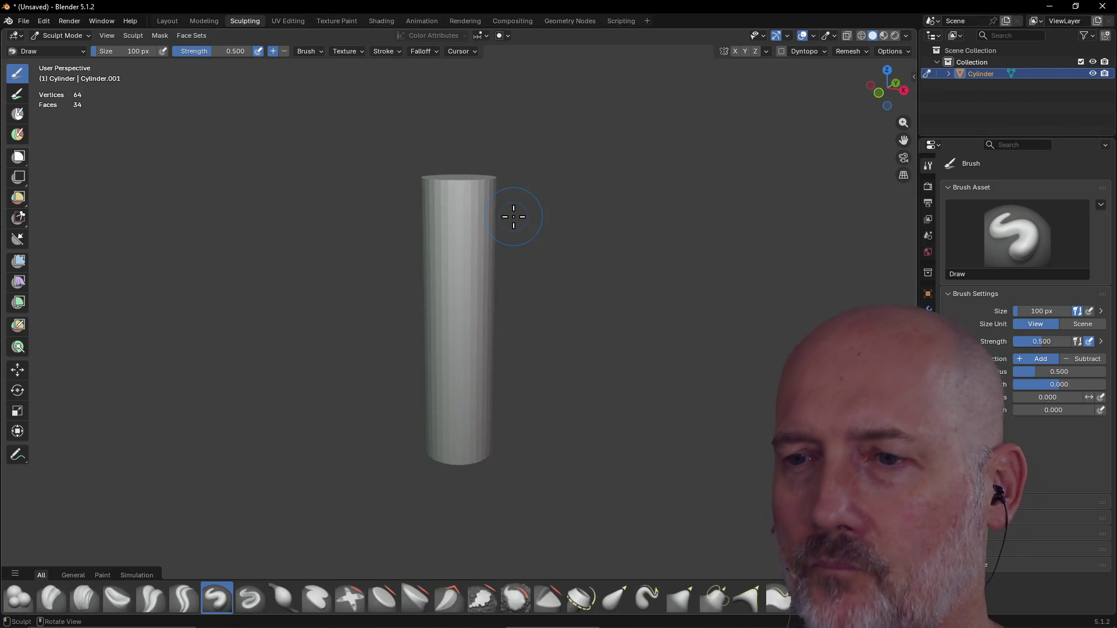
pyautogui.click(647, 607)
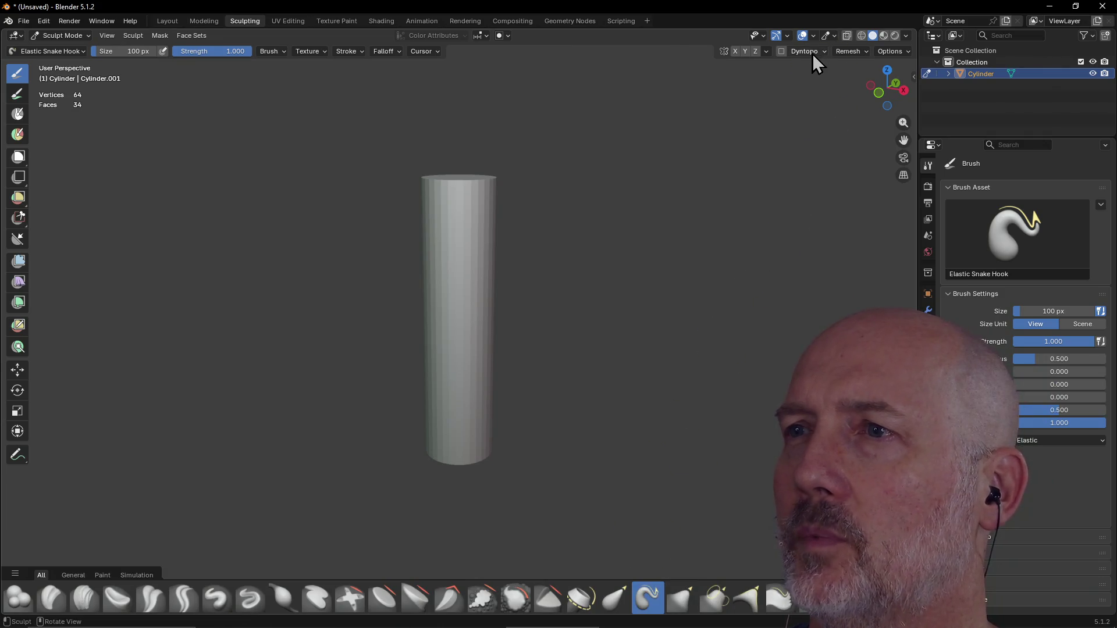
pyautogui.click(781, 52)
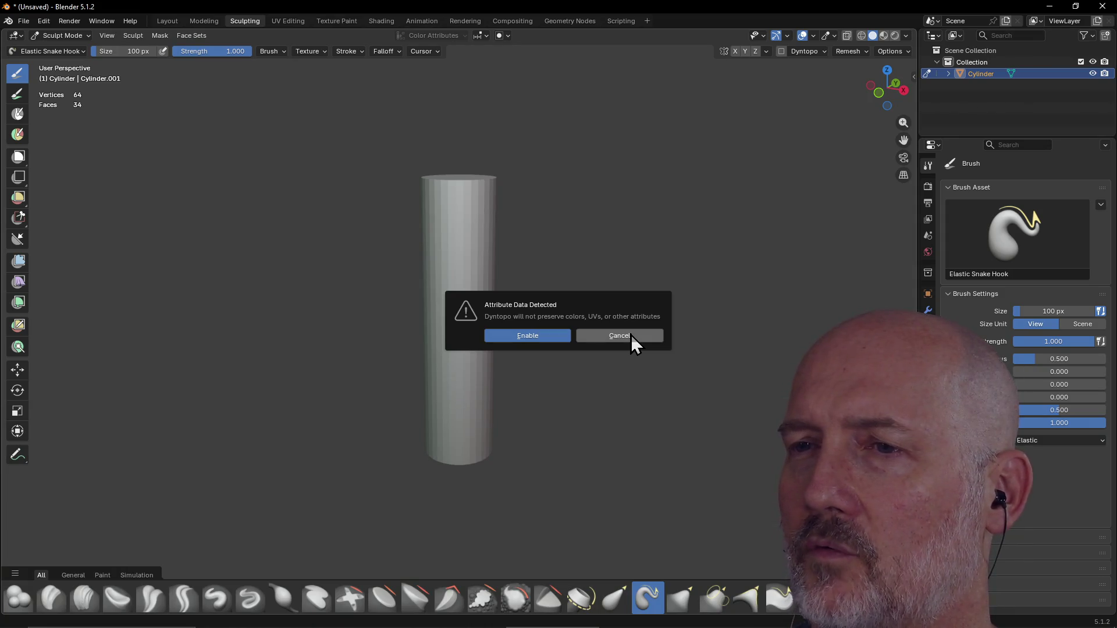
pyautogui.click(631, 334)
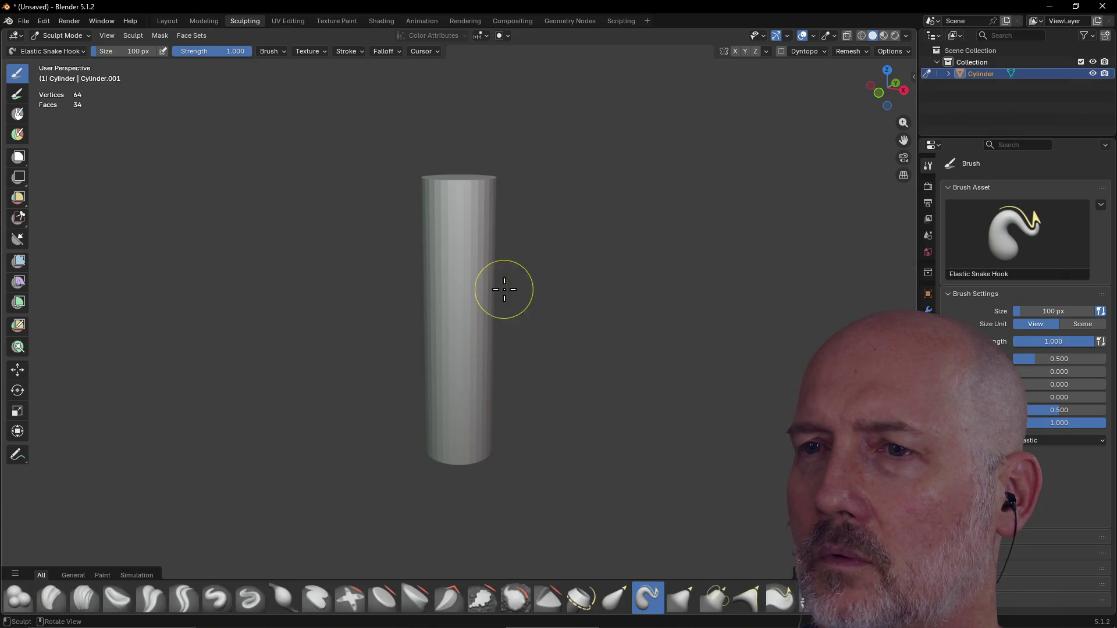
# Try the Elastic Grab and then the Blob brush on the cylinder.
pyautogui.moveTo(478, 287)
pyautogui.mouseDown(button='middle')
pyautogui.moveTo(506, 292)
pyautogui.moveTo(514, 279)
pyautogui.mouseUp(button='middle')
pyautogui.scroll(3, 514, 279)
pyautogui.moveTo(554, 246)
pyautogui.mouseDown(button='middle')
pyautogui.moveTo(511, 246)
pyautogui.moveTo(514, 229)
pyautogui.mouseUp(button='middle')
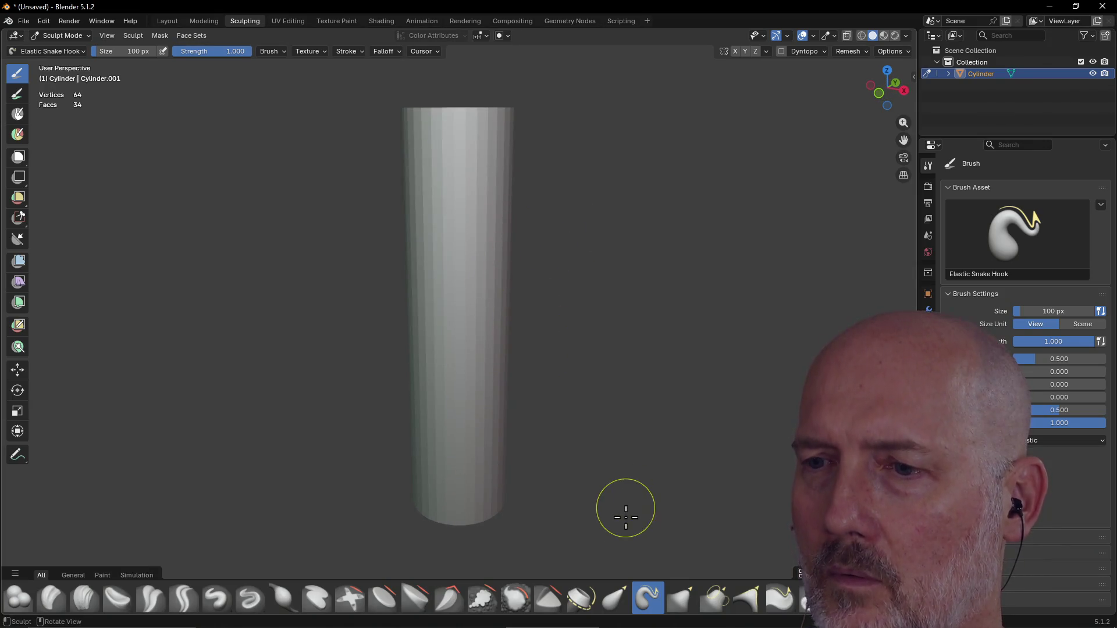
pyautogui.click(615, 604)
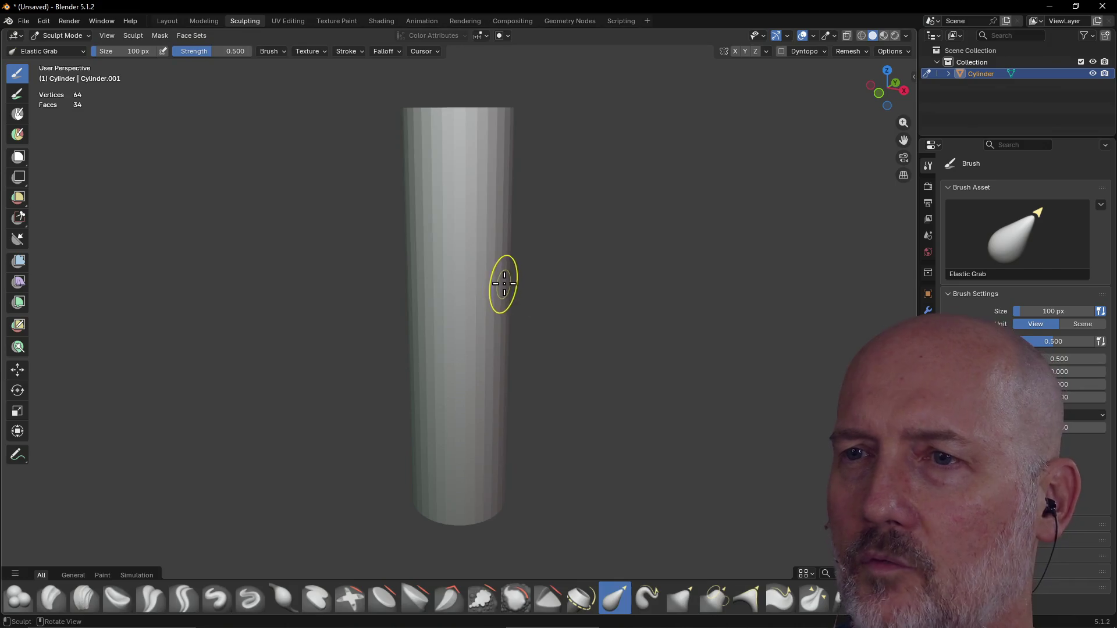
pyautogui.moveTo(581, 274)
pyautogui.mouseDown(button='middle')
pyautogui.moveTo(559, 267)
pyautogui.moveTo(544, 298)
pyautogui.mouseUp(button='middle')
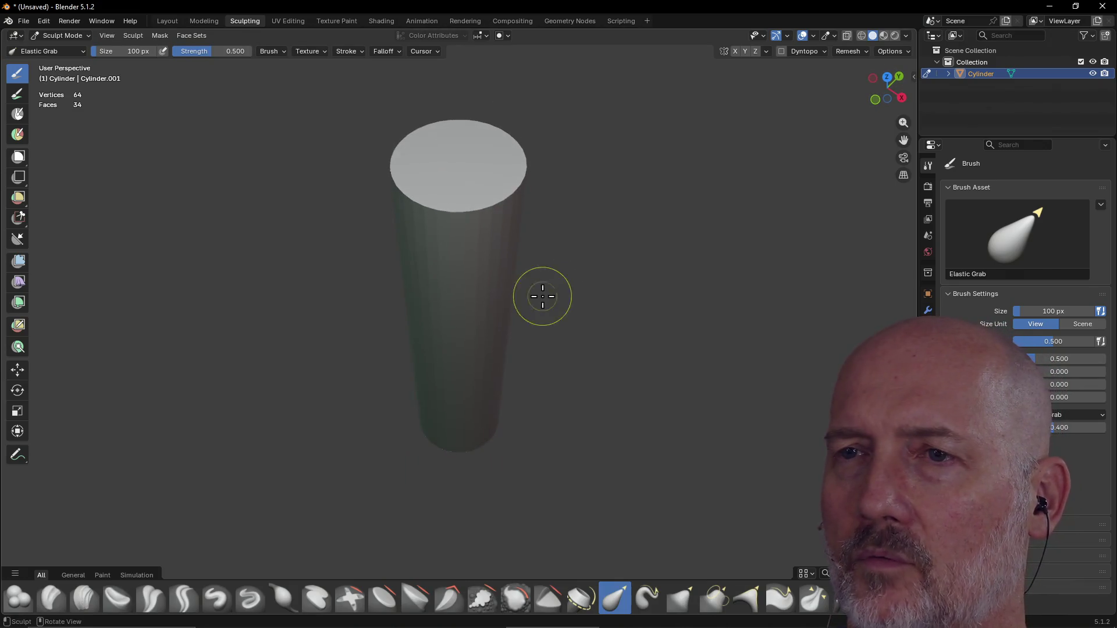
pyautogui.moveTo(506, 219); pyautogui.dragTo(499, 187, button='middle')
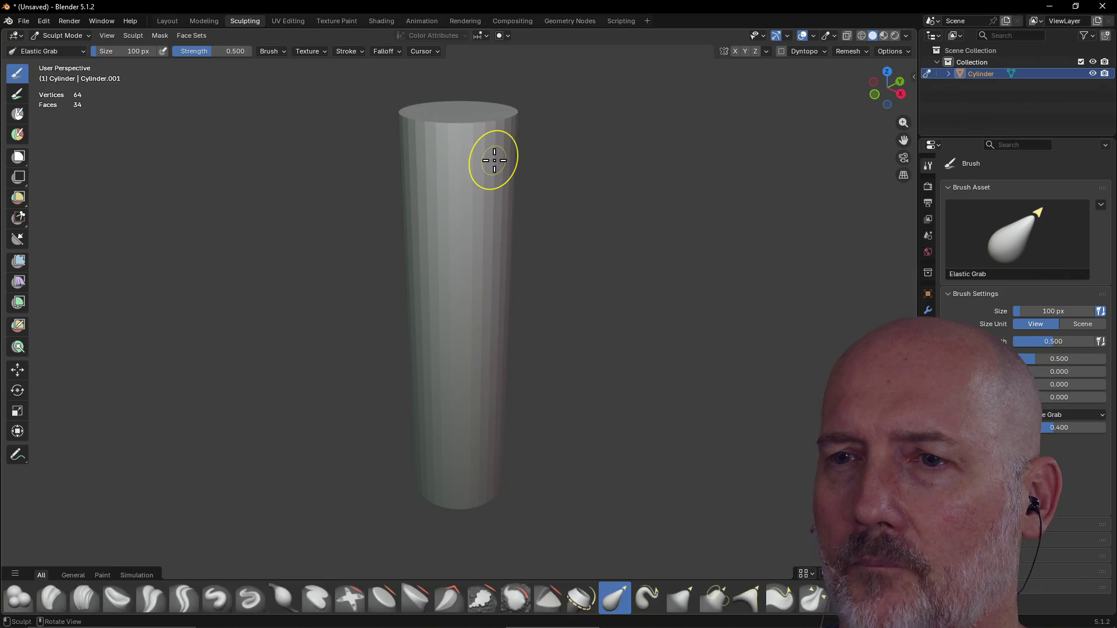
pyautogui.moveTo(471, 260)
pyautogui.mouseDown(button='middle')
pyautogui.moveTo(529, 203)
pyautogui.moveTo(524, 239)
pyautogui.moveTo(501, 235)
pyautogui.mouseUp(button='middle')
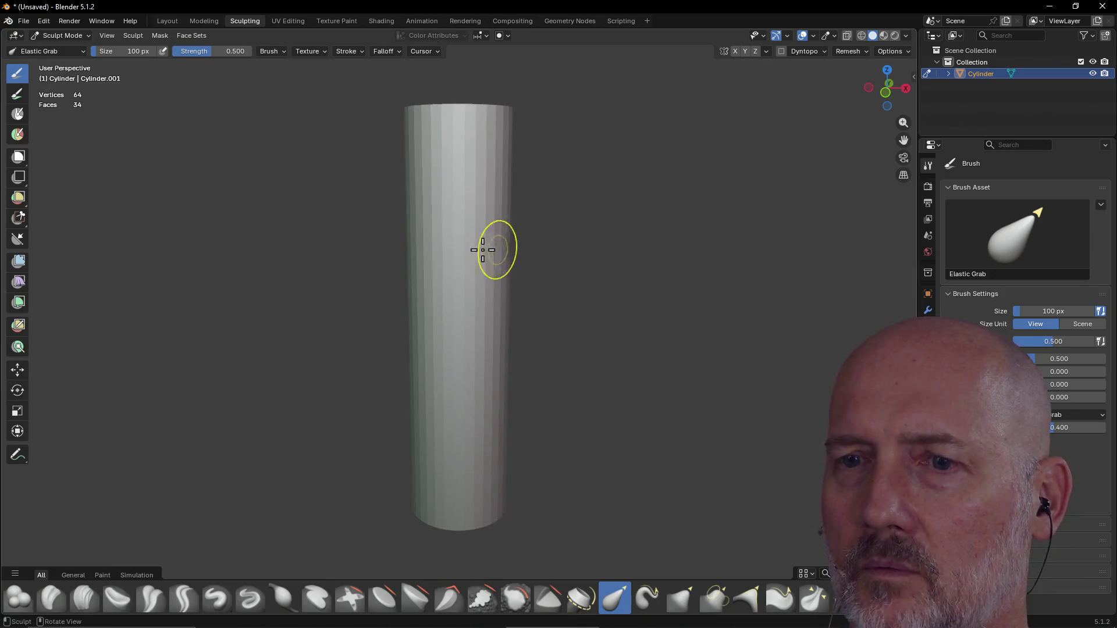
pyautogui.click(19, 598)
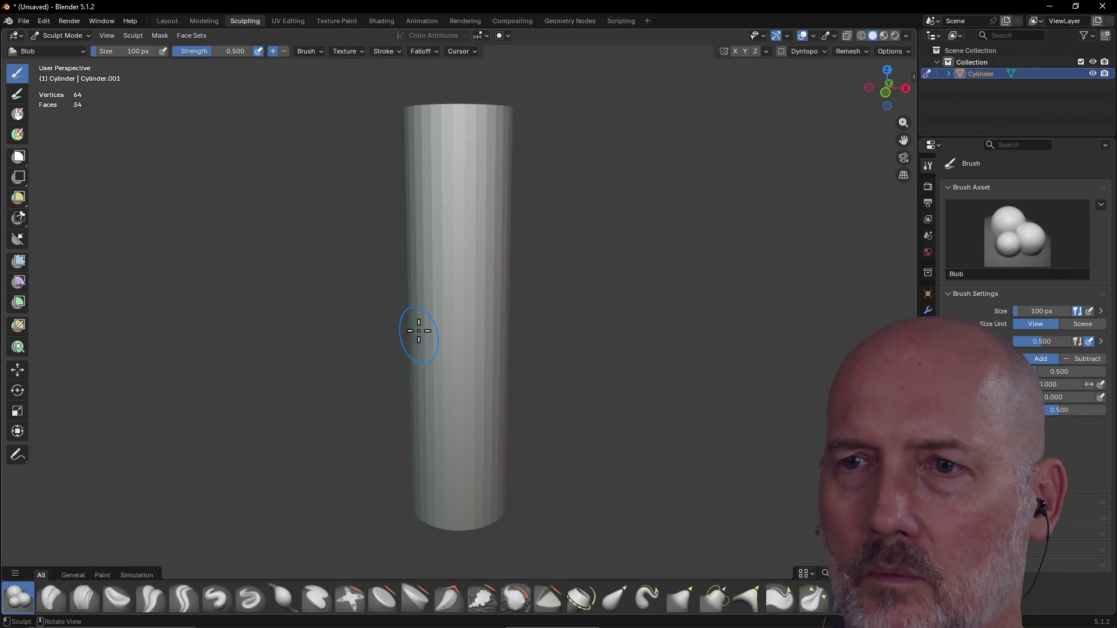
# Switch to the Modeling workspace with the cylinder in Edit Mode.
pyautogui.moveTo(471, 269)
pyautogui.mouseDown(button='middle')
pyautogui.moveTo(541, 267)
pyautogui.moveTo(545, 287)
pyautogui.mouseUp(button='middle')
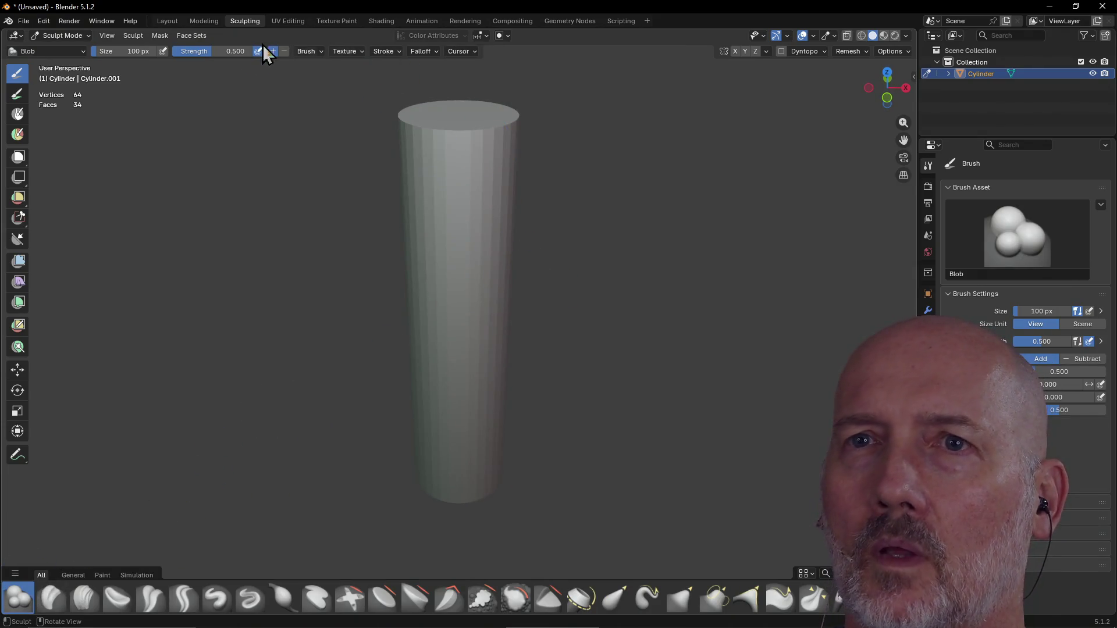
pyautogui.click(196, 24)
pyautogui.scroll(-4, 426, 165)
pyautogui.moveTo(427, 166)
pyautogui.mouseDown(button='middle')
pyautogui.moveTo(444, 154)
pyautogui.moveTo(422, 164)
pyautogui.moveTo(431, 184)
pyautogui.mouseUp(button='middle')
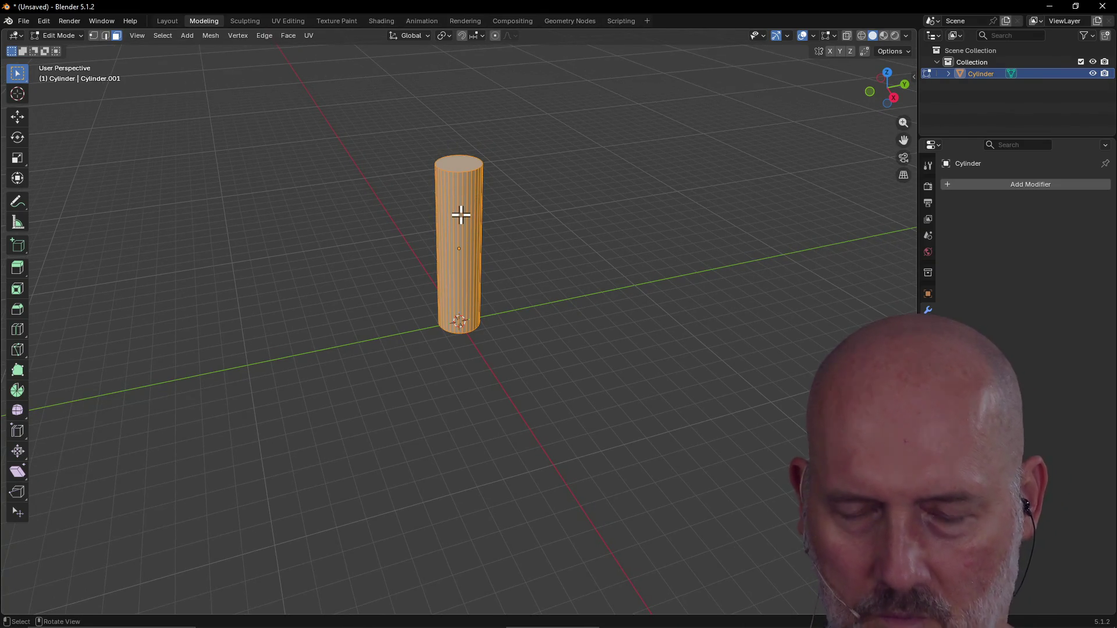
# Insert nine horizontal edge loops along the cylinder's height without sliding them.
pyautogui.rightClick(461, 214)
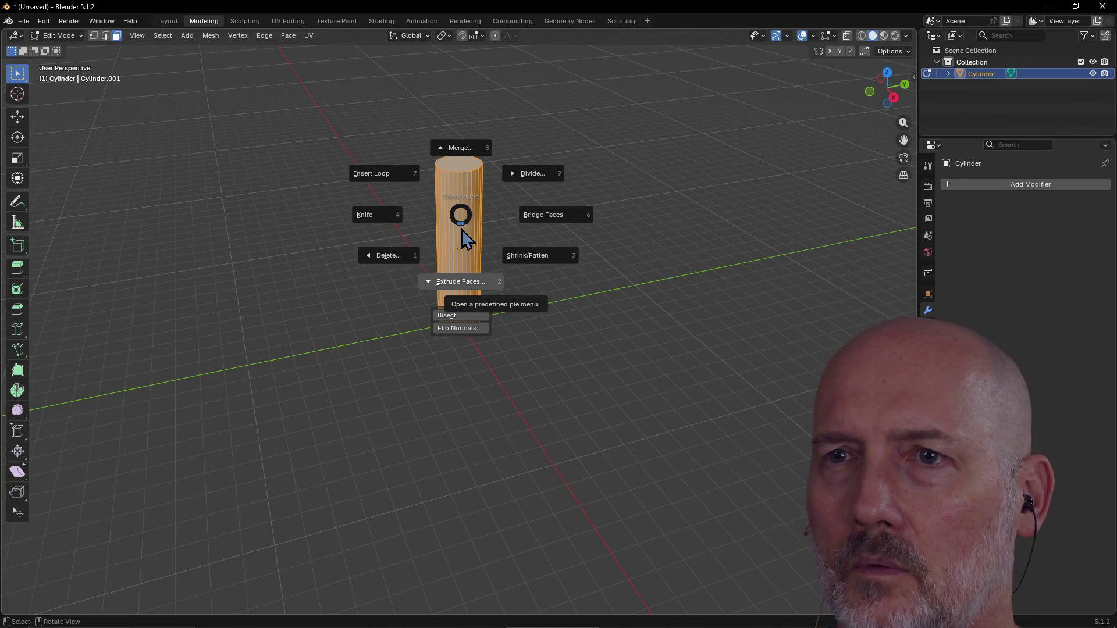
pyautogui.click(400, 180)
pyautogui.scroll(5, 486, 222)
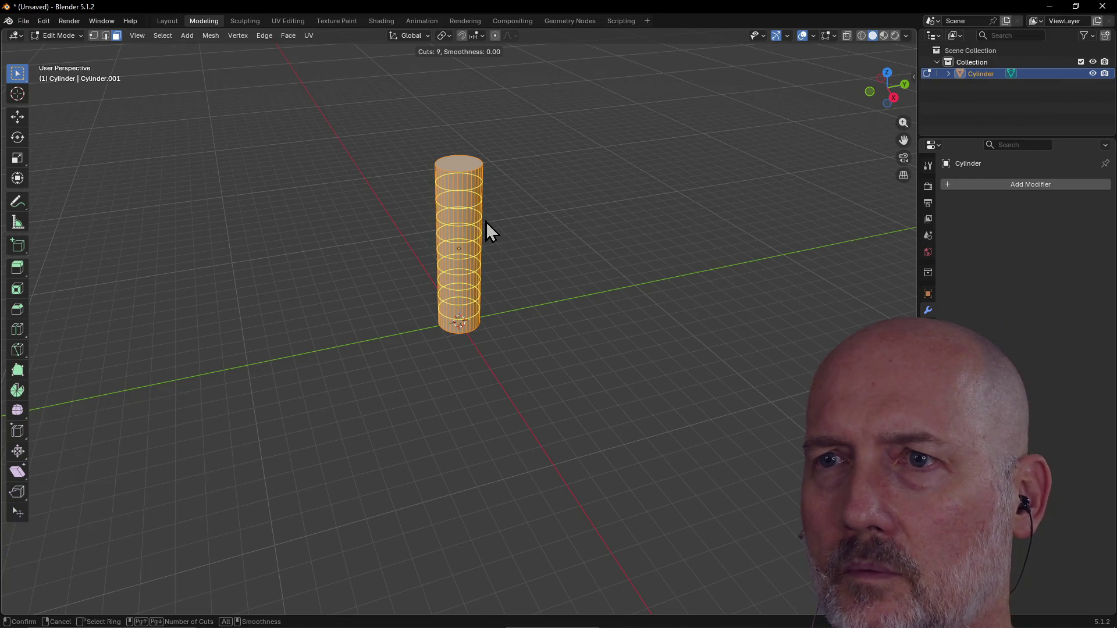
pyautogui.click(486, 222)
pyautogui.rightClick(486, 222)
# Return the 384-vertex cylinder to Sculpt Mode in the Sculpting workspace.
pyautogui.moveTo(484, 219)
pyautogui.mouseDown(button='middle')
pyautogui.moveTo(516, 186)
pyautogui.moveTo(480, 196)
pyautogui.mouseUp(button='middle')
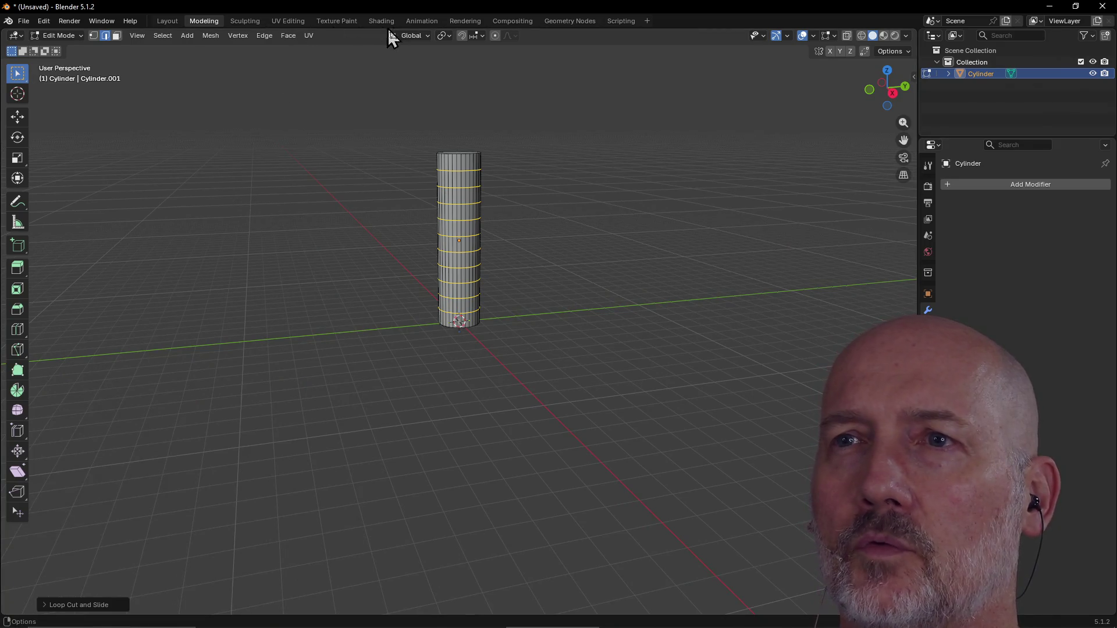
pyautogui.click(245, 21)
pyautogui.moveTo(495, 227)
pyautogui.mouseDown(button='middle')
pyautogui.moveTo(464, 190)
pyautogui.moveTo(490, 220)
pyautogui.moveTo(543, 245)
pyautogui.mouseUp(button='middle')
# Switch the viewport to Material Preview so the trunk shows its bark texture.
pyautogui.scroll(3, 533, 219)
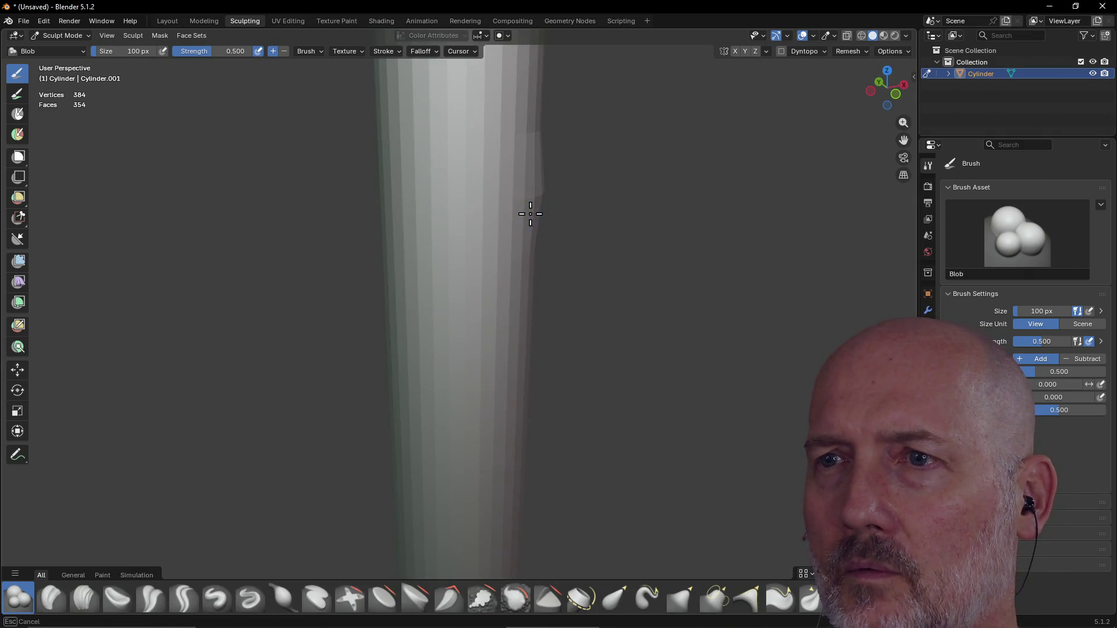
pyautogui.moveTo(411, 375); pyautogui.dragTo(387, 369, button='middle')
pyautogui.scroll(-4, 529, 315)
pyautogui.scroll(2, 496, 344)
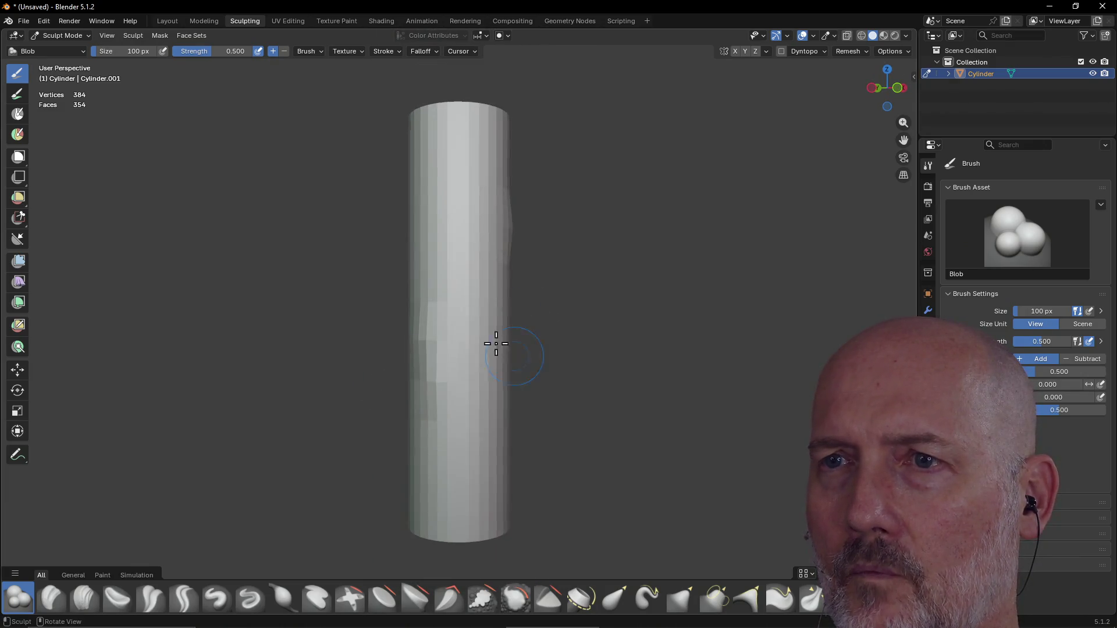
pyautogui.moveTo(438, 195); pyautogui.dragTo(430, 192, button='middle')
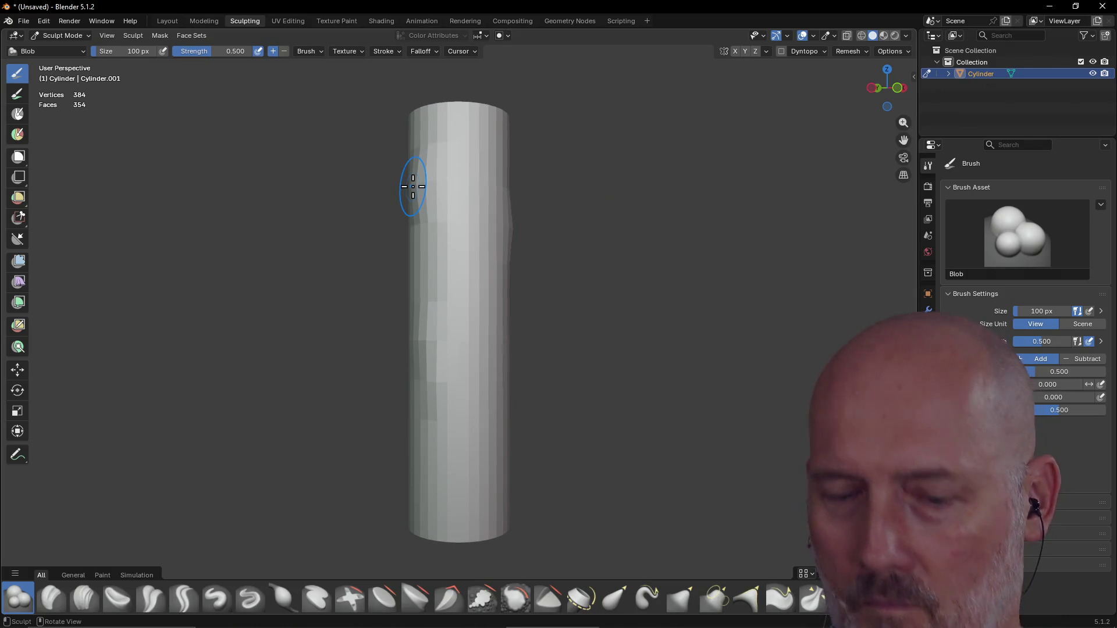
pyautogui.press('z')
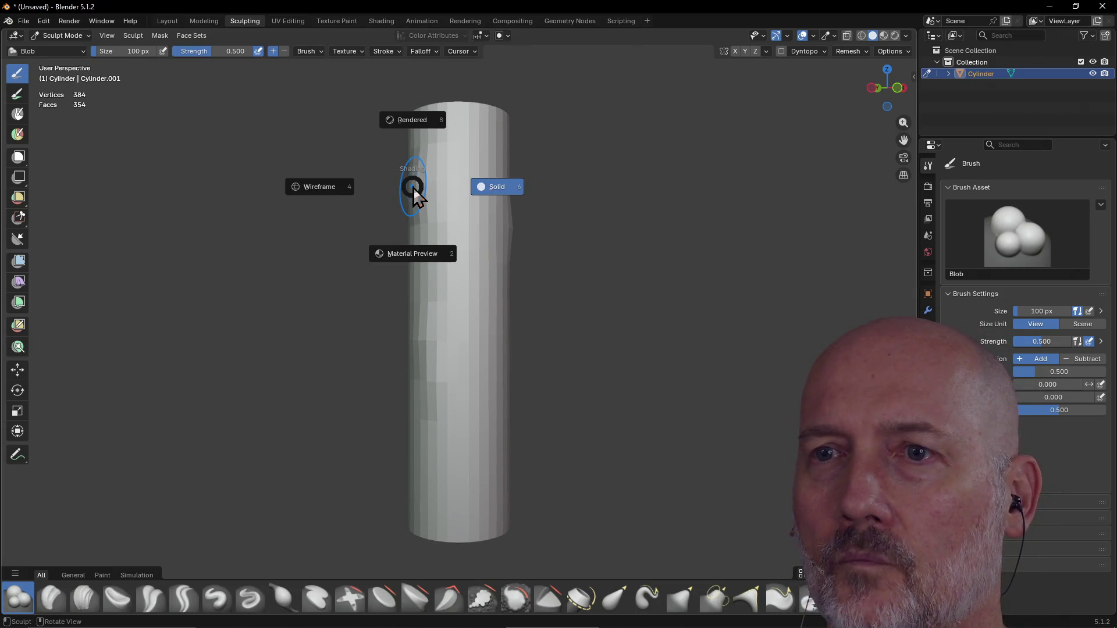
pyautogui.click(413, 256)
# Test an Elastic Grab bulge on the trunk's right side, then undo it.
pyautogui.moveTo(576, 252)
pyautogui.mouseDown(button='middle')
pyautogui.moveTo(478, 266)
pyautogui.moveTo(489, 274)
pyautogui.moveTo(367, 250)
pyautogui.moveTo(444, 233)
pyautogui.moveTo(559, 259)
pyautogui.moveTo(521, 242)
pyautogui.mouseUp(button='middle')
pyautogui.press('g')
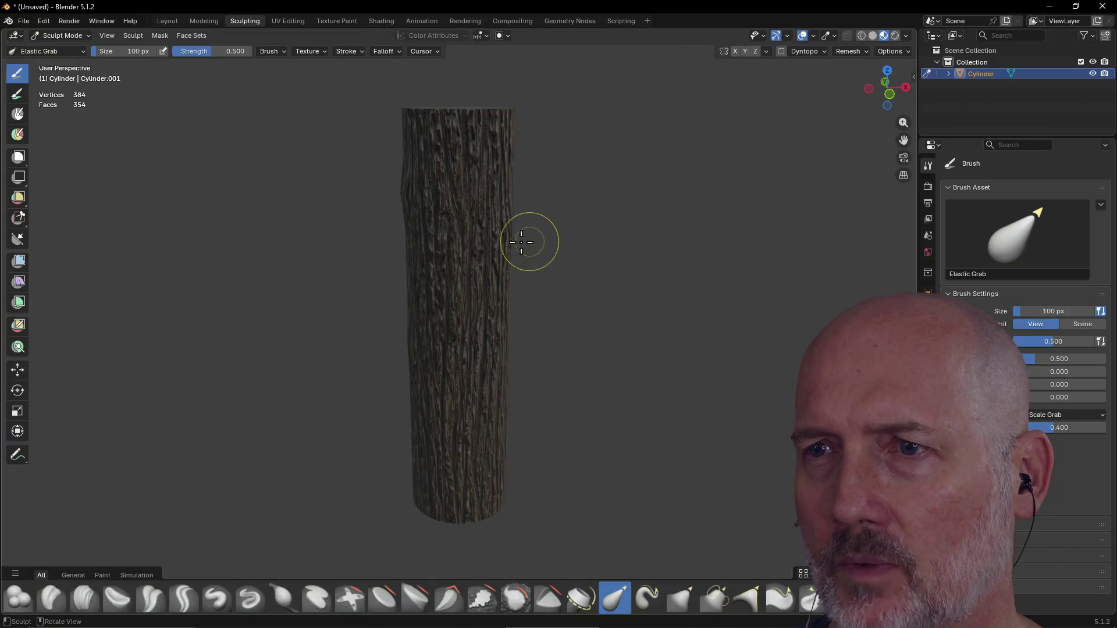
pyautogui.moveTo(508, 237)
pyautogui.mouseDown()
pyautogui.moveTo(583, 229)
pyautogui.moveTo(606, 187)
pyautogui.moveTo(545, 231)
pyautogui.moveTo(559, 187)
pyautogui.moveTo(538, 219)
pyautogui.moveTo(568, 200)
pyautogui.moveTo(568, 144)
pyautogui.moveTo(624, 149)
pyautogui.mouseUp()
pyautogui.hotkey('ctrl', 'z')
pyautogui.hotkey('ctrl', 'shift', 'z')
pyautogui.hotkey('ctrl', 'z')
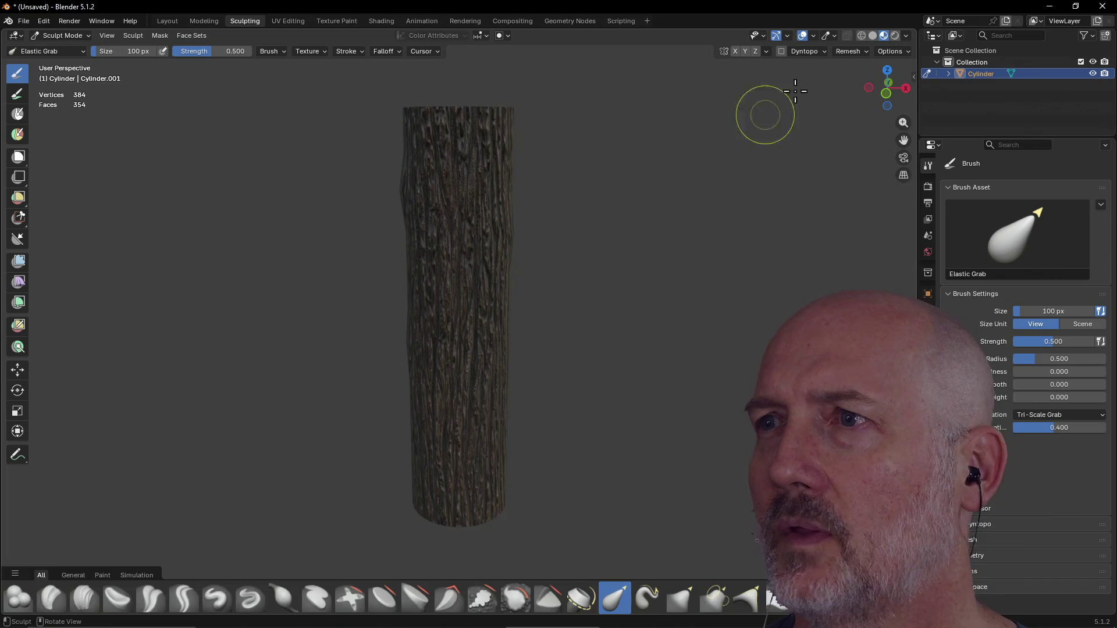
# Enable Dyntopo, accepting the Attribute Data warning.
pyautogui.click(781, 51)
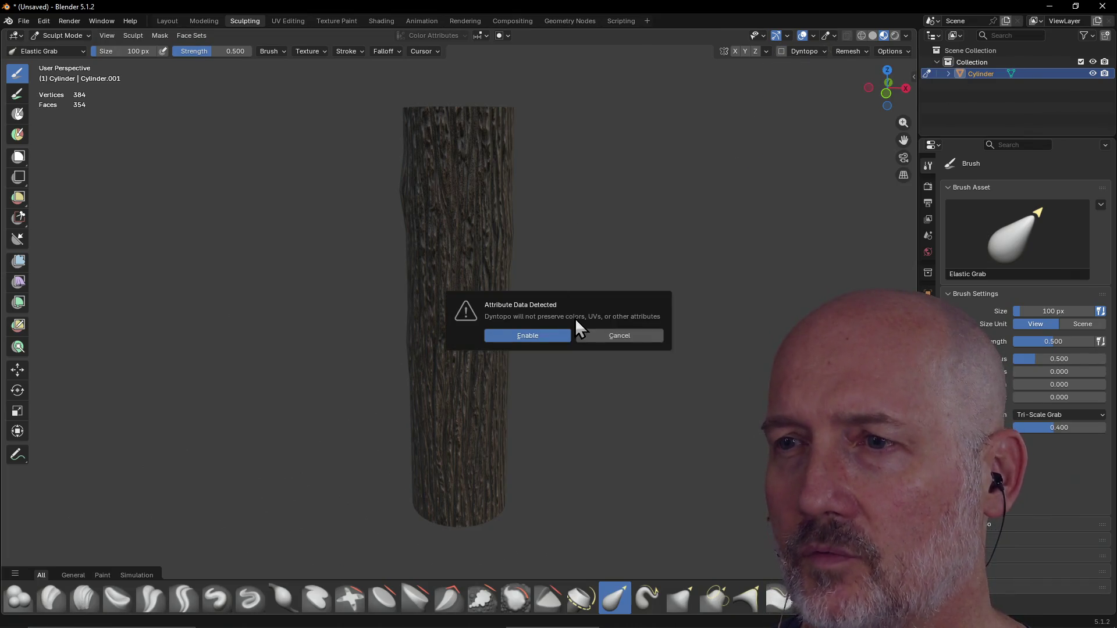
pyautogui.click(528, 336)
pyautogui.moveTo(526, 337)
pyautogui.mouseDown(button='middle')
pyautogui.moveTo(514, 279)
pyautogui.moveTo(593, 269)
pyautogui.moveTo(539, 232)
pyautogui.mouseUp(button='middle')
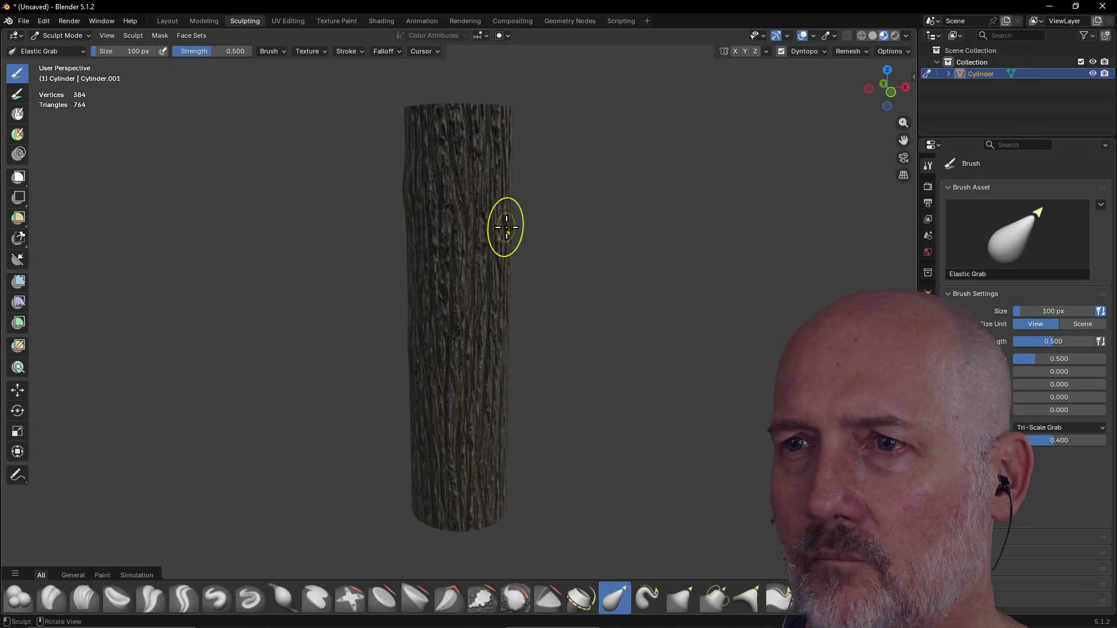
# Pull a short branch stub out of the trunk's upper right side with Elastic Grab.
pyautogui.moveTo(510, 226)
pyautogui.mouseDown()
pyautogui.moveTo(581, 215)
pyautogui.moveTo(582, 175)
pyautogui.mouseUp()
pyautogui.press('Escape')
pyautogui.moveTo(514, 229)
pyautogui.mouseDown()
pyautogui.moveTo(552, 184)
pyautogui.moveTo(499, 174)
pyautogui.moveTo(521, 203)
pyautogui.mouseUp()
pyautogui.moveTo(521, 204)
pyautogui.mouseDown(button='middle')
pyautogui.moveTo(482, 249)
pyautogui.moveTo(461, 252)
pyautogui.moveTo(463, 237)
pyautogui.moveTo(564, 227)
pyautogui.mouseUp(button='middle')
pyautogui.moveTo(534, 215)
pyautogui.mouseDown()
pyautogui.moveTo(589, 231)
pyautogui.moveTo(610, 120)
pyautogui.mouseUp()
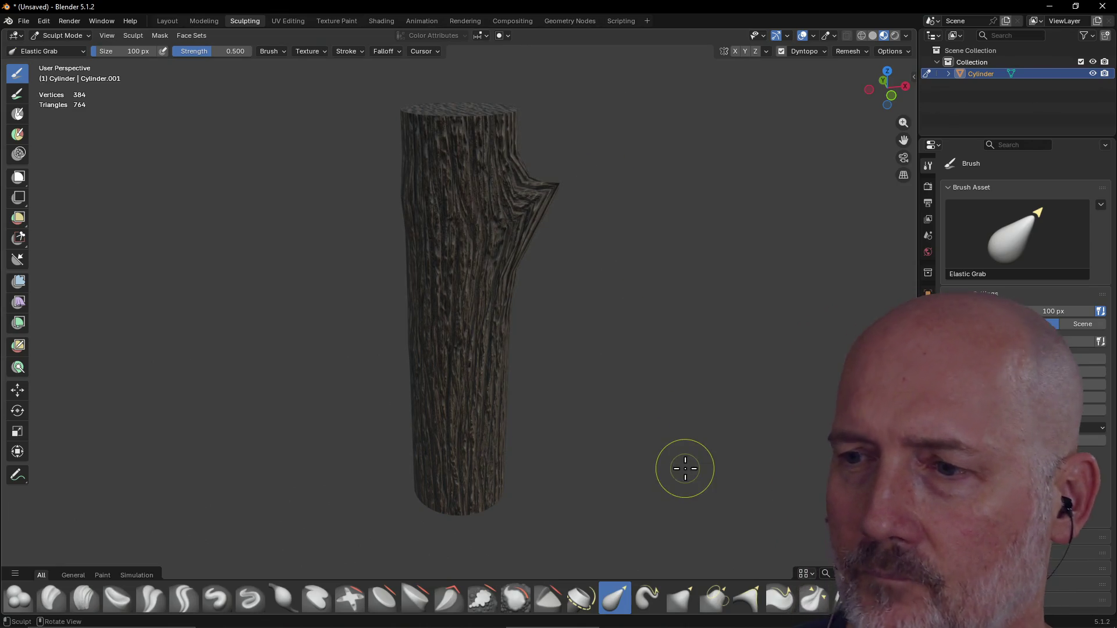
# Pull a first branch toward the upper right with Elastic Snake Hook.
pyautogui.click(647, 598)
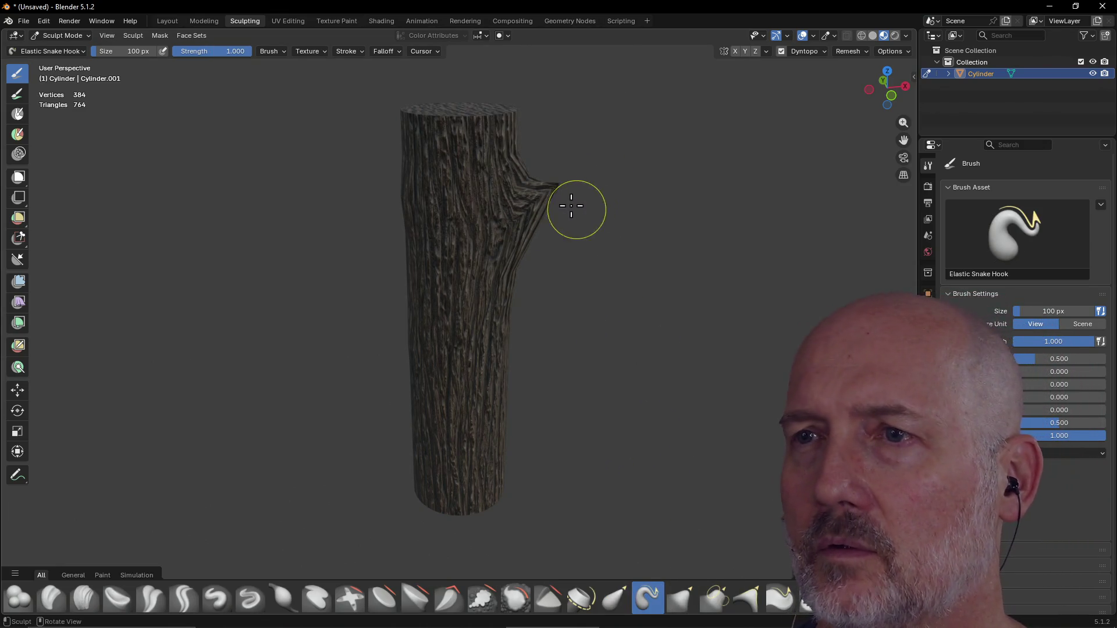
pyautogui.moveTo(550, 196)
pyautogui.mouseDown()
pyautogui.moveTo(609, 173)
pyautogui.moveTo(628, 135)
pyautogui.mouseUp()
pyautogui.moveTo(629, 135)
pyautogui.mouseDown(button='middle')
pyautogui.moveTo(613, 235)
pyautogui.moveTo(601, 204)
pyautogui.moveTo(473, 201)
pyautogui.moveTo(591, 227)
pyautogui.moveTo(655, 214)
pyautogui.mouseUp(button='middle')
pyautogui.moveTo(582, 200)
pyautogui.mouseDown()
pyautogui.moveTo(662, 157)
pyautogui.moveTo(669, 137)
pyautogui.moveTo(601, 205)
pyautogui.moveTo(550, 209)
pyautogui.moveTo(619, 187)
pyautogui.moveTo(645, 149)
pyautogui.moveTo(674, 137)
pyautogui.mouseUp()
pyautogui.moveTo(676, 99); pyautogui.dragTo(669, 111)
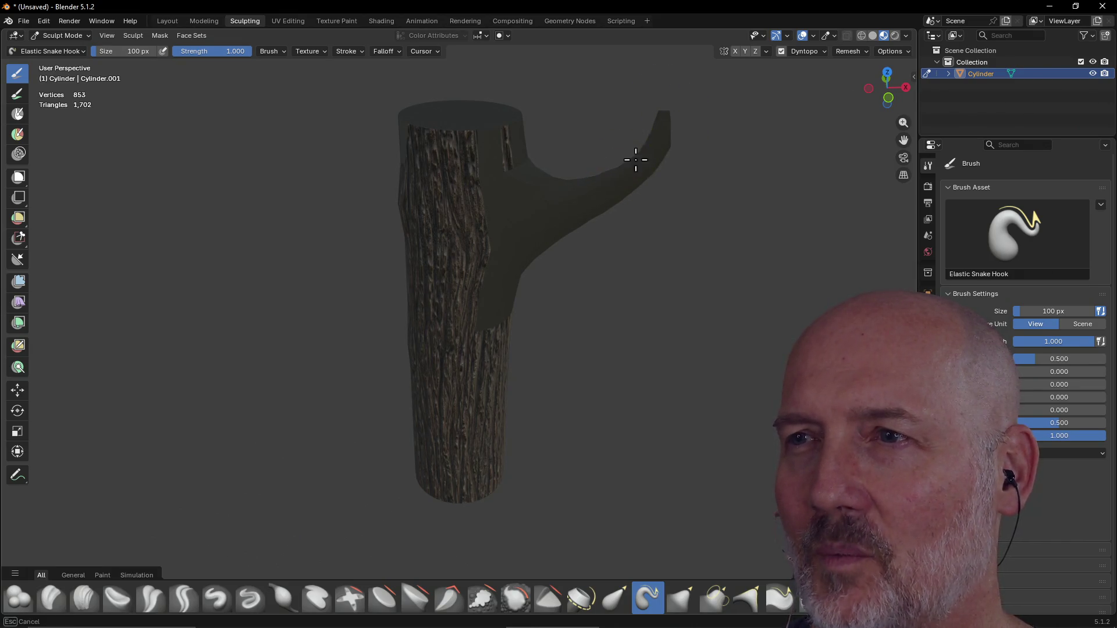
pyautogui.moveTo(549, 212); pyautogui.dragTo(534, 237, button='middle')
# Grow a second branch from another trunk patch, hooking its tip up and right.
pyautogui.moveTo(490, 226); pyautogui.dragTo(532, 238)
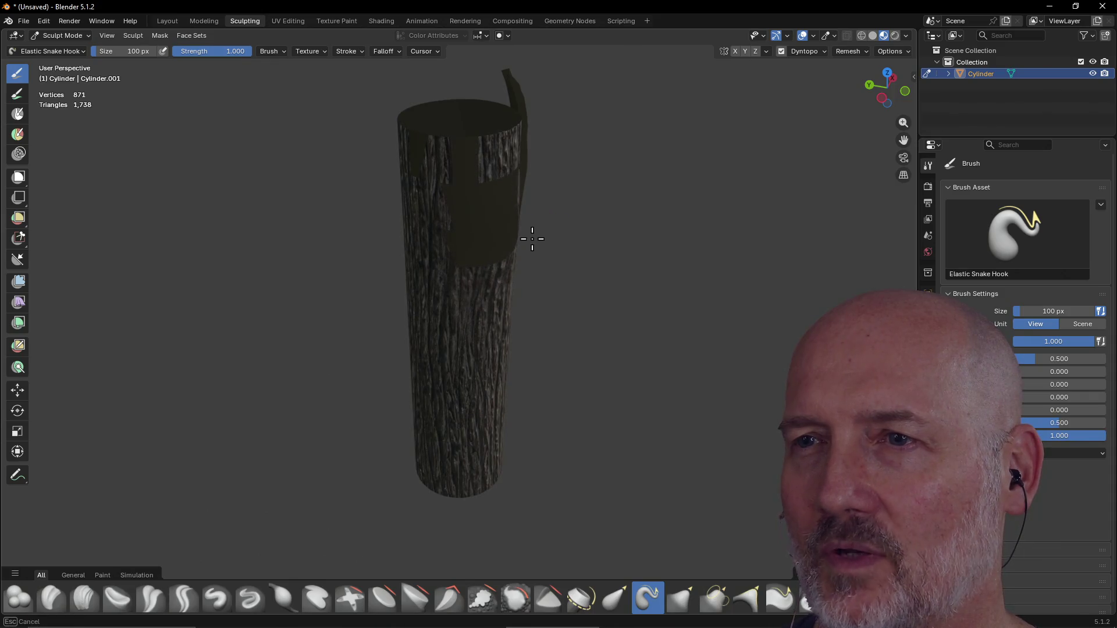
pyautogui.moveTo(585, 209); pyautogui.dragTo(582, 215)
pyautogui.moveTo(582, 215)
pyautogui.mouseDown(button='middle')
pyautogui.moveTo(566, 234)
pyautogui.moveTo(511, 212)
pyautogui.mouseUp(button='middle')
pyautogui.moveTo(512, 212); pyautogui.dragTo(530, 207)
pyautogui.moveTo(619, 170); pyautogui.dragTo(619, 170)
pyautogui.moveTo(519, 186)
pyautogui.mouseDown()
pyautogui.moveTo(579, 167)
pyautogui.moveTo(591, 134)
pyautogui.moveTo(625, 131)
pyautogui.moveTo(628, 72)
pyautogui.mouseUp()
pyautogui.moveTo(629, 72)
pyautogui.mouseDown(button='middle')
pyautogui.moveTo(551, 192)
pyautogui.moveTo(533, 158)
pyautogui.moveTo(459, 177)
pyautogui.mouseUp(button='middle')
pyautogui.moveTo(459, 178); pyautogui.dragTo(454, 199)
pyautogui.moveTo(454, 199); pyautogui.dragTo(587, 171, button='middle')
pyautogui.moveTo(587, 171); pyautogui.dragTo(646, 102)
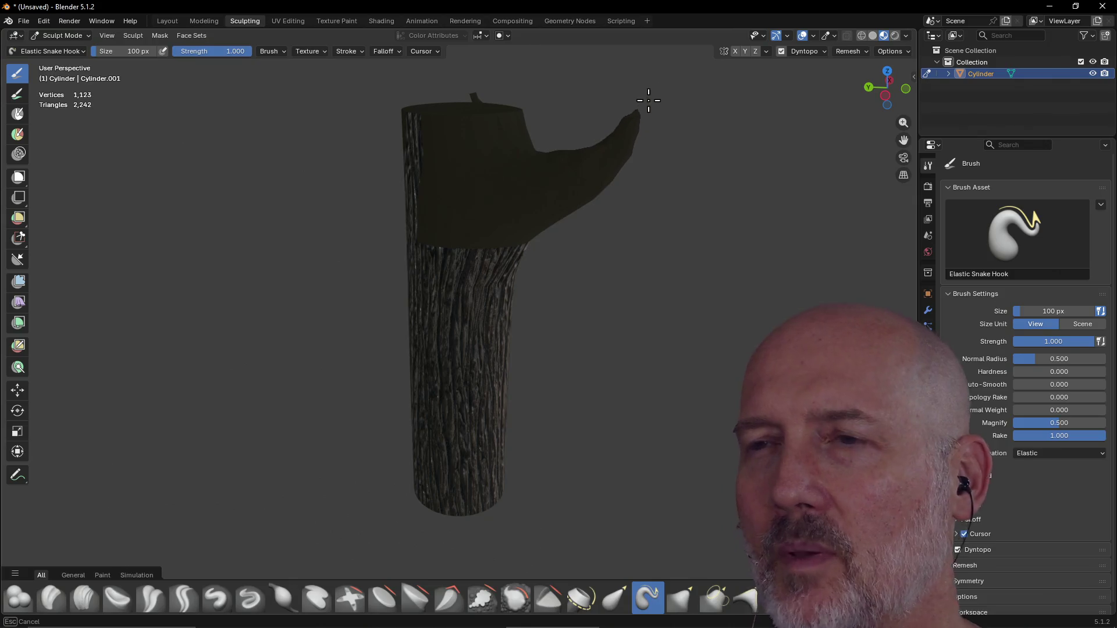
pyautogui.moveTo(531, 190); pyautogui.dragTo(522, 217)
# Pull a long third branch from the trunk's right side with an upward prong.
pyautogui.moveTo(522, 217)
pyautogui.mouseDown(button='middle')
pyautogui.moveTo(584, 214)
pyautogui.moveTo(491, 225)
pyautogui.moveTo(477, 252)
pyautogui.mouseUp(button='middle')
pyautogui.moveTo(477, 252); pyautogui.dragTo(456, 262)
pyautogui.moveTo(456, 262)
pyautogui.mouseDown(button='middle')
pyautogui.moveTo(404, 233)
pyautogui.moveTo(571, 253)
pyautogui.moveTo(623, 239)
pyautogui.moveTo(520, 255)
pyautogui.mouseUp(button='middle')
pyautogui.moveTo(515, 236); pyautogui.dragTo(586, 238)
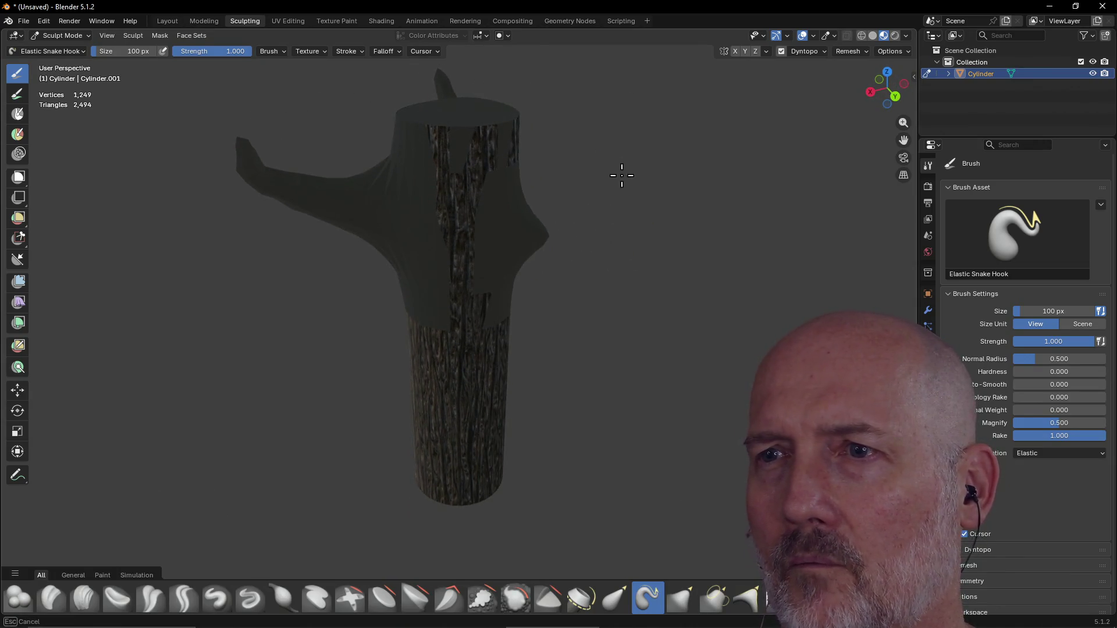
pyautogui.moveTo(622, 175); pyautogui.dragTo(626, 186)
pyautogui.moveTo(543, 234); pyautogui.dragTo(605, 184)
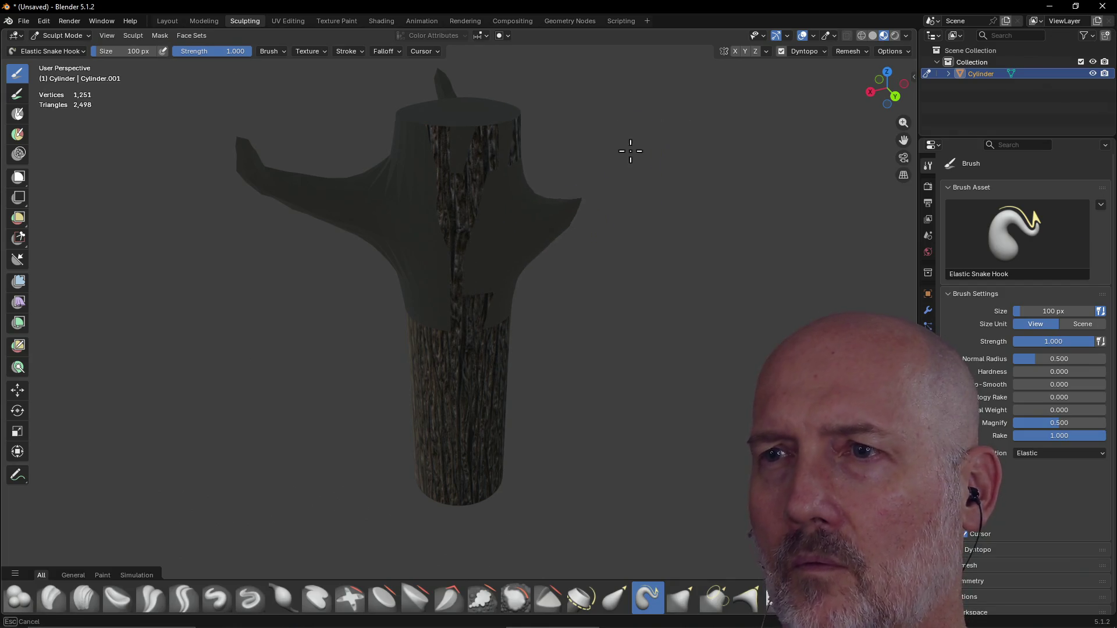
pyautogui.moveTo(564, 229)
pyautogui.mouseDown()
pyautogui.moveTo(639, 169)
pyautogui.moveTo(688, 174)
pyautogui.moveTo(700, 155)
pyautogui.moveTo(700, 173)
pyautogui.moveTo(744, 179)
pyautogui.mouseUp()
pyautogui.moveTo(647, 155); pyautogui.dragTo(680, 83)
pyautogui.moveTo(740, 64)
pyautogui.mouseDown()
pyautogui.moveTo(673, 117)
pyautogui.moveTo(710, 70)
pyautogui.moveTo(705, 177)
pyautogui.moveTo(747, 197)
pyautogui.mouseUp()
# Reshape the branch junction and add a lower trunk bulge, then return to Layout.
pyautogui.moveTo(536, 205); pyautogui.dragTo(528, 250)
pyautogui.moveTo(499, 348)
pyautogui.mouseDown()
pyautogui.moveTo(536, 332)
pyautogui.moveTo(524, 372)
pyautogui.mouseUp()
pyautogui.moveTo(511, 411)
pyautogui.mouseDown()
pyautogui.moveTo(531, 449)
pyautogui.moveTo(436, 437)
pyautogui.mouseUp()
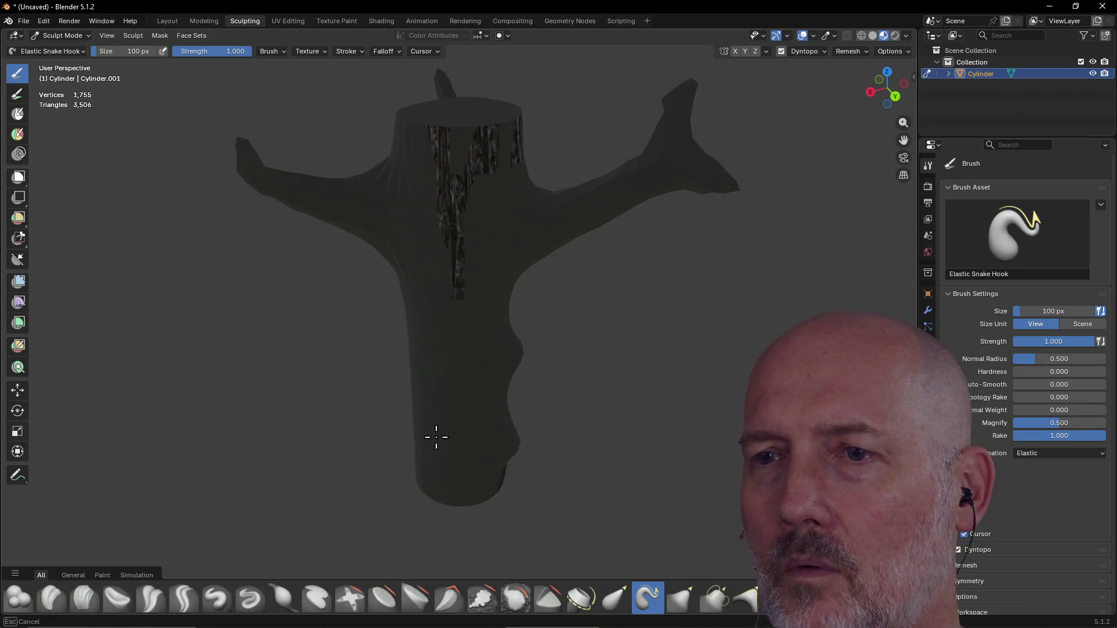
pyautogui.moveTo(378, 402); pyautogui.dragTo(401, 384)
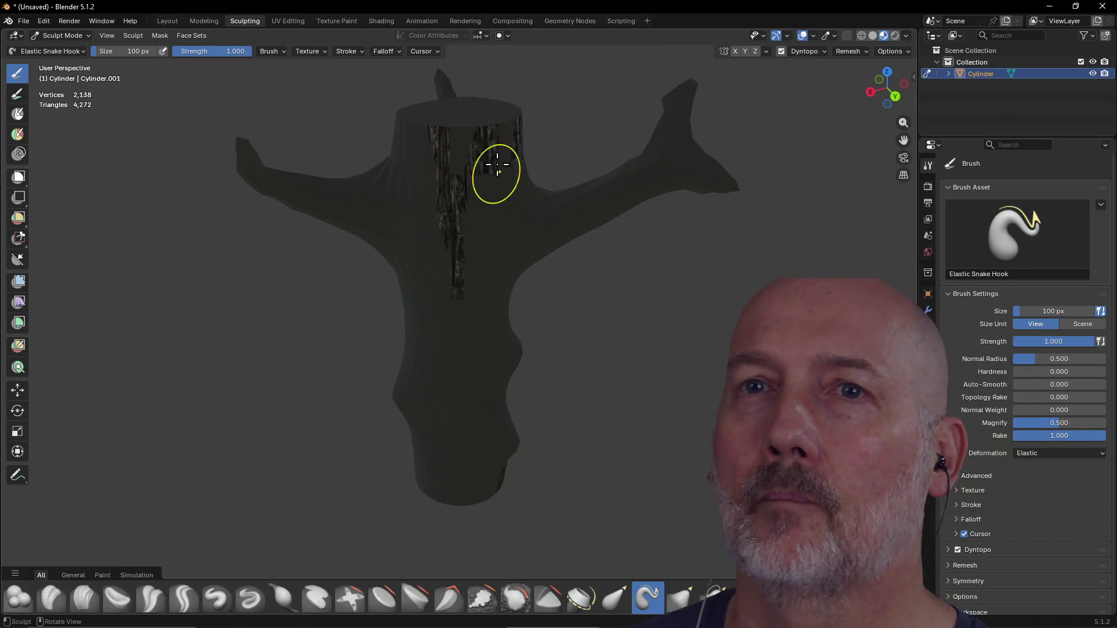
pyautogui.click(174, 23)
pyautogui.moveTo(265, 111)
pyautogui.mouseDown(button='middle')
pyautogui.moveTo(281, 115)
pyautogui.moveTo(285, 156)
pyautogui.moveTo(303, 128)
pyautogui.mouseUp(button='middle')
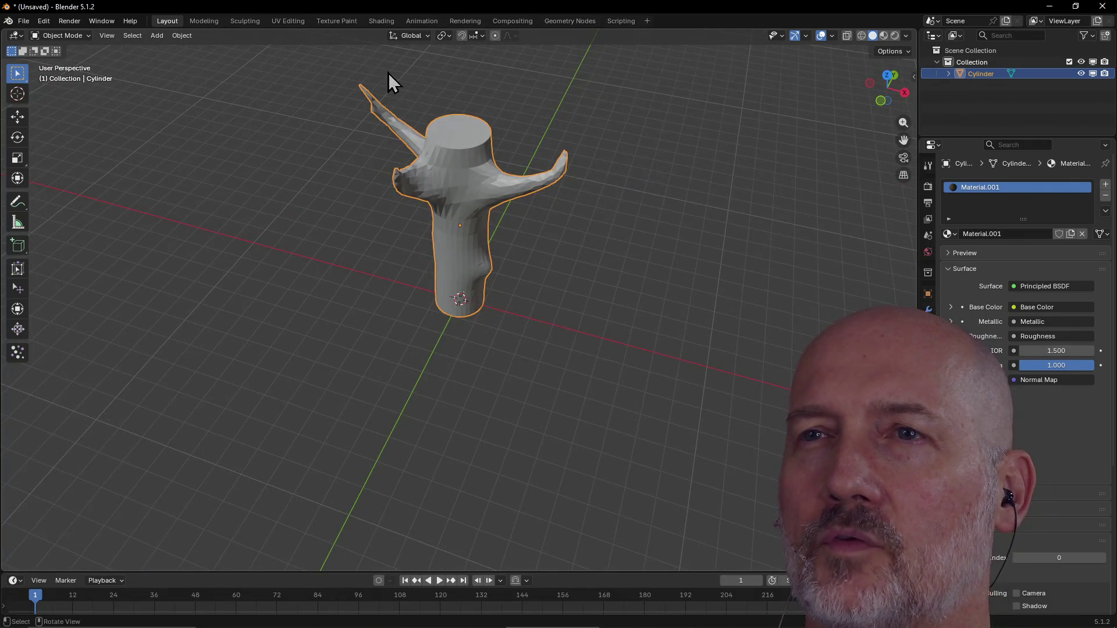
# Open the Shading workspace and enlarge the shader node editor.
pyautogui.click(390, 22)
pyautogui.moveTo(386, 138)
pyautogui.mouseDown(button='middle')
pyautogui.moveTo(494, 180)
pyautogui.moveTo(504, 159)
pyautogui.moveTo(449, 150)
pyautogui.mouseUp(button='middle')
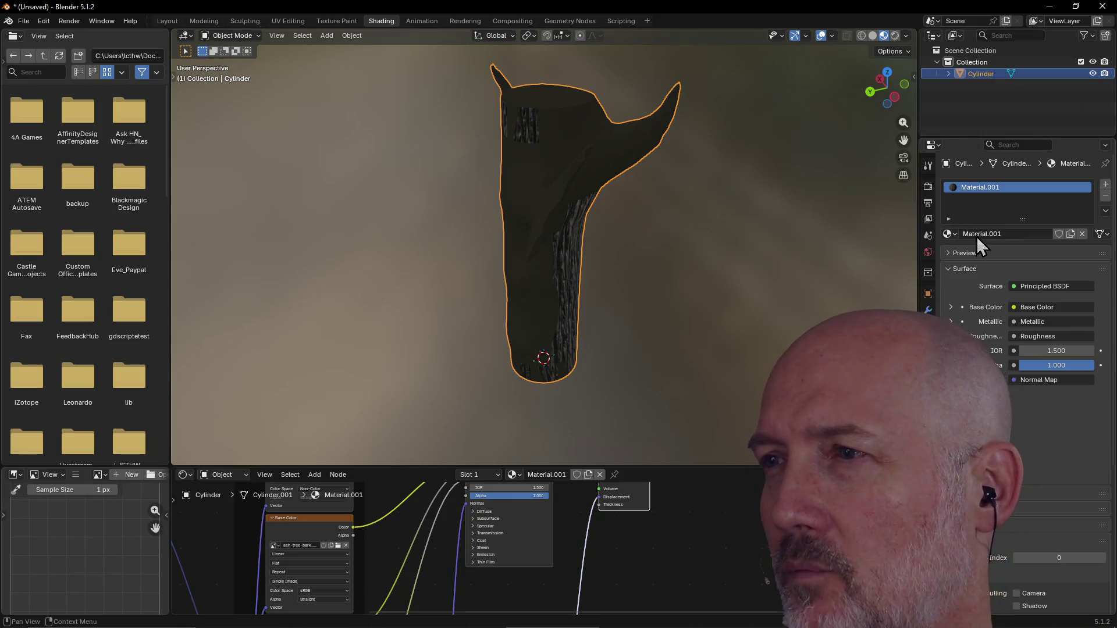
pyautogui.moveTo(734, 212); pyautogui.dragTo(801, 221, button='middle')
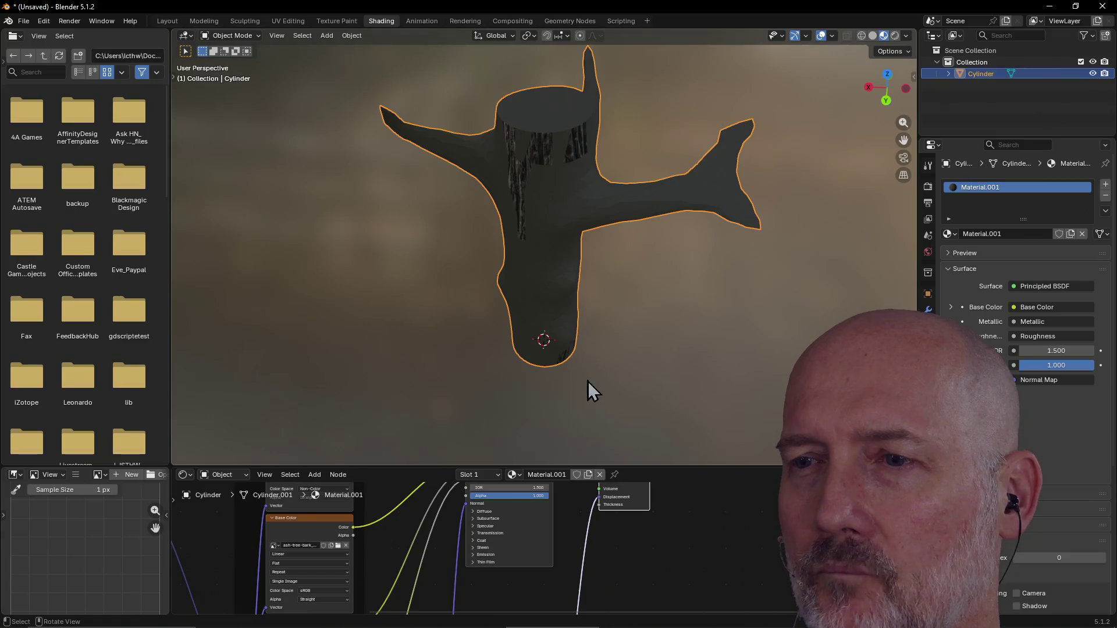
pyautogui.moveTo(579, 466); pyautogui.dragTo(572, 277)
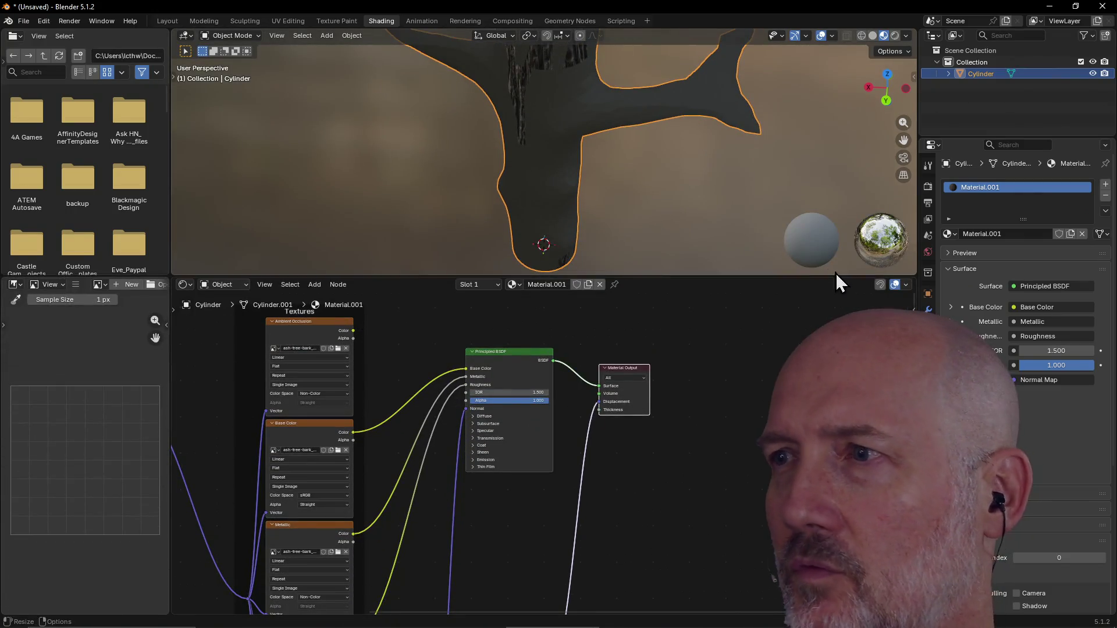
# Remove the old bark material slot and create a new Material.002.
pyautogui.rightClick(969, 192)
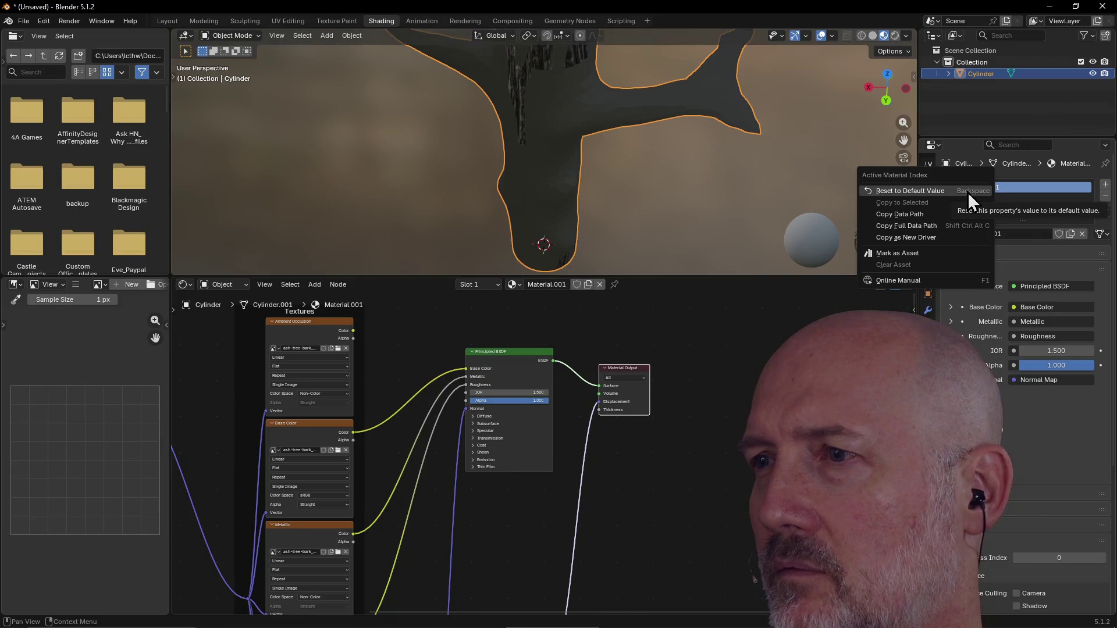
pyautogui.click(1031, 187)
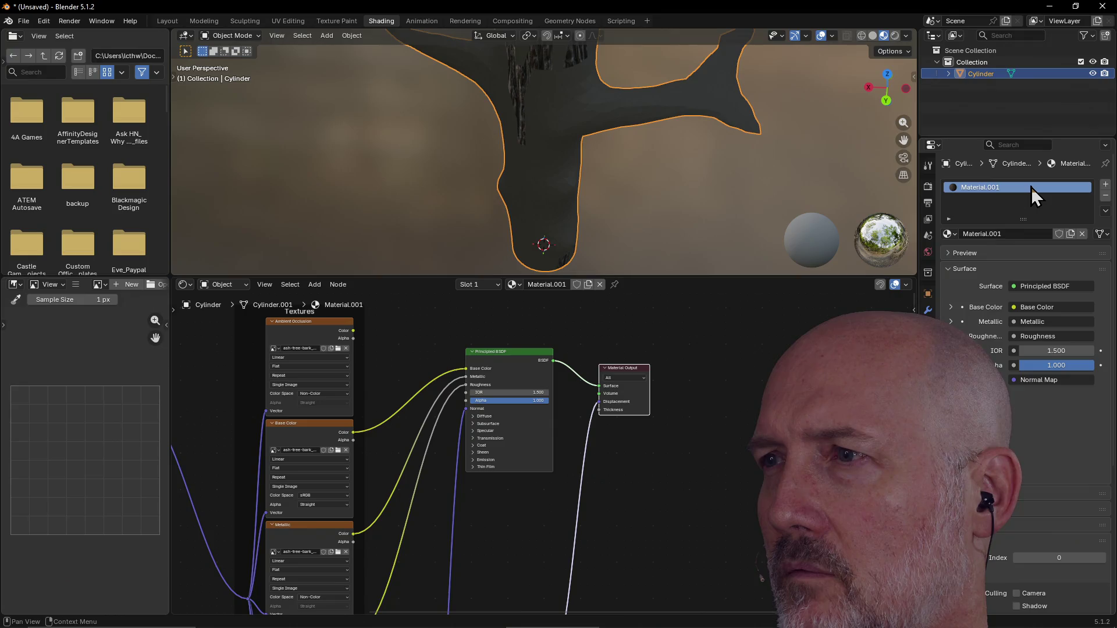
pyautogui.click(1105, 195)
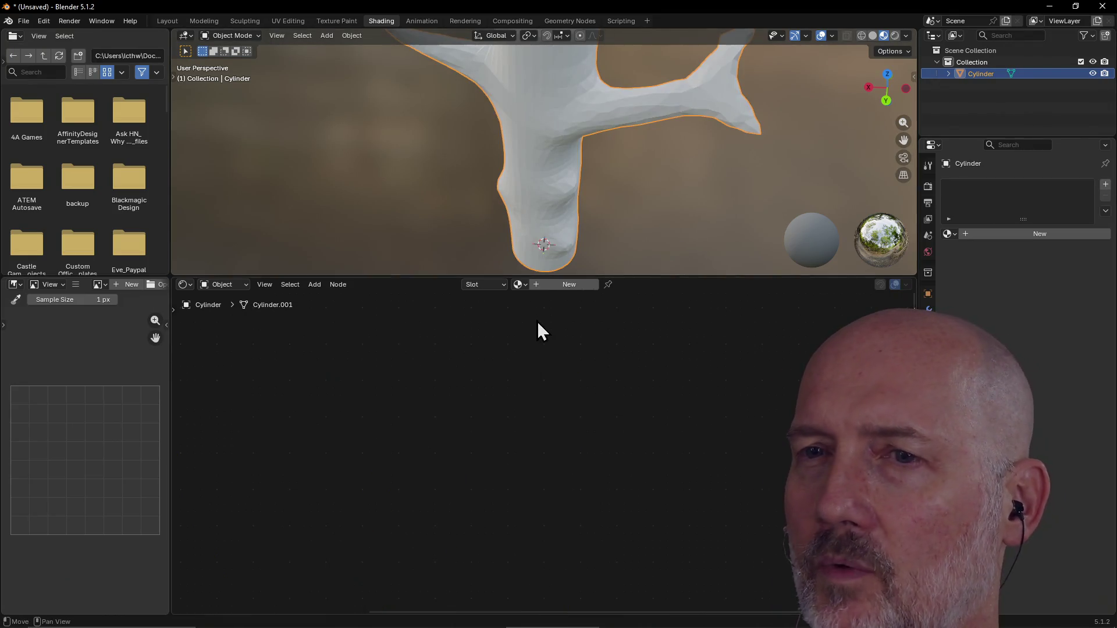
pyautogui.click(1009, 235)
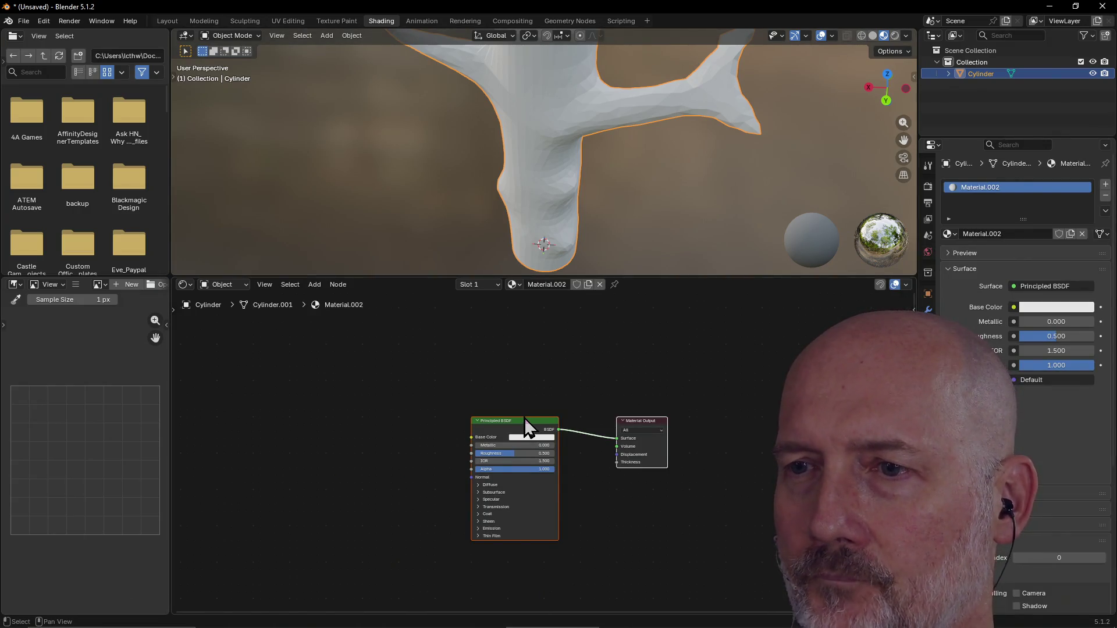
# Build a Principled texture setup from all seven ash-tree-bark images on Material.002.
pyautogui.hotkey('ctrl', 'shift', 't')
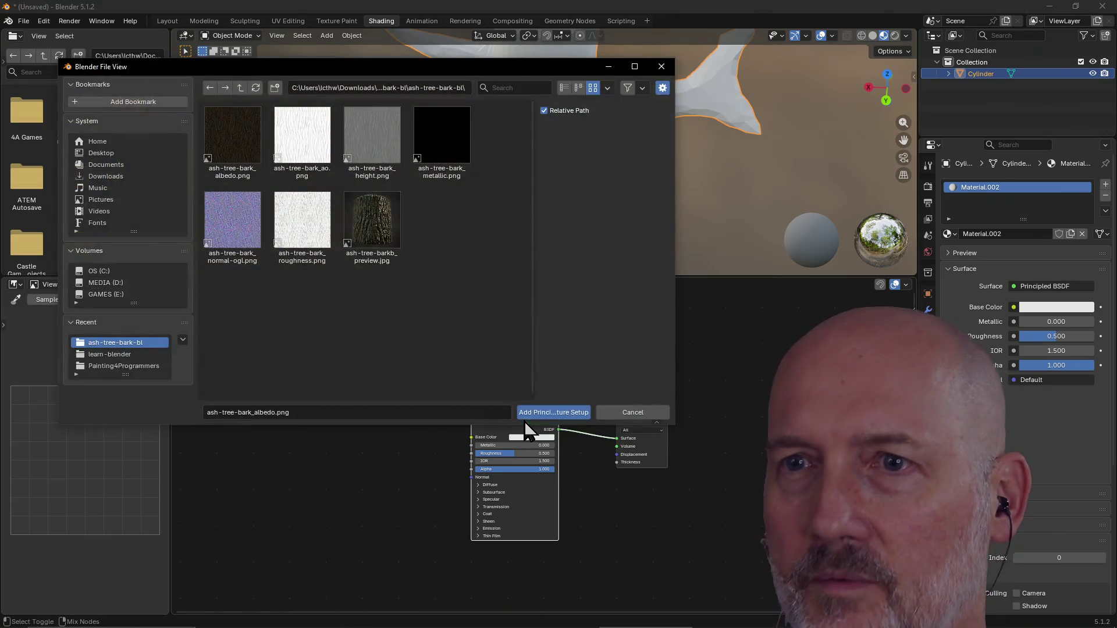
pyautogui.click(396, 243)
pyautogui.moveTo(458, 265); pyautogui.dragTo(235, 135)
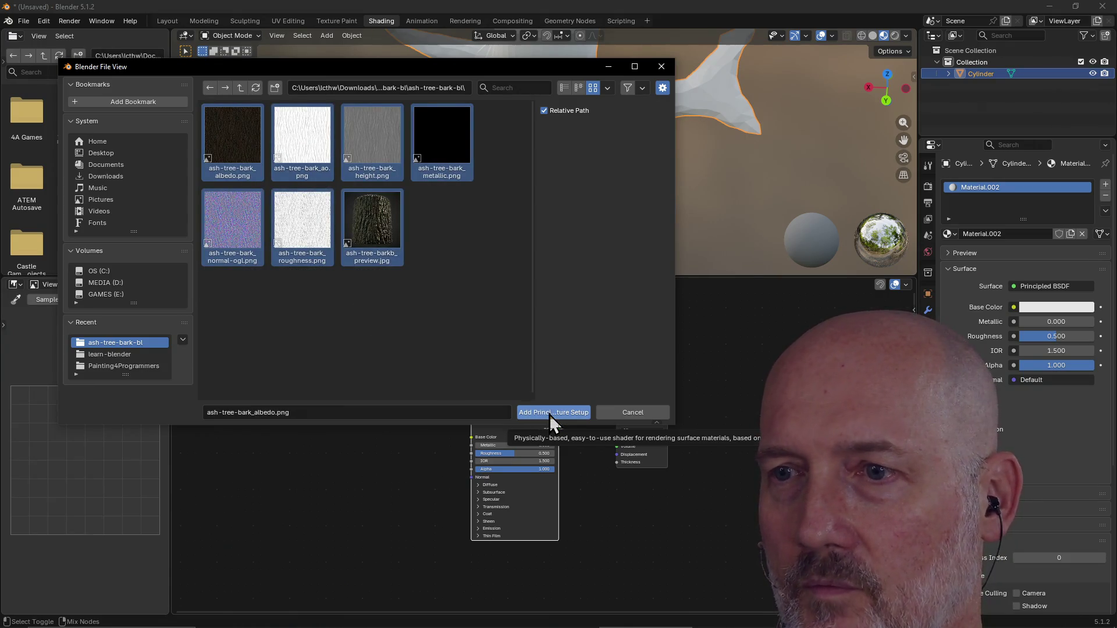
pyautogui.click(549, 414)
pyautogui.moveTo(553, 302)
pyautogui.mouseDown(button='middle')
pyautogui.moveTo(598, 304)
pyautogui.moveTo(594, 258)
pyautogui.mouseUp(button='middle')
pyautogui.moveTo(552, 190)
pyautogui.mouseDown(button='middle')
pyautogui.moveTo(587, 238)
pyautogui.moveTo(590, 141)
pyautogui.moveTo(463, 164)
pyautogui.moveTo(589, 139)
pyautogui.moveTo(599, 115)
pyautogui.moveTo(656, 149)
pyautogui.moveTo(508, 174)
pyautogui.moveTo(600, 130)
pyautogui.moveTo(656, 64)
pyautogui.moveTo(579, 199)
pyautogui.moveTo(611, 150)
pyautogui.moveTo(606, 127)
pyautogui.moveTo(586, 124)
pyautogui.moveTo(543, 211)
pyautogui.moveTo(562, 191)
pyautogui.moveTo(585, 229)
pyautogui.moveTo(569, 130)
pyautogui.moveTo(613, 125)
pyautogui.moveTo(514, 167)
pyautogui.moveTo(570, 159)
pyautogui.moveTo(536, 152)
pyautogui.moveTo(560, 157)
pyautogui.moveTo(574, 117)
pyautogui.moveTo(575, 165)
pyautogui.moveTo(571, 154)
pyautogui.moveTo(534, 165)
pyautogui.moveTo(521, 147)
pyautogui.moveTo(640, 131)
pyautogui.moveTo(540, 120)
pyautogui.moveTo(551, 93)
pyautogui.moveTo(550, 123)
pyautogui.moveTo(533, 118)
pyautogui.moveTo(711, 81)
pyautogui.moveTo(568, 107)
pyautogui.moveTo(494, 105)
pyautogui.moveTo(472, 68)
pyautogui.moveTo(526, 175)
pyautogui.moveTo(593, 165)
pyautogui.moveTo(633, 242)
pyautogui.moveTo(702, 187)
pyautogui.moveTo(547, 170)
pyautogui.moveTo(597, 196)
pyautogui.moveTo(622, 171)
pyautogui.mouseUp(button='middle')
pyautogui.scroll(2, 562, 157)
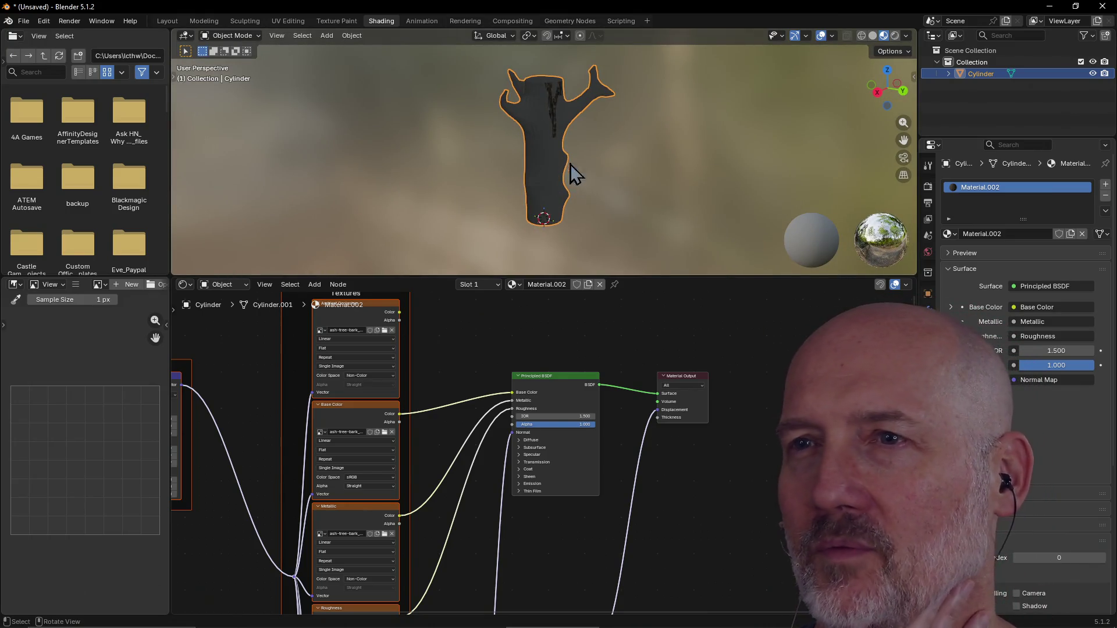
# Move between the Texture Paint, Sculpting and UV Editing workspaces.
pyautogui.click(335, 22)
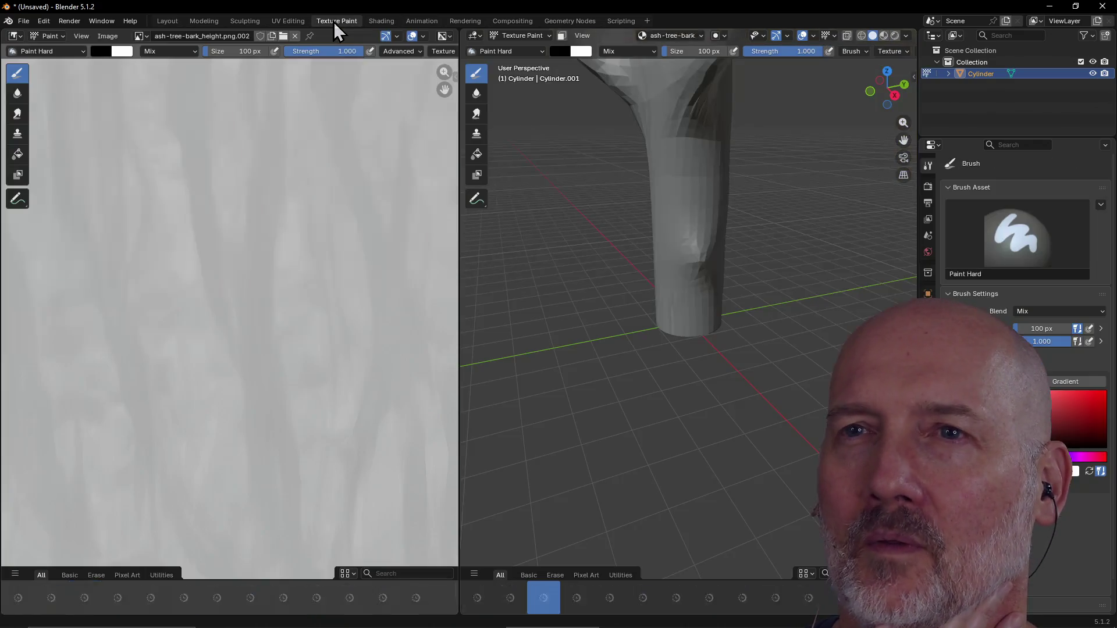
pyautogui.click(262, 22)
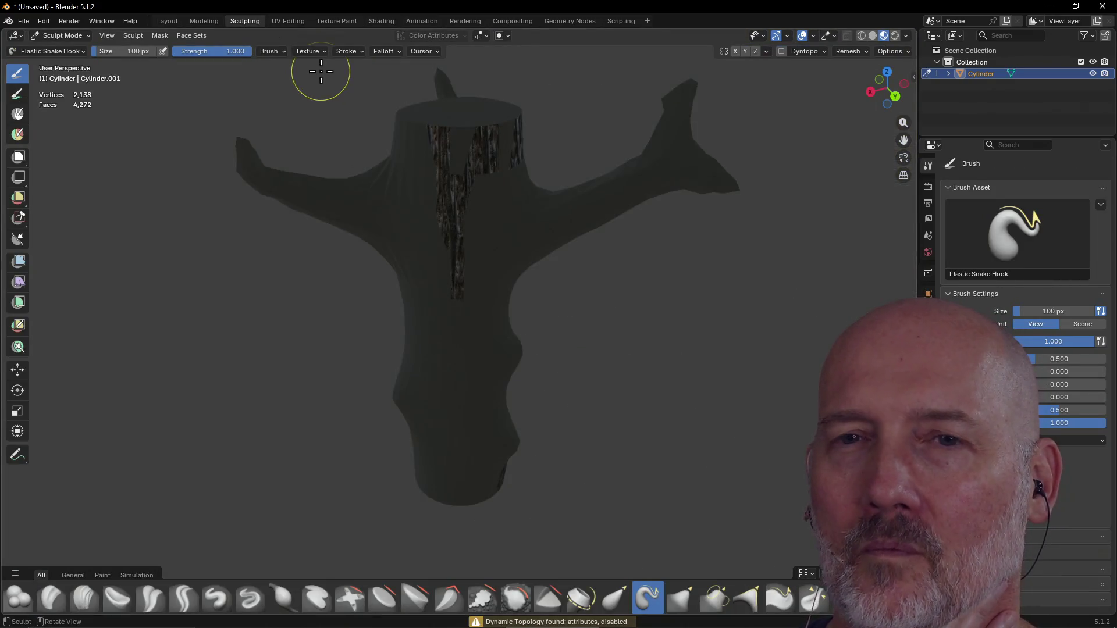
pyautogui.scroll(-5, 332, 175)
pyautogui.scroll(4, 324, 194)
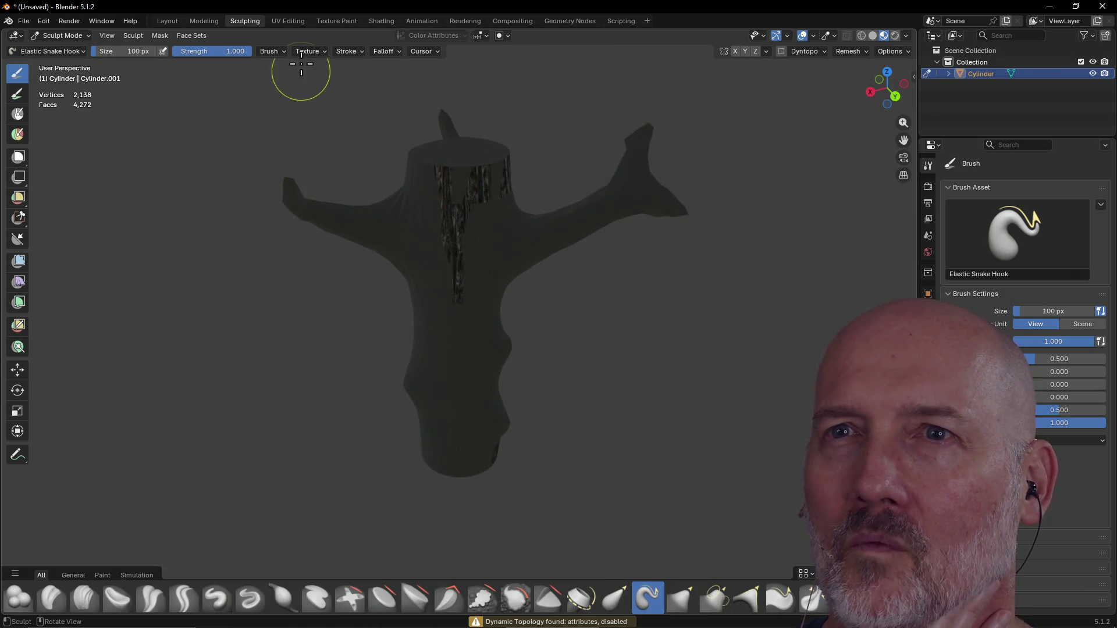
pyautogui.click(297, 22)
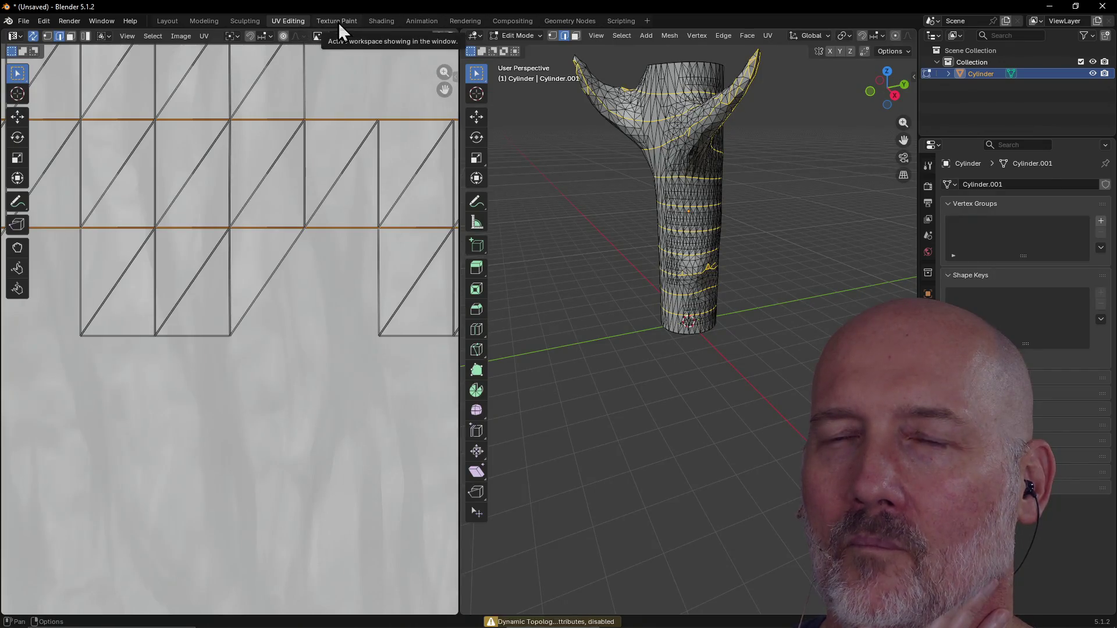
pyautogui.click(339, 23)
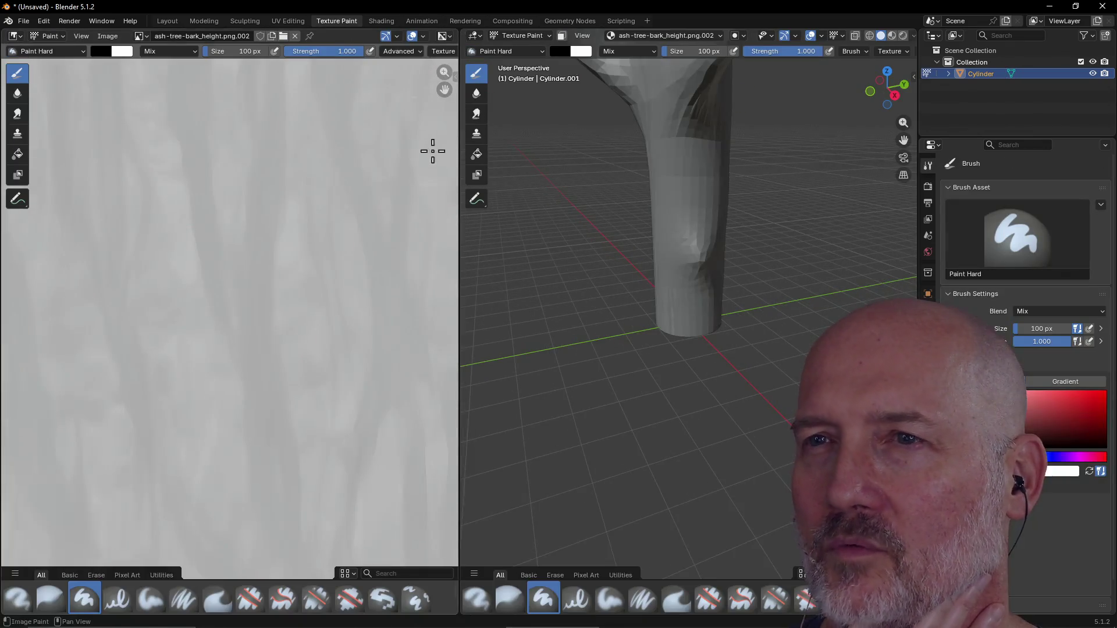
pyautogui.scroll(-5, 410, 200)
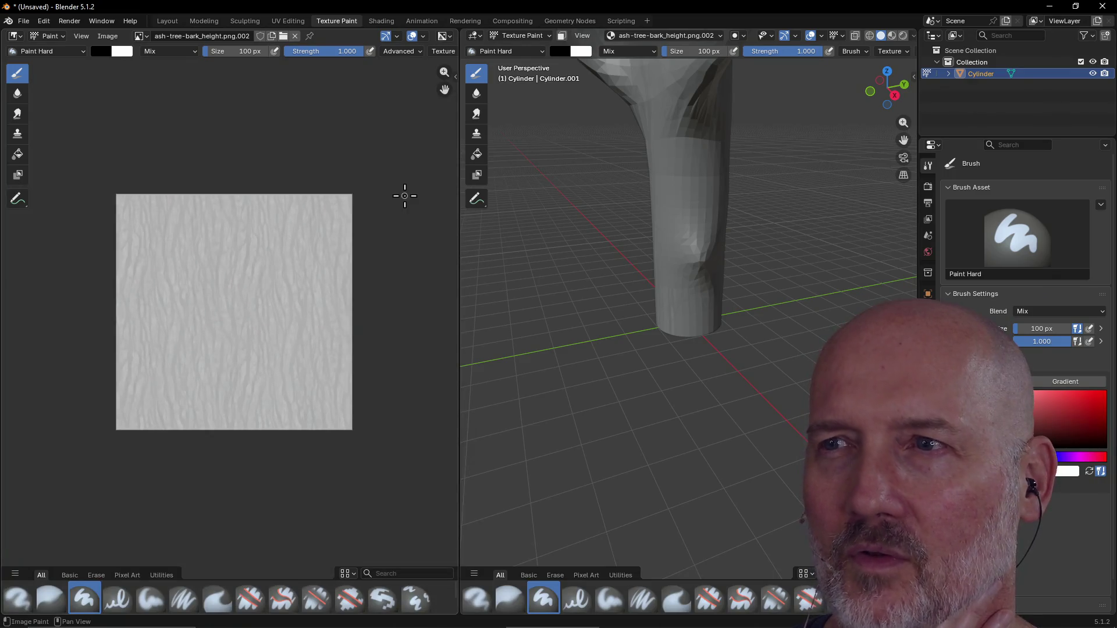
# Check the trunk's UV layout over the bark texture, then return to Sculpt Mode.
pyautogui.click(287, 21)
pyautogui.scroll(-4, 319, 160)
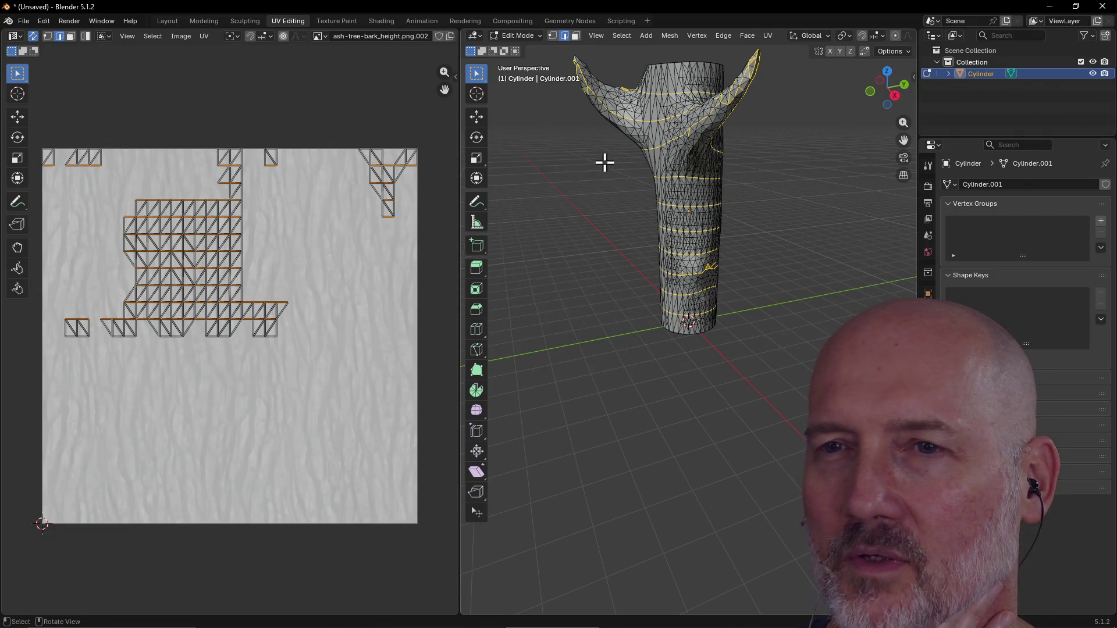
pyautogui.click(337, 21)
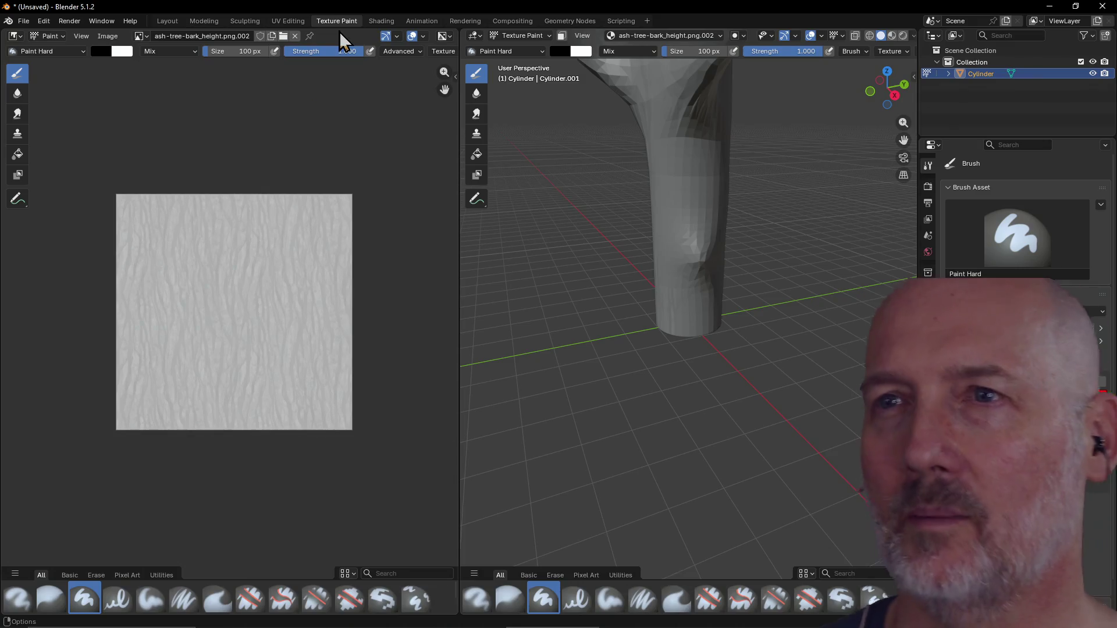
pyautogui.scroll(-1, 382, 149)
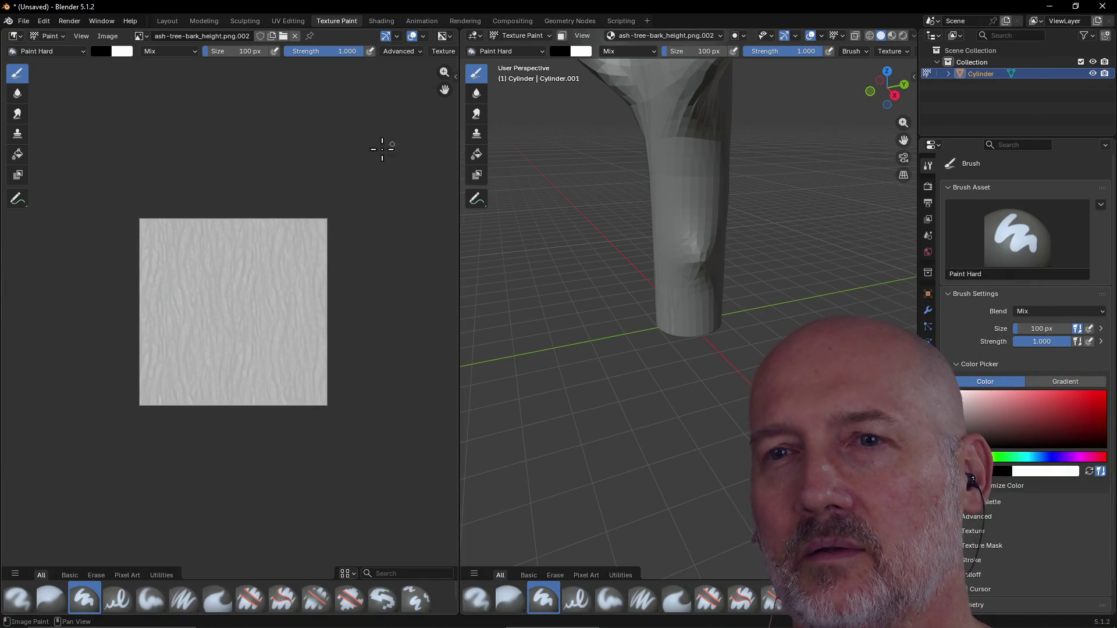
pyautogui.scroll(2, 382, 148)
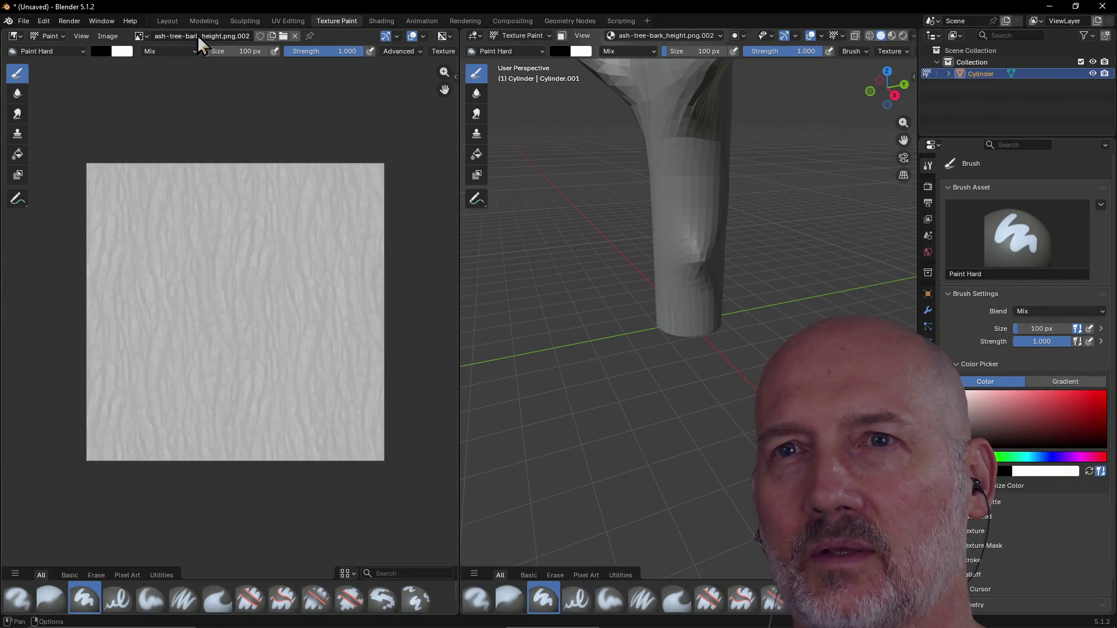
pyautogui.click(240, 23)
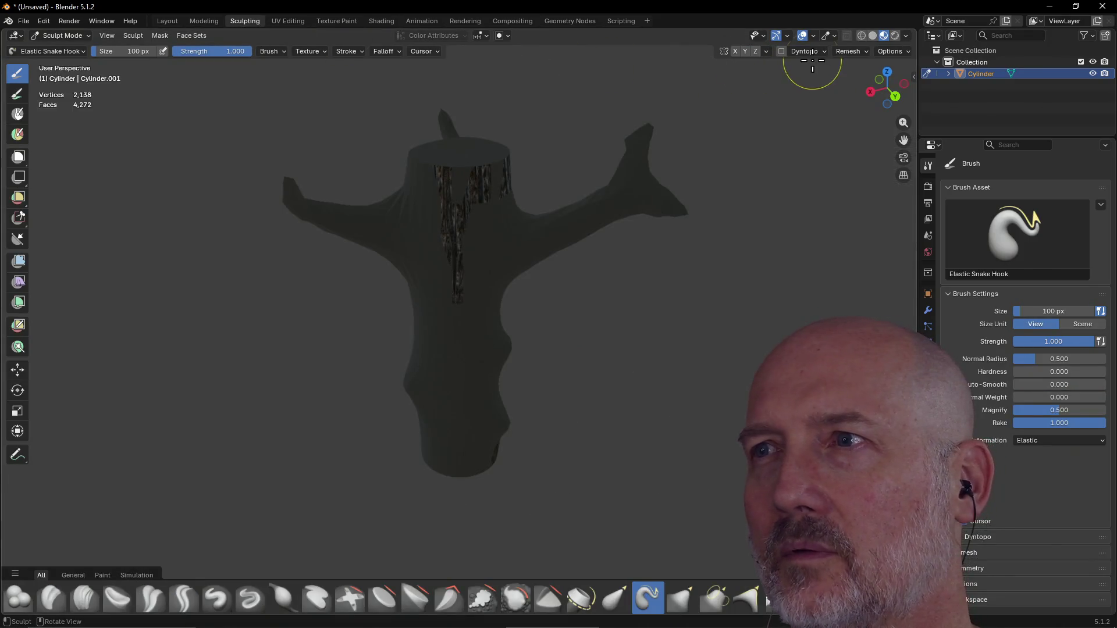
# Try enabling Dyntopo but cancel the warning, and briefly check the Remesh settings.
pyautogui.click(784, 52)
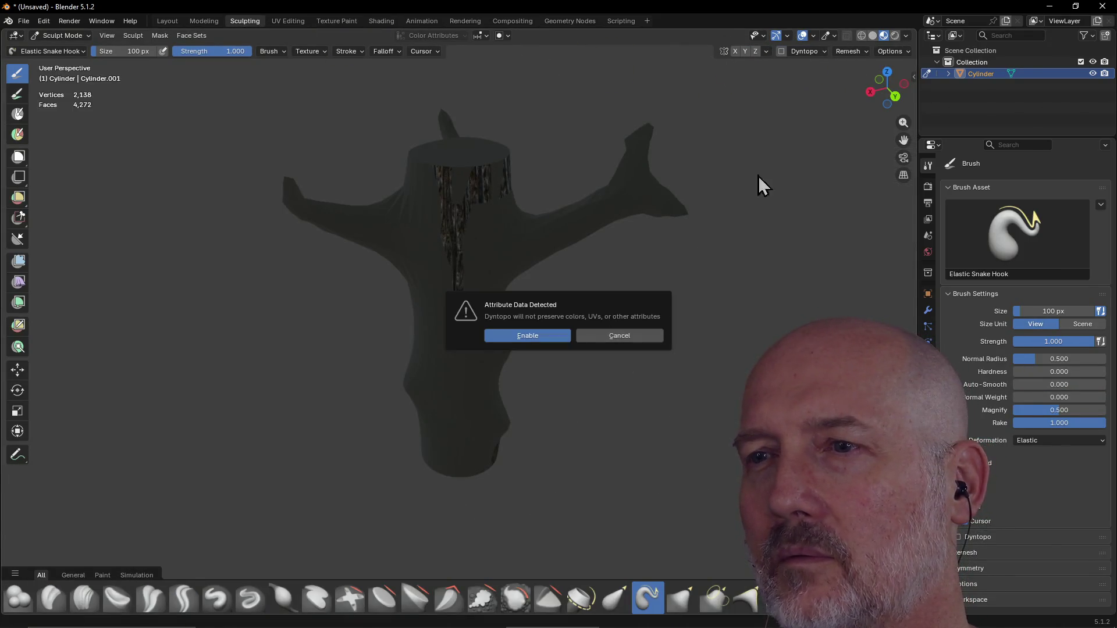
pyautogui.click(643, 336)
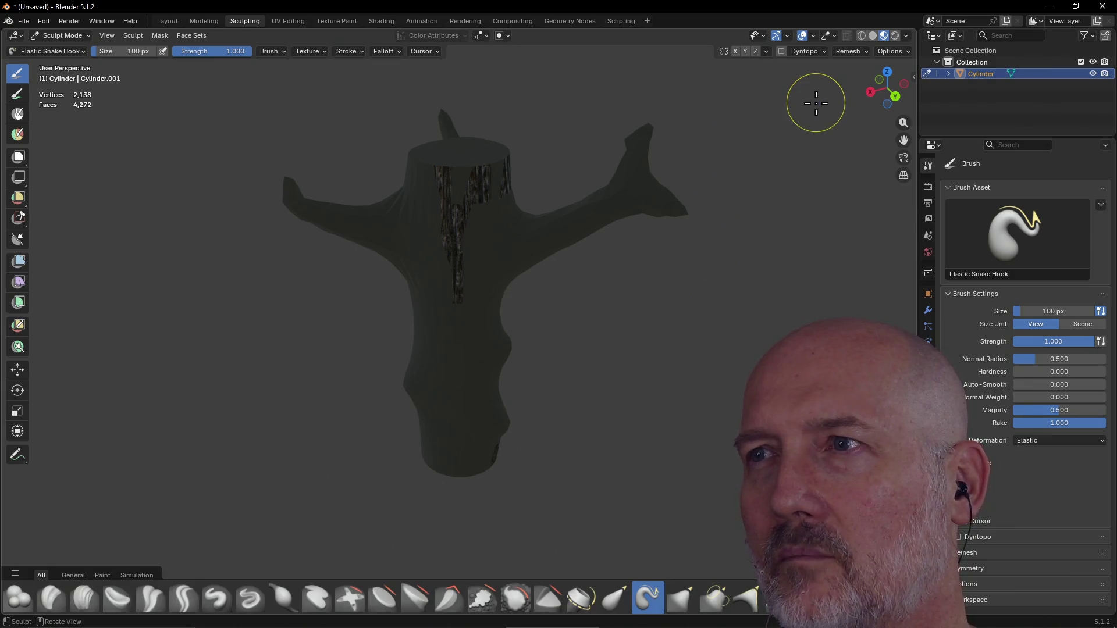
pyautogui.click(867, 51)
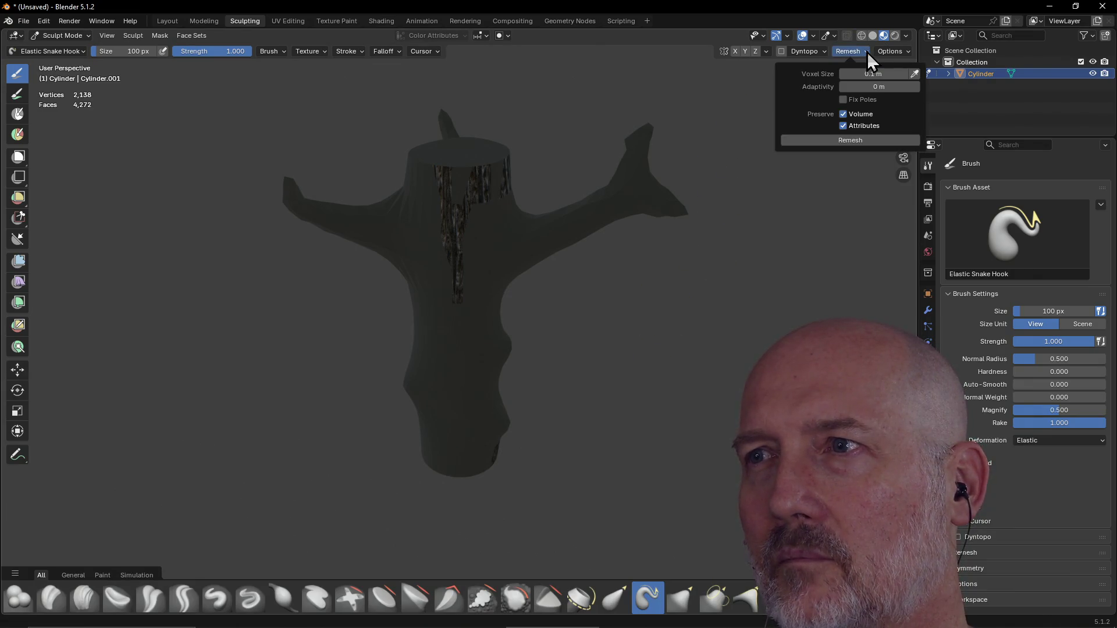
pyautogui.click(867, 51)
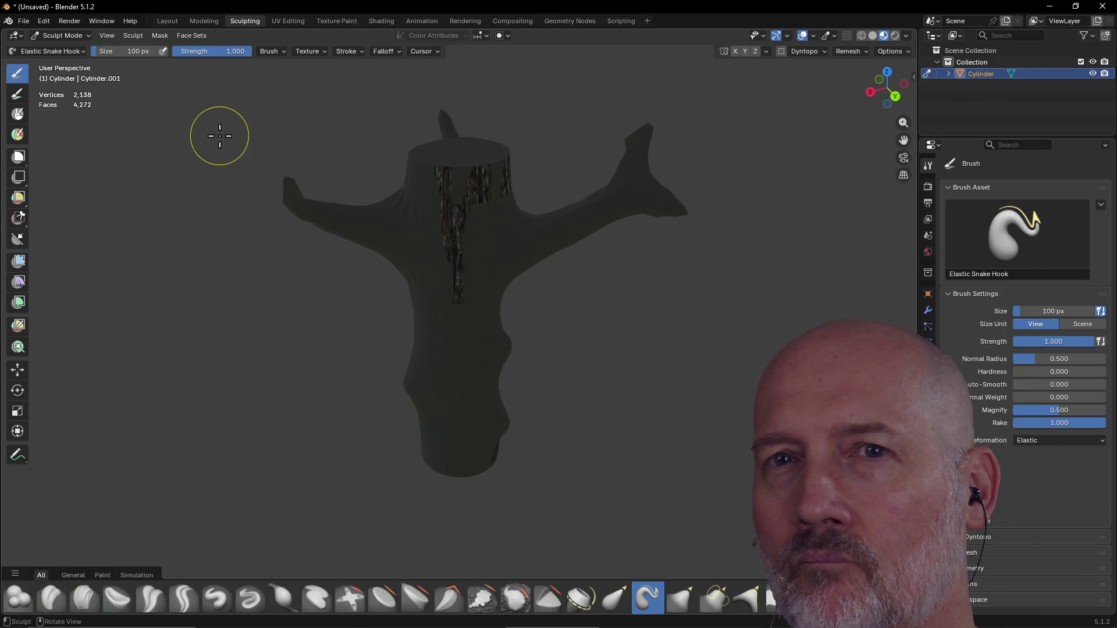
# Orbit around the tree's branches, then switch to the Compositing workspace.
pyautogui.moveTo(222, 182)
pyautogui.mouseDown(button='middle')
pyautogui.moveTo(381, 165)
pyautogui.moveTo(422, 184)
pyautogui.moveTo(416, 198)
pyautogui.mouseUp(button='middle')
pyautogui.moveTo(509, 242)
pyautogui.mouseDown(button='middle')
pyautogui.moveTo(353, 181)
pyautogui.moveTo(295, 201)
pyautogui.mouseUp(button='middle')
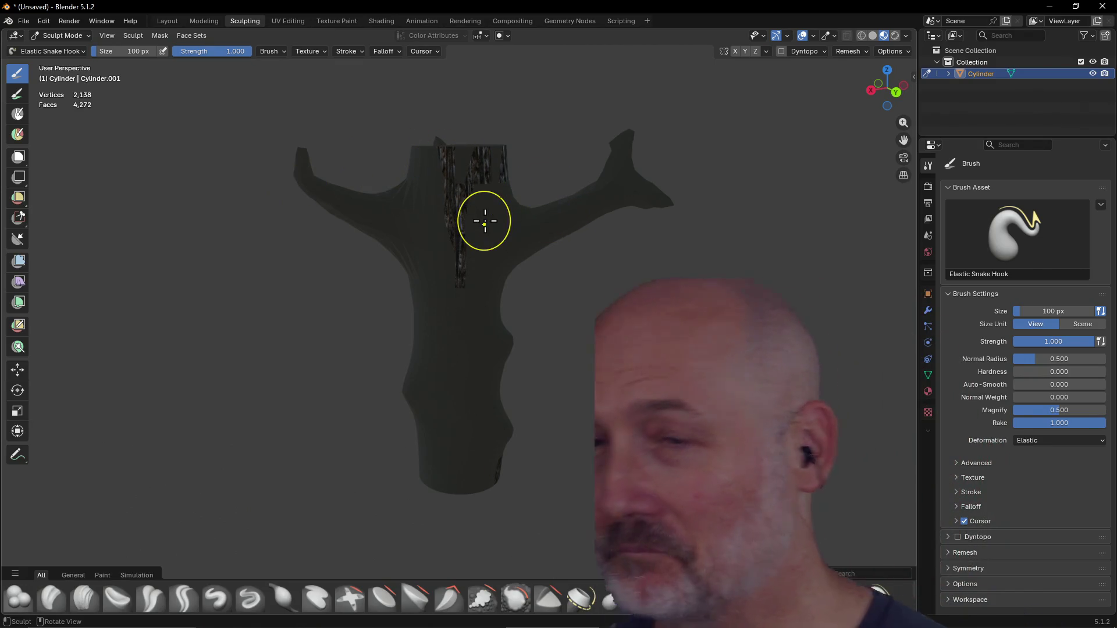
pyautogui.moveTo(485, 221)
pyautogui.mouseDown(button='middle')
pyautogui.moveTo(524, 218)
pyautogui.moveTo(523, 250)
pyautogui.moveTo(504, 210)
pyautogui.moveTo(518, 250)
pyautogui.mouseUp(button='middle')
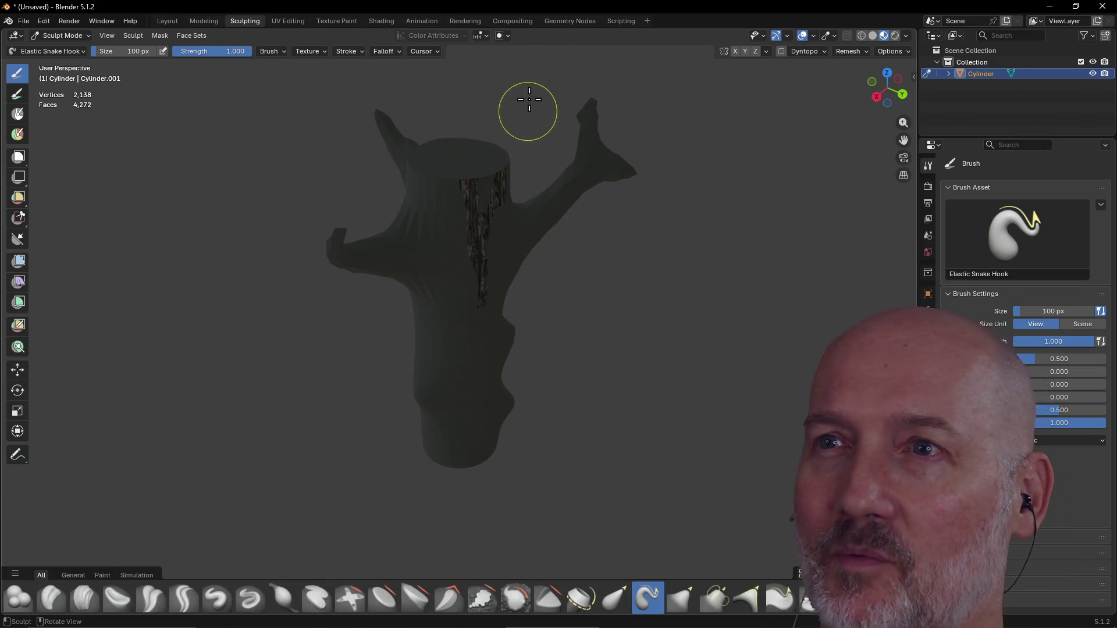
pyautogui.click(512, 21)
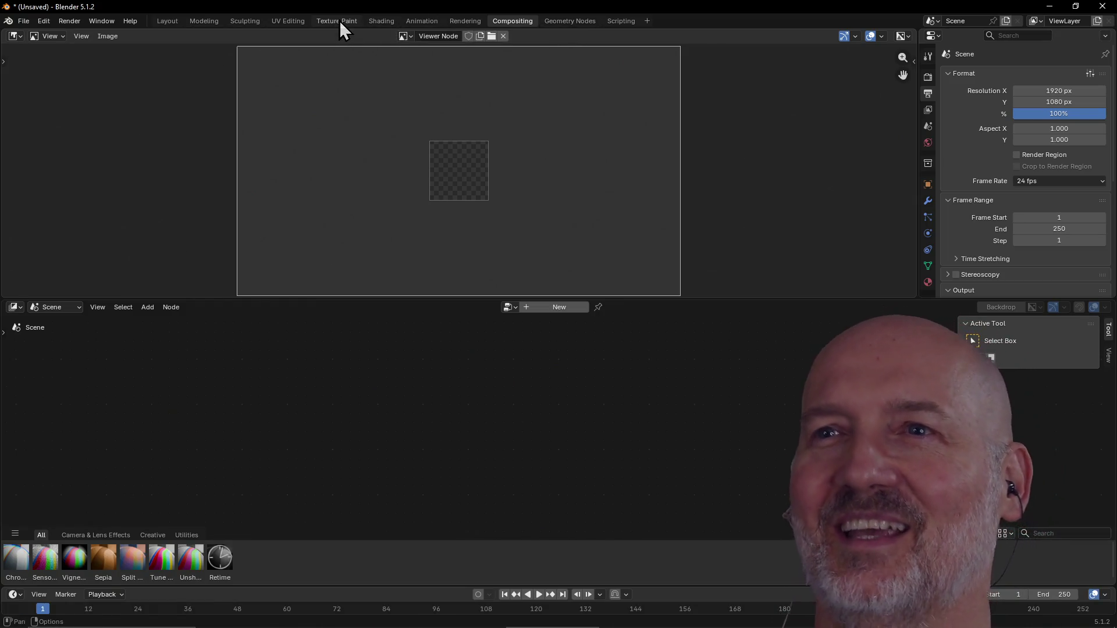
# Return to Shading, frame the upright tree, and bring the bark material's Mapping group into view.
pyautogui.click(379, 21)
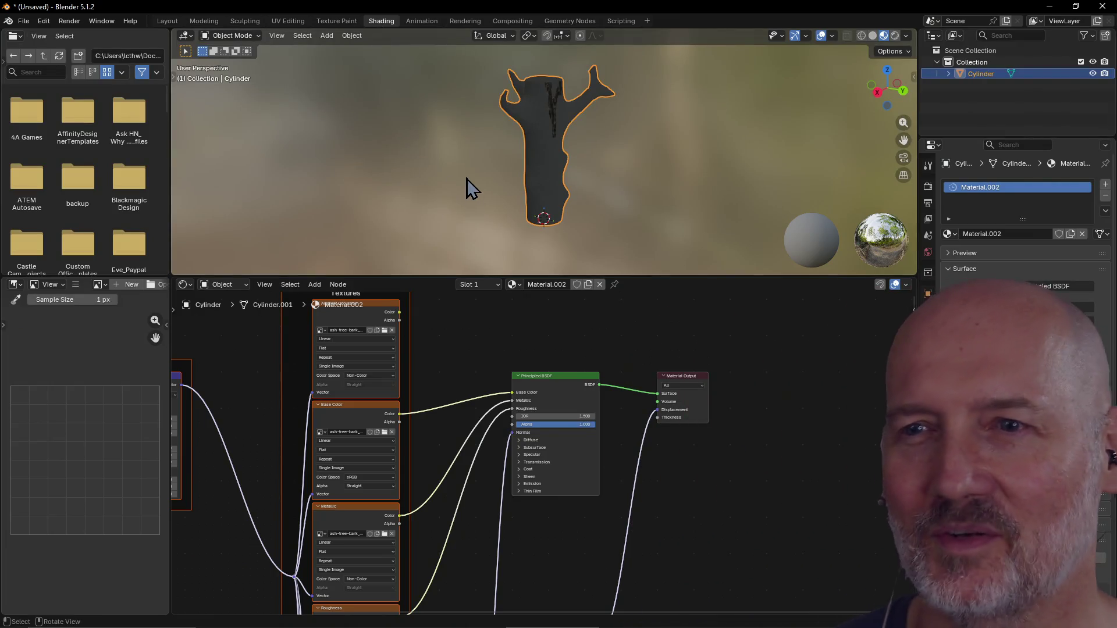
pyautogui.scroll(2, 467, 179)
pyautogui.moveTo(466, 179)
pyautogui.mouseDown(button='middle')
pyautogui.moveTo(483, 129)
pyautogui.moveTo(504, 183)
pyautogui.moveTo(606, 204)
pyautogui.moveTo(696, 170)
pyautogui.mouseUp(button='middle')
pyautogui.moveTo(576, 168)
pyautogui.mouseDown(button='middle')
pyautogui.moveTo(512, 199)
pyautogui.moveTo(584, 145)
pyautogui.moveTo(521, 165)
pyautogui.moveTo(494, 134)
pyautogui.mouseUp(button='middle')
pyautogui.scroll(3, 534, 135)
pyautogui.scroll(-2, 534, 135)
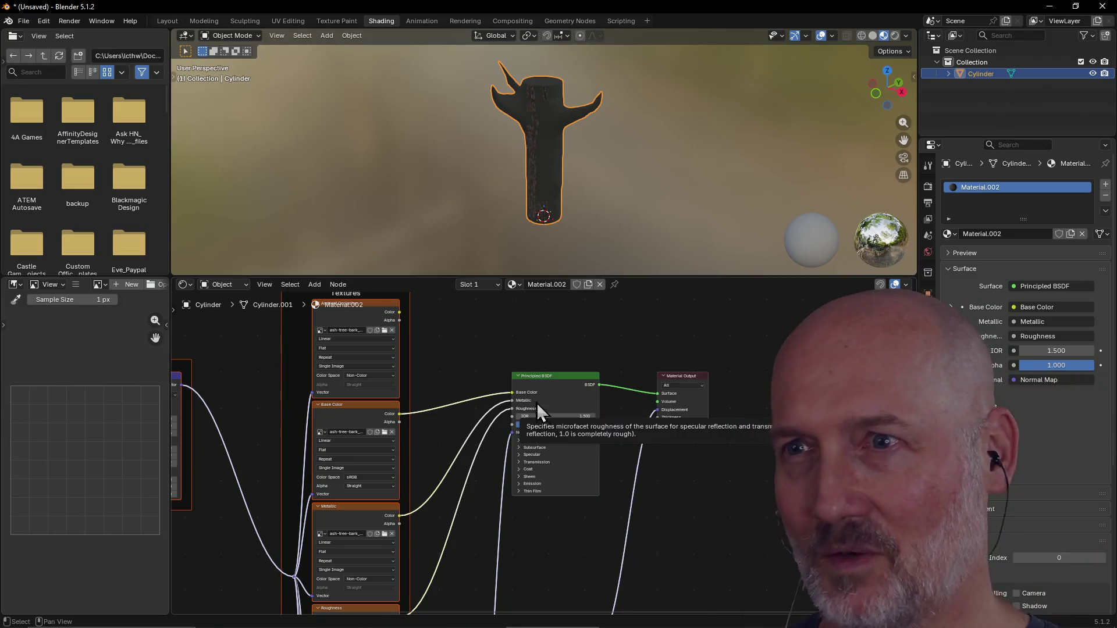
pyautogui.moveTo(477, 404)
pyautogui.mouseDown(button='middle')
pyautogui.moveTo(543, 400)
pyautogui.moveTo(606, 429)
pyautogui.moveTo(636, 429)
pyautogui.moveTo(558, 421)
pyautogui.mouseUp(button='middle')
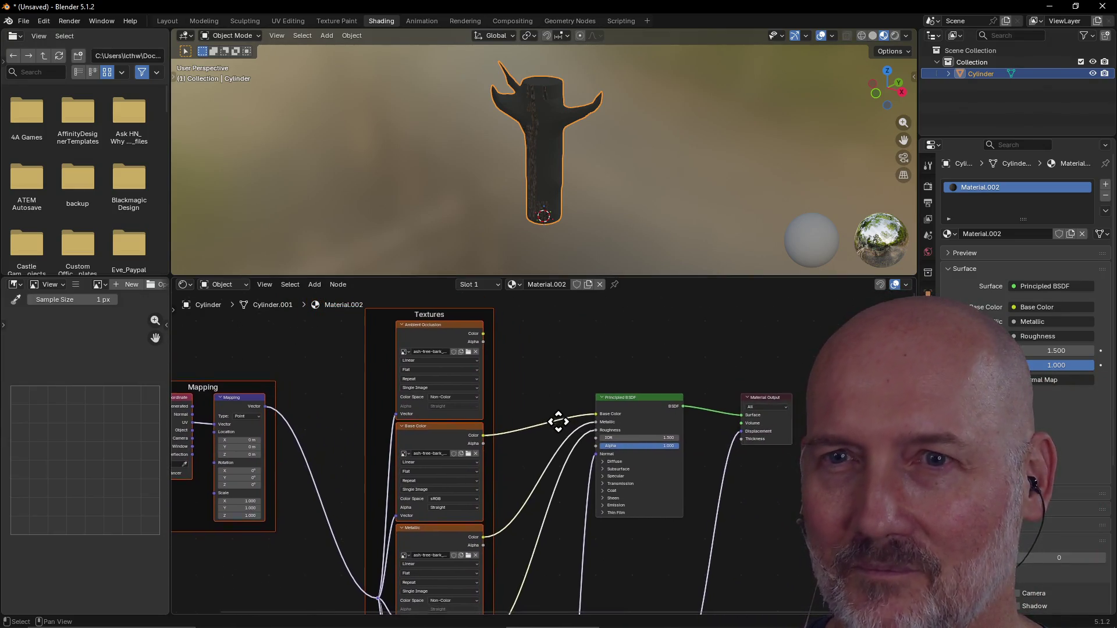
# Start a new General file, discarding the unsaved tree scene.
pyautogui.click(25, 19)
pyautogui.moveTo(47, 35)
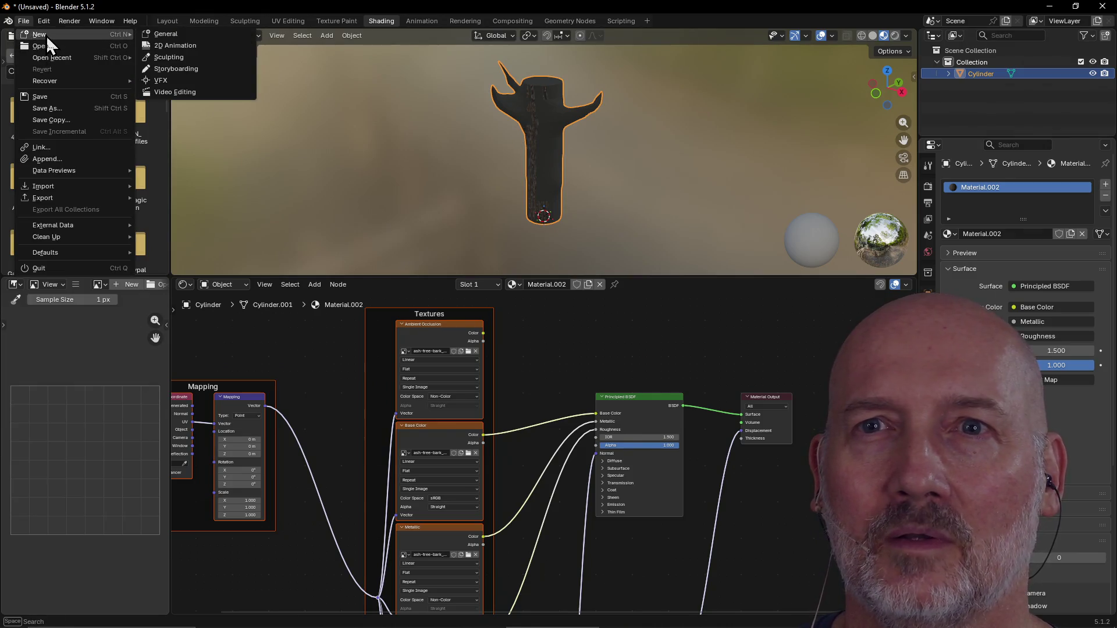
pyautogui.click(184, 34)
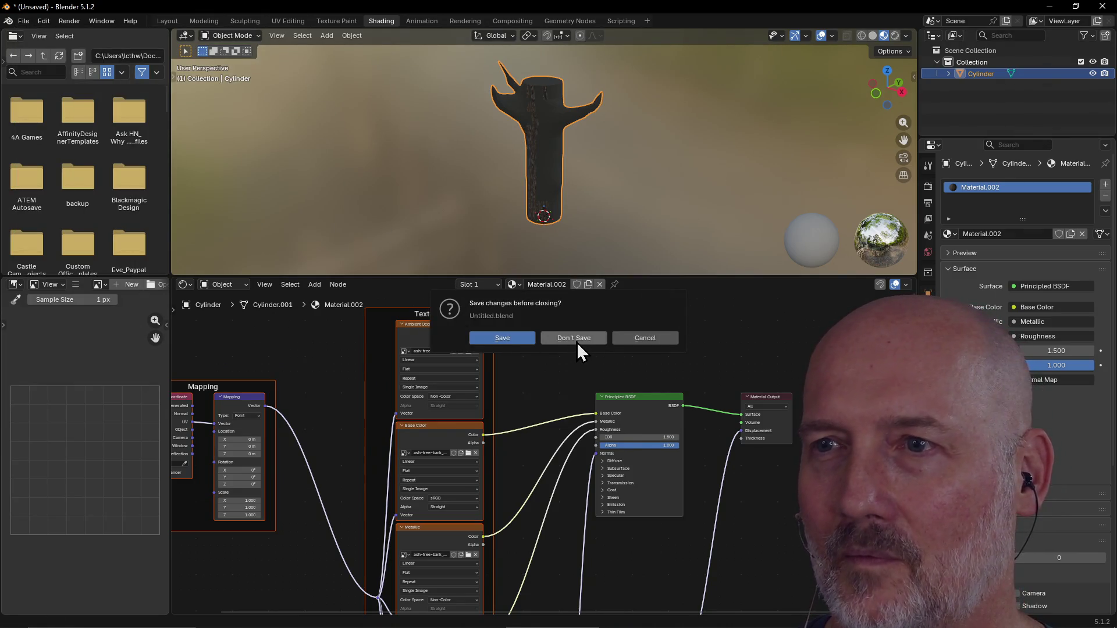
pyautogui.click(577, 341)
# Delete the default cube, camera and light.
pyautogui.click(453, 285)
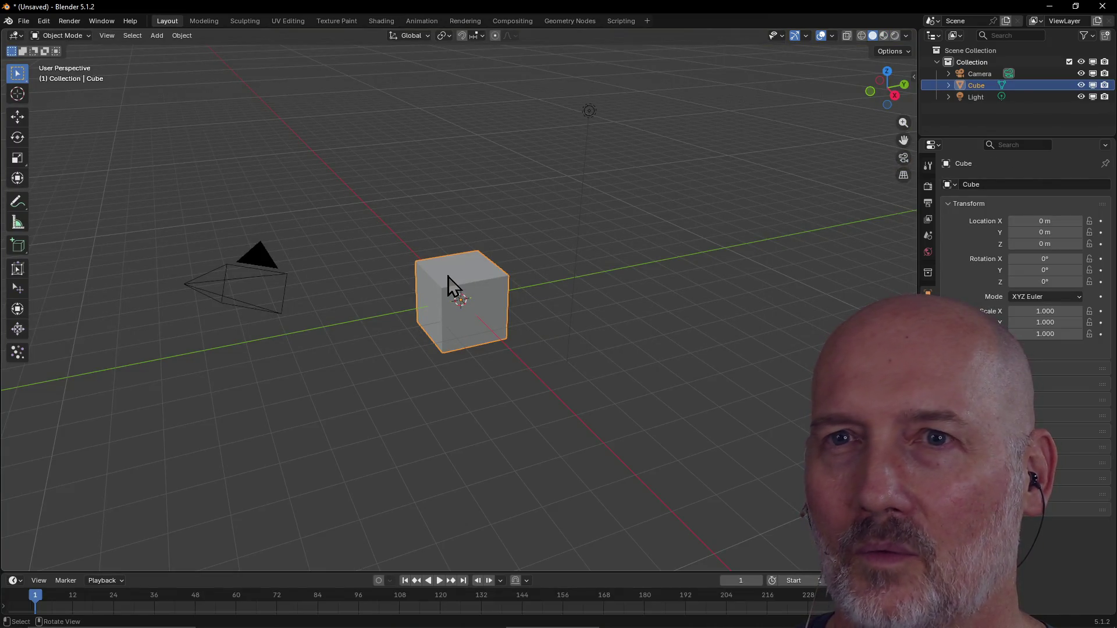
pyautogui.press('Delete')
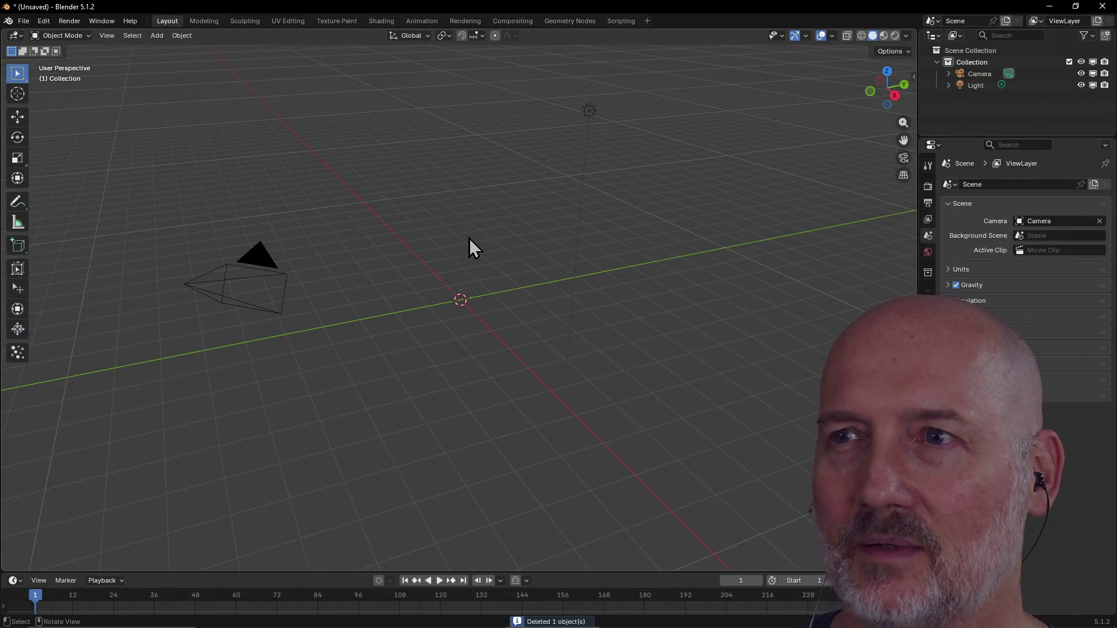
pyautogui.press('a')
pyautogui.press('Delete')
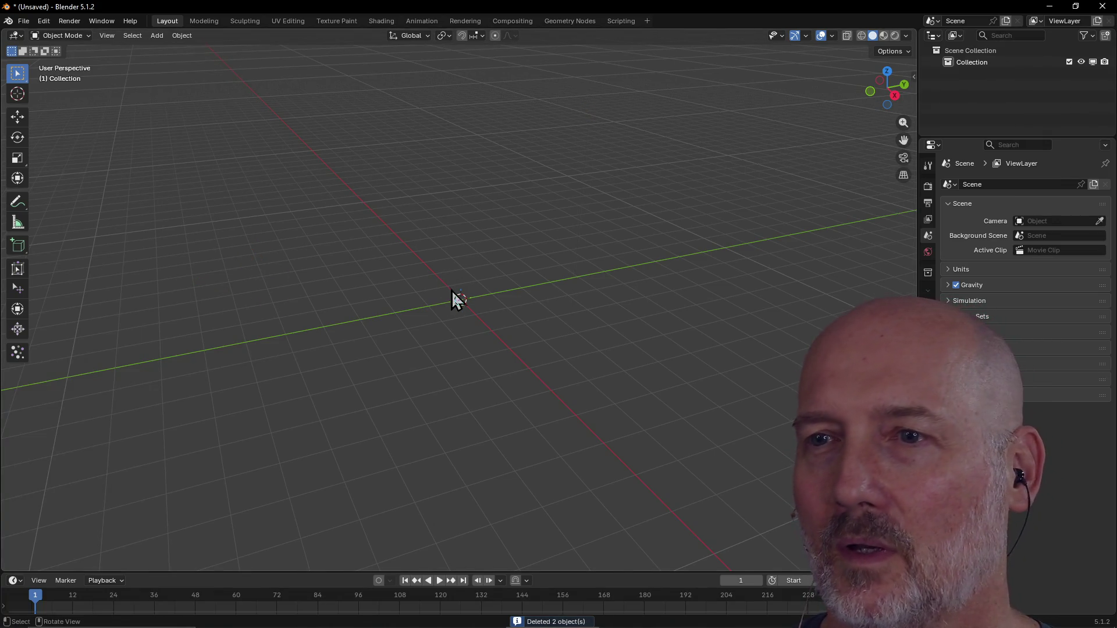
# Add a cylinder with 8 m depth, located at Z 4 m.
pyautogui.hotkey('shift', 'a')
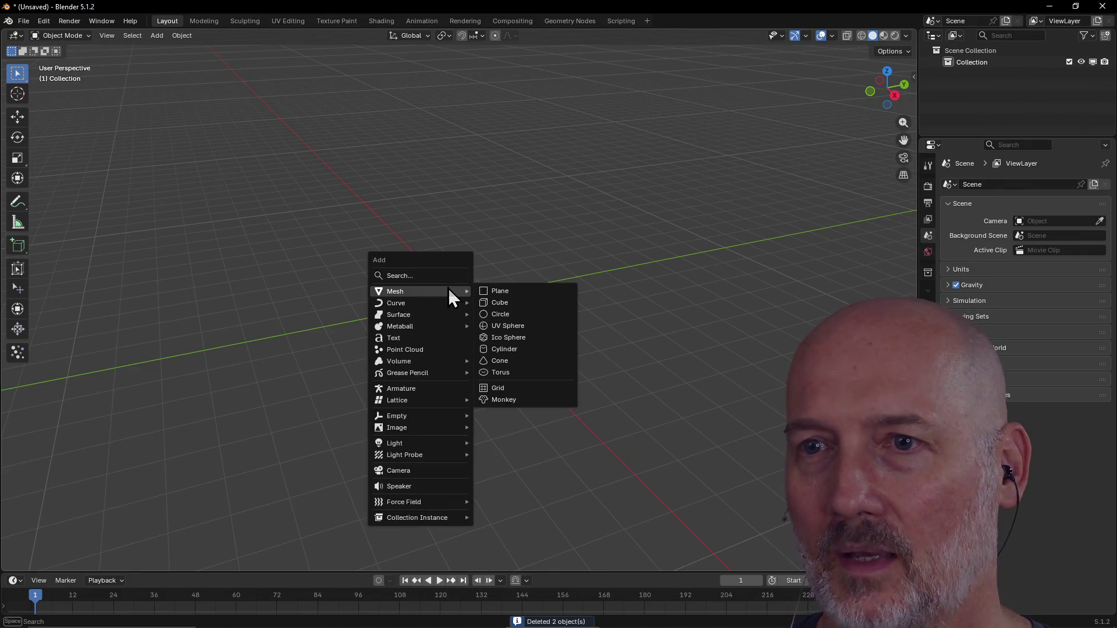
pyautogui.click(525, 354)
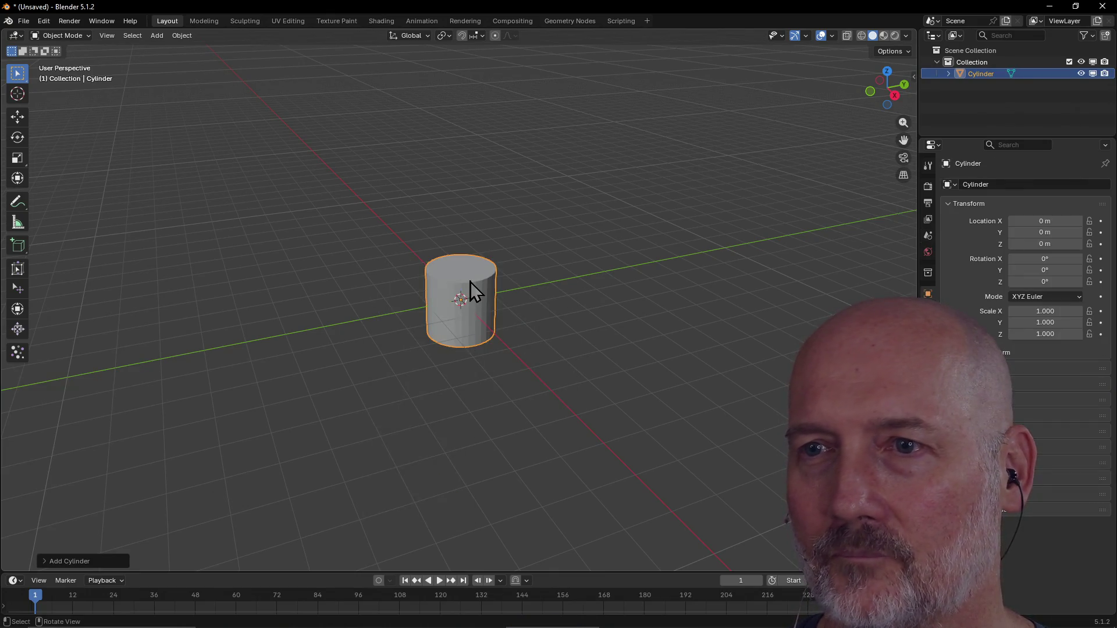
pyautogui.click(68, 561)
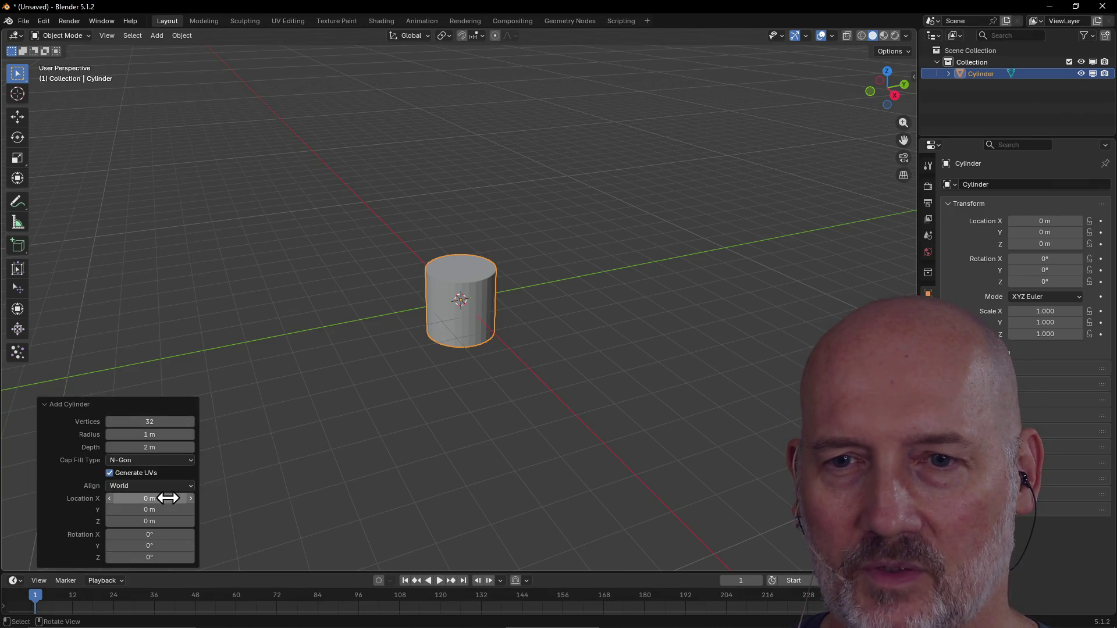
pyautogui.click(156, 447)
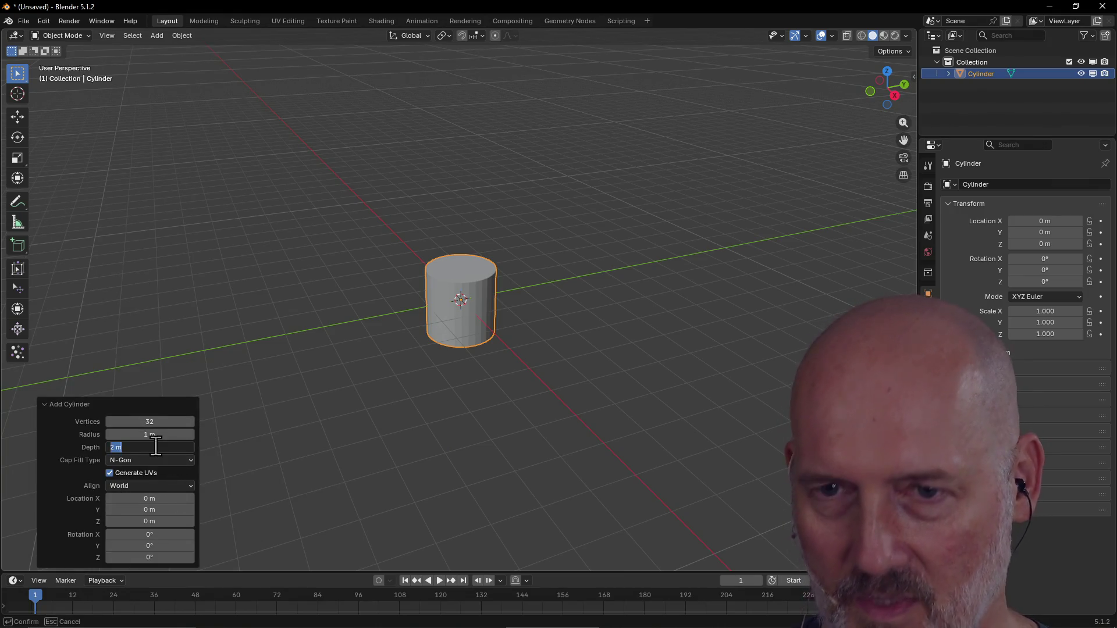
pyautogui.write('8')
pyautogui.press('Return')
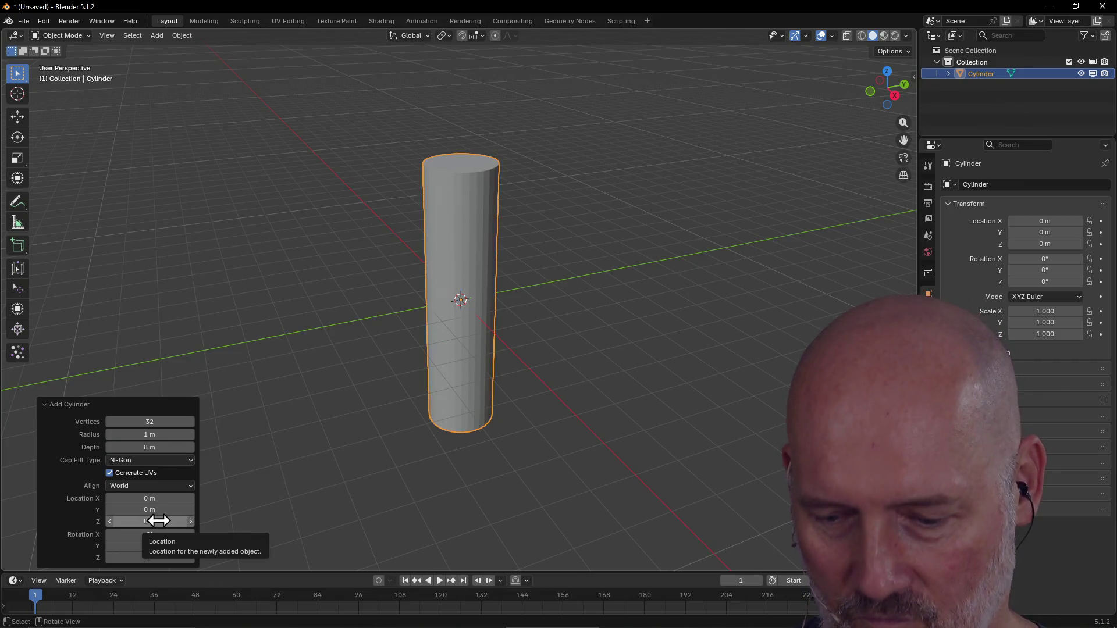
pyautogui.click(158, 520)
pyautogui.write('4')
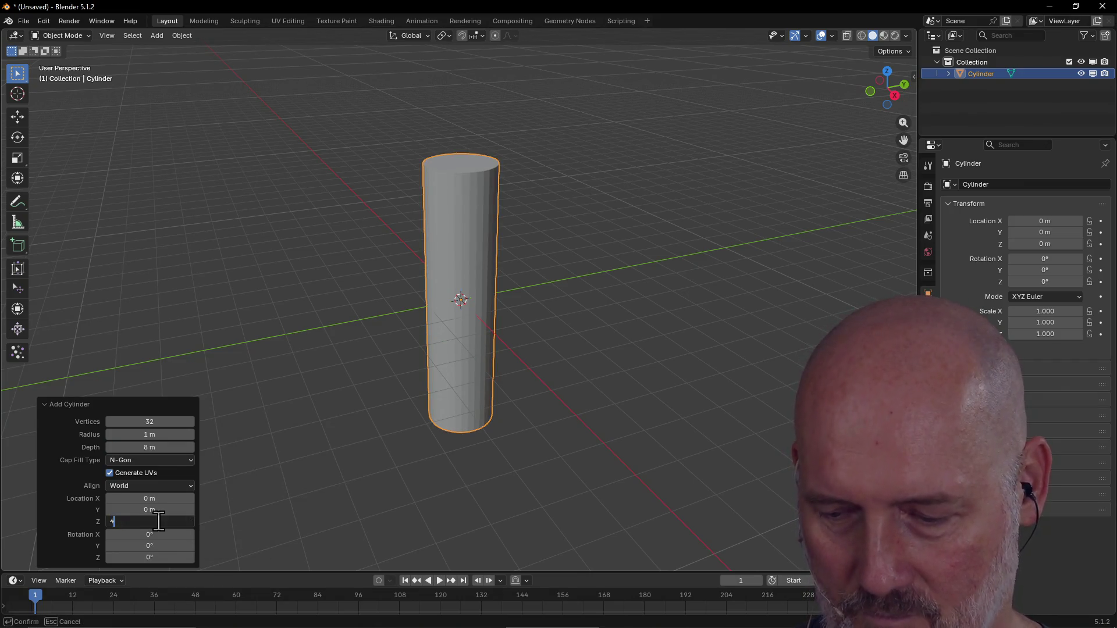
pyautogui.press('Return')
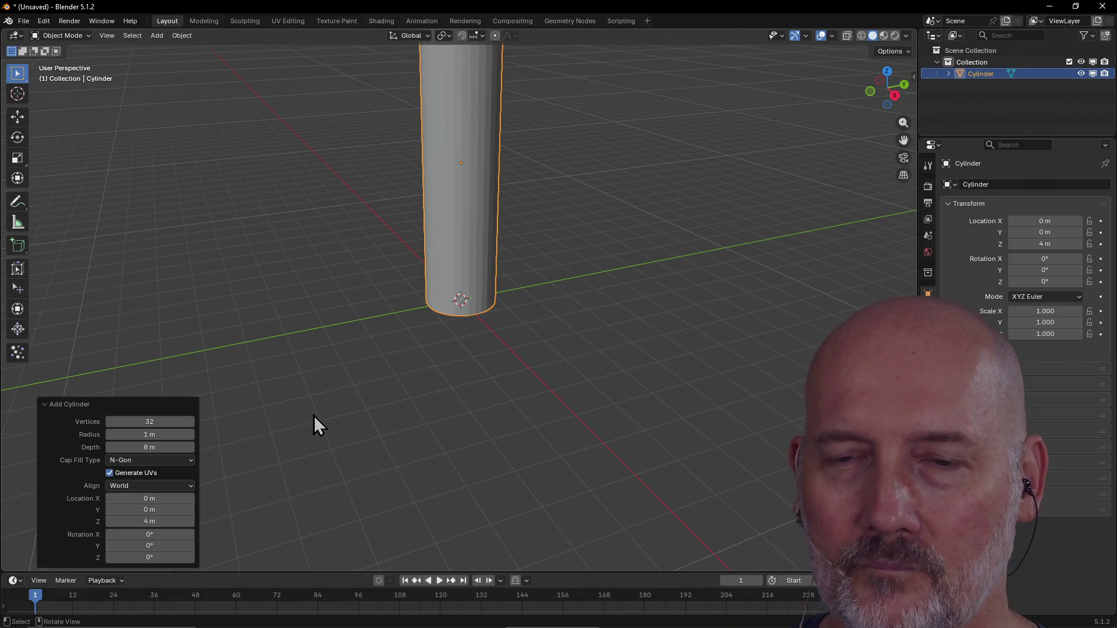
# Deselect the cylinder, zoom out to see it whole, and move to Sculpting.
pyautogui.click(313, 415)
pyautogui.moveTo(412, 299)
pyautogui.mouseDown(button='middle')
pyautogui.moveTo(330, 289)
pyautogui.moveTo(372, 263)
pyautogui.moveTo(382, 281)
pyautogui.mouseUp(button='middle')
pyautogui.scroll(-3, 371, 264)
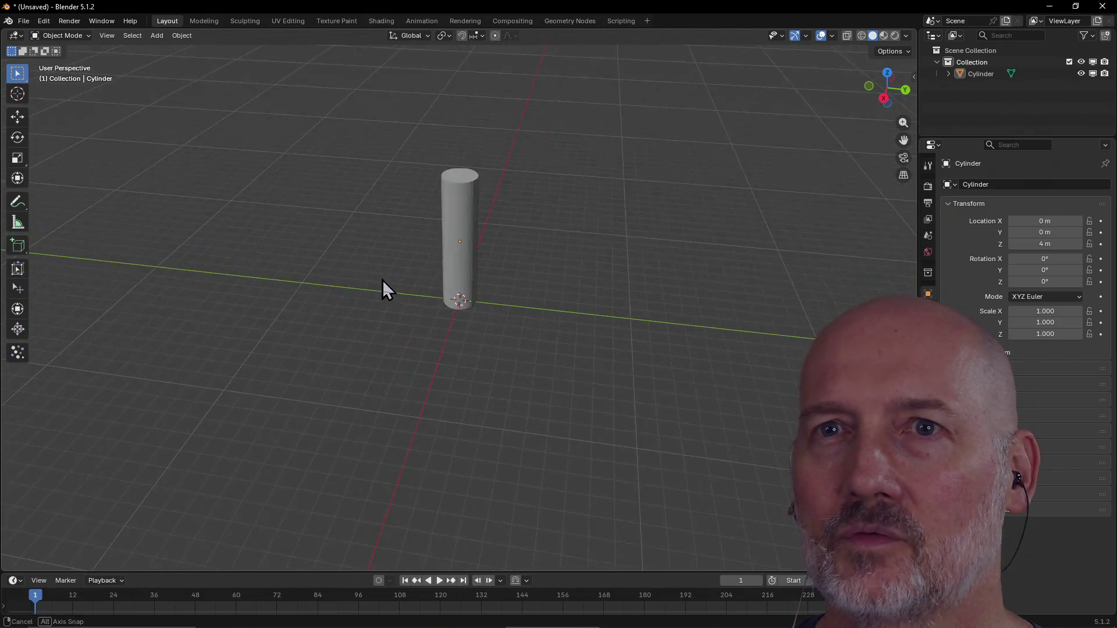
pyautogui.click(245, 21)
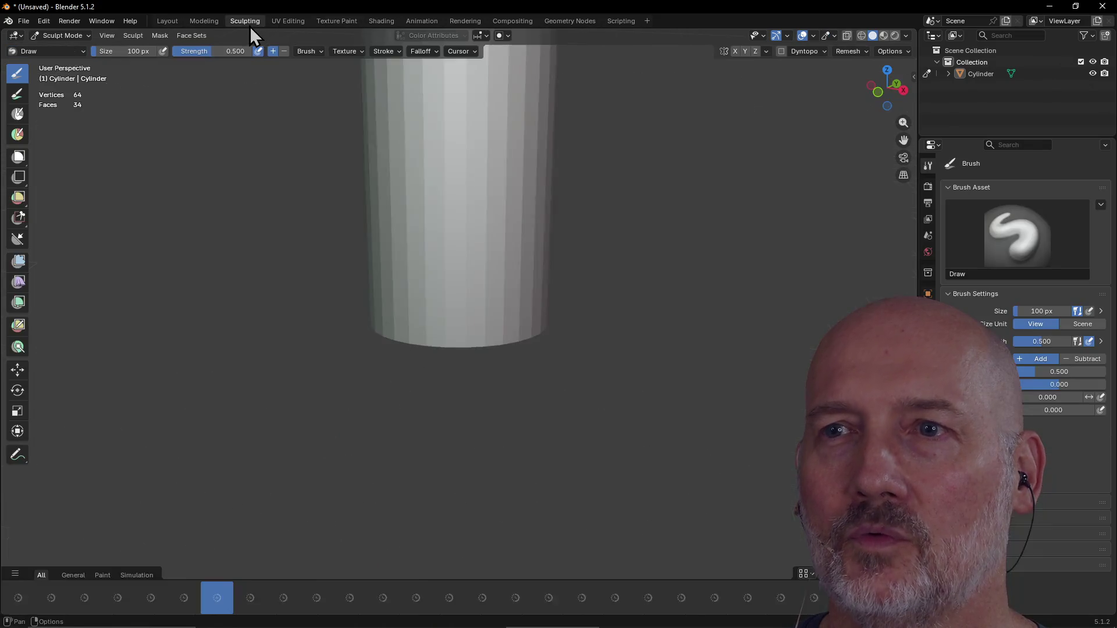
# In Edit Mode, insert 19 evenly spaced loop cuts along the cylinder.
pyautogui.scroll(-5, 419, 157)
pyautogui.scroll(1, 418, 156)
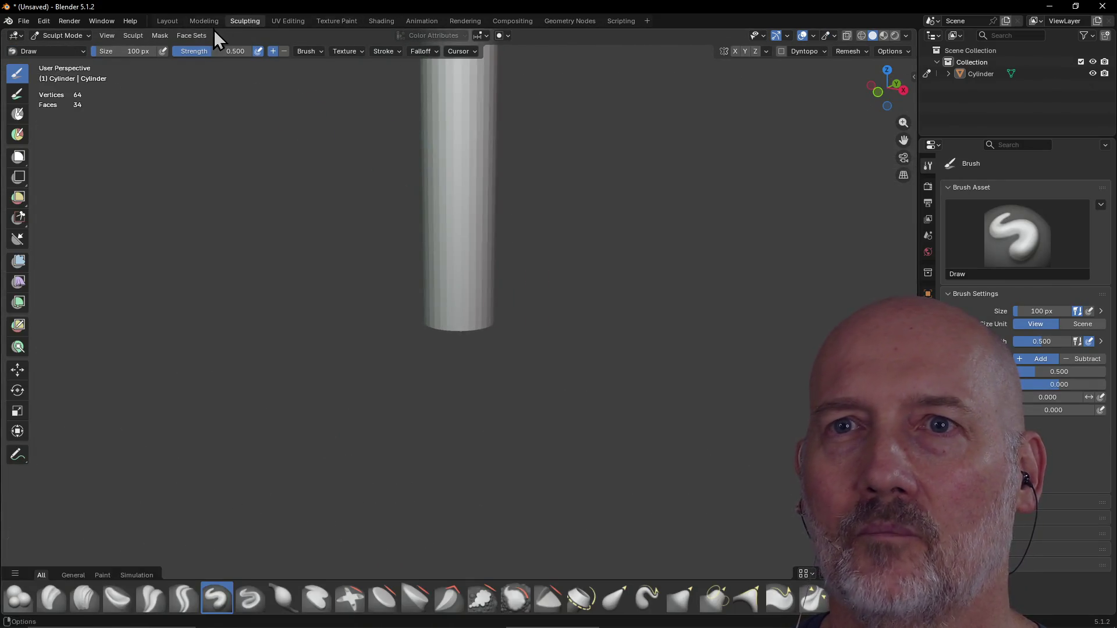
pyautogui.click(205, 22)
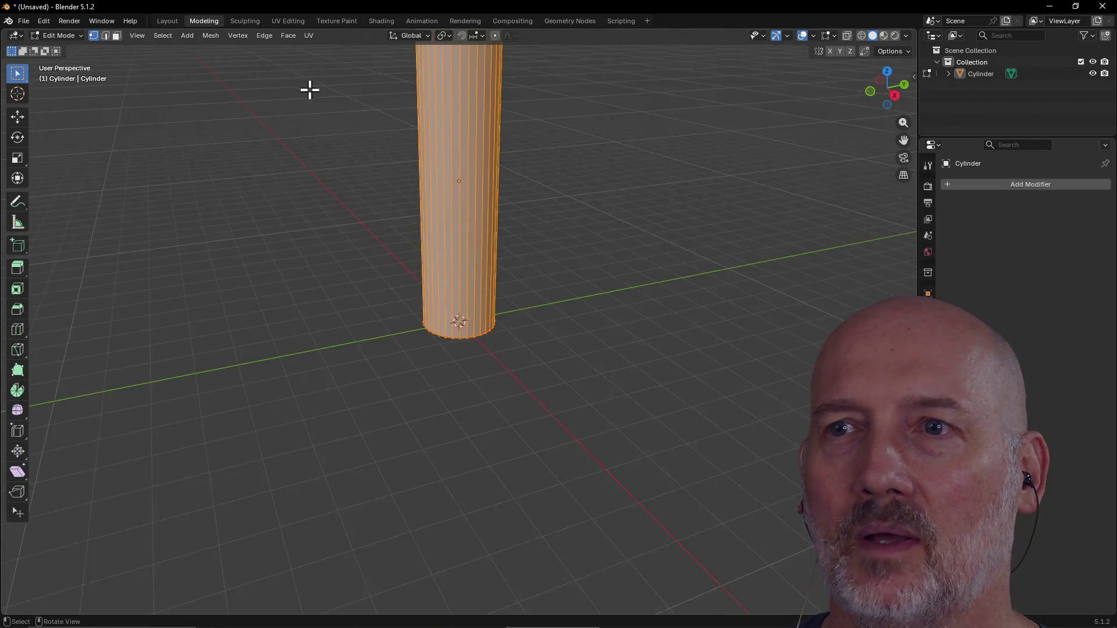
pyautogui.rightClick(458, 217)
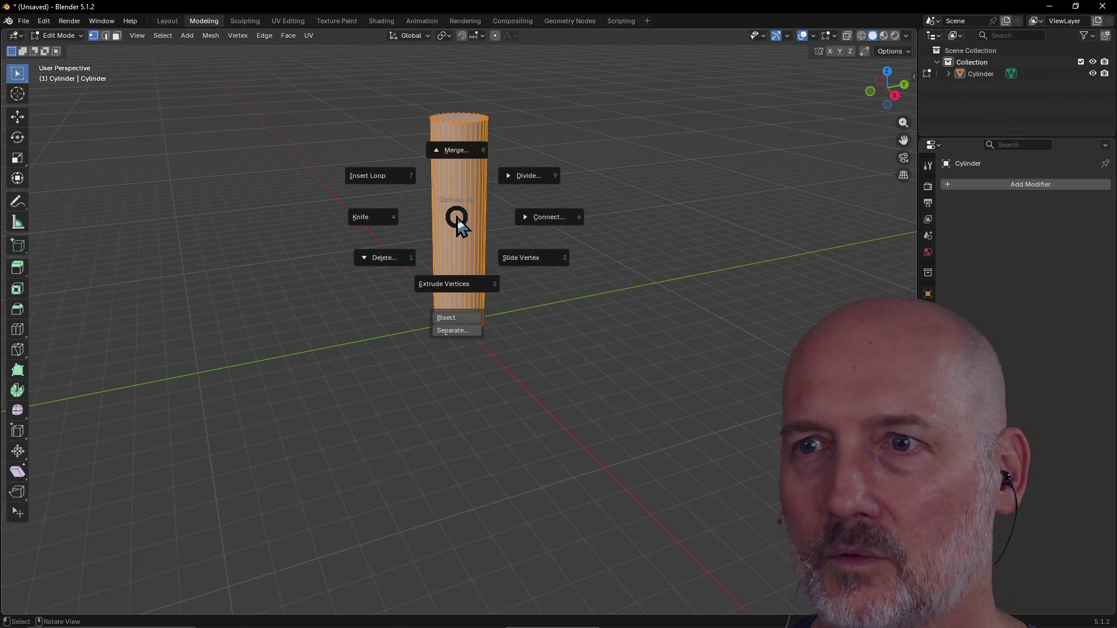
pyautogui.click(389, 177)
pyautogui.scroll(14, 442, 218)
pyautogui.scroll(4, 442, 218)
pyautogui.click(442, 217)
pyautogui.rightClick(442, 218)
# In the Sculpting workspace, enable dynamic topology and confirm the warning.
pyautogui.moveTo(382, 202)
pyautogui.mouseDown(button='middle')
pyautogui.moveTo(297, 194)
pyautogui.moveTo(268, 166)
pyautogui.mouseUp(button='middle')
pyautogui.click(245, 21)
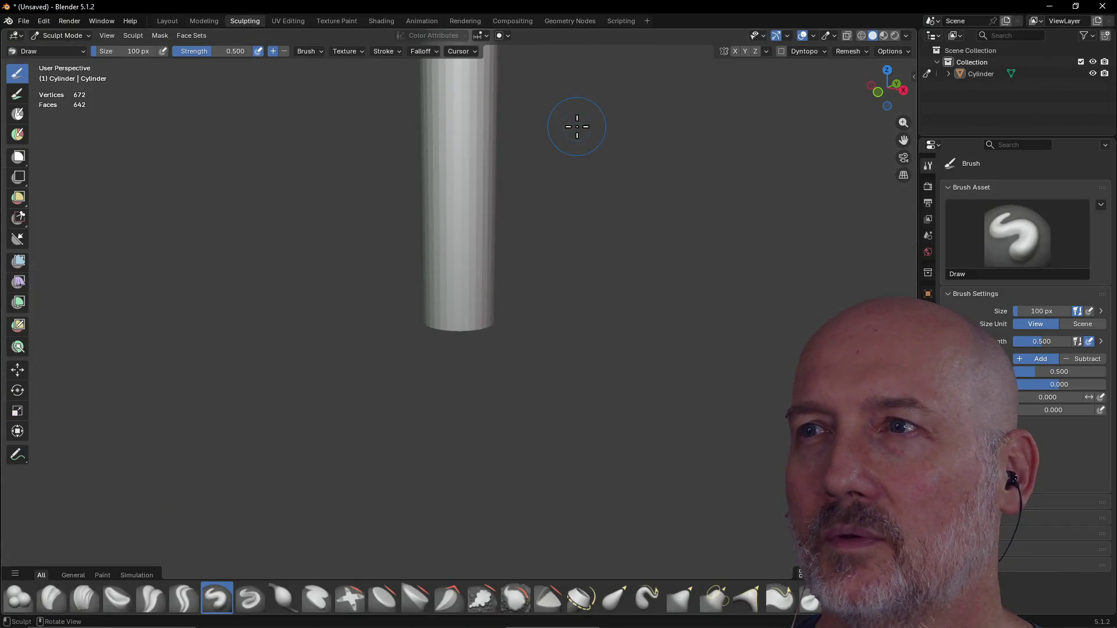
pyautogui.click(781, 51)
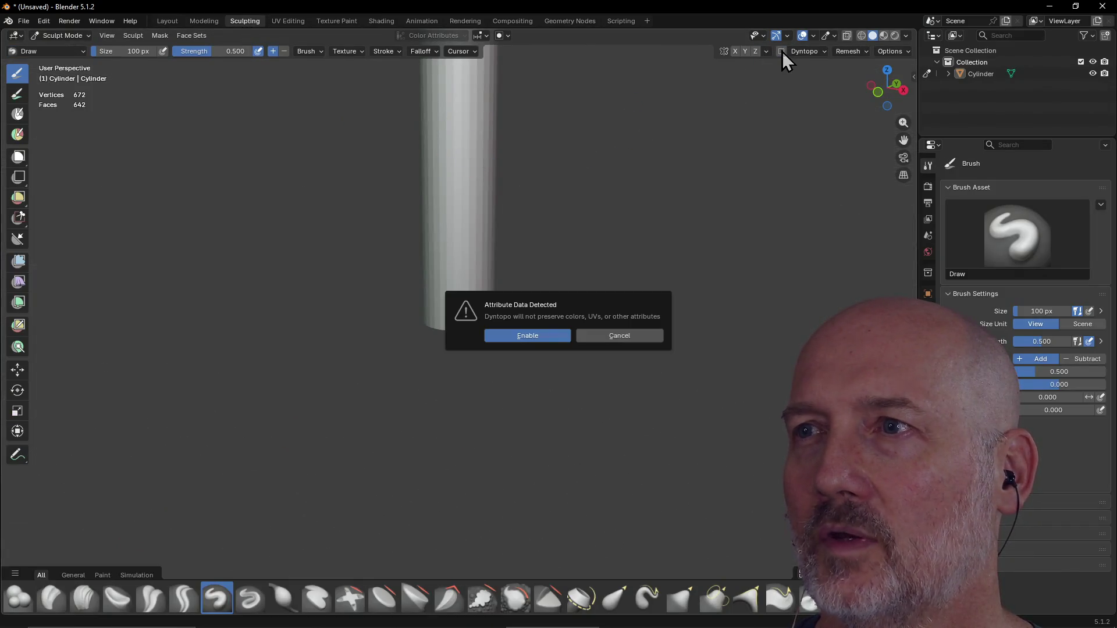
pyautogui.click(541, 336)
pyautogui.moveTo(538, 253)
pyautogui.mouseDown(button='middle')
pyautogui.moveTo(511, 301)
pyautogui.moveTo(523, 227)
pyautogui.moveTo(467, 259)
pyautogui.mouseUp(button='middle')
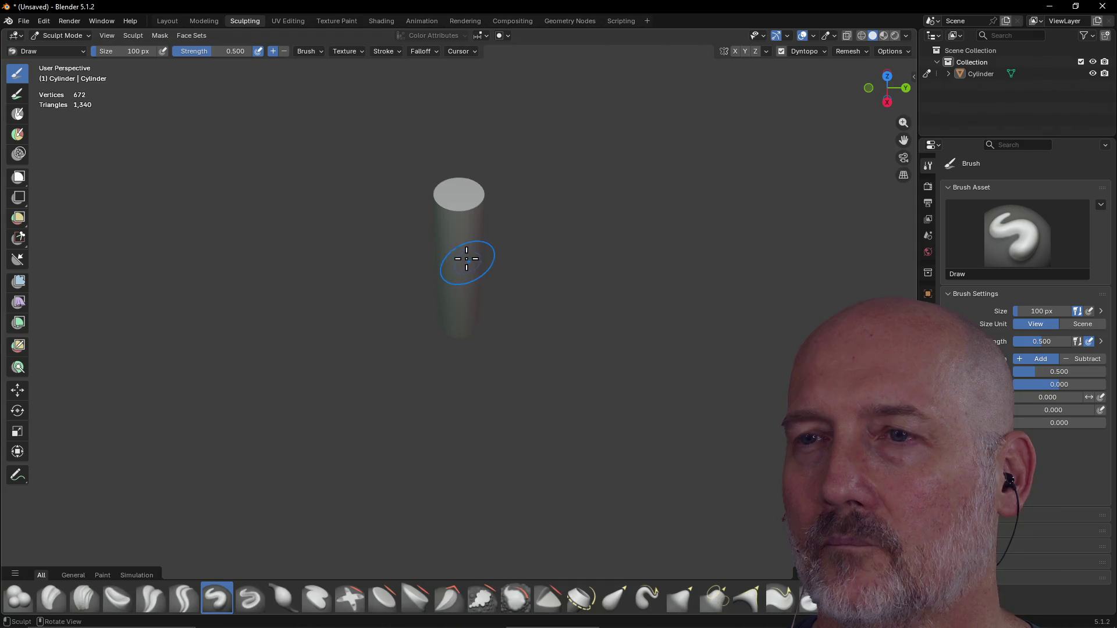
pyautogui.scroll(4, 486, 230)
pyautogui.moveTo(496, 189); pyautogui.dragTo(496, 159, button='middle')
pyautogui.scroll(-3, 492, 170)
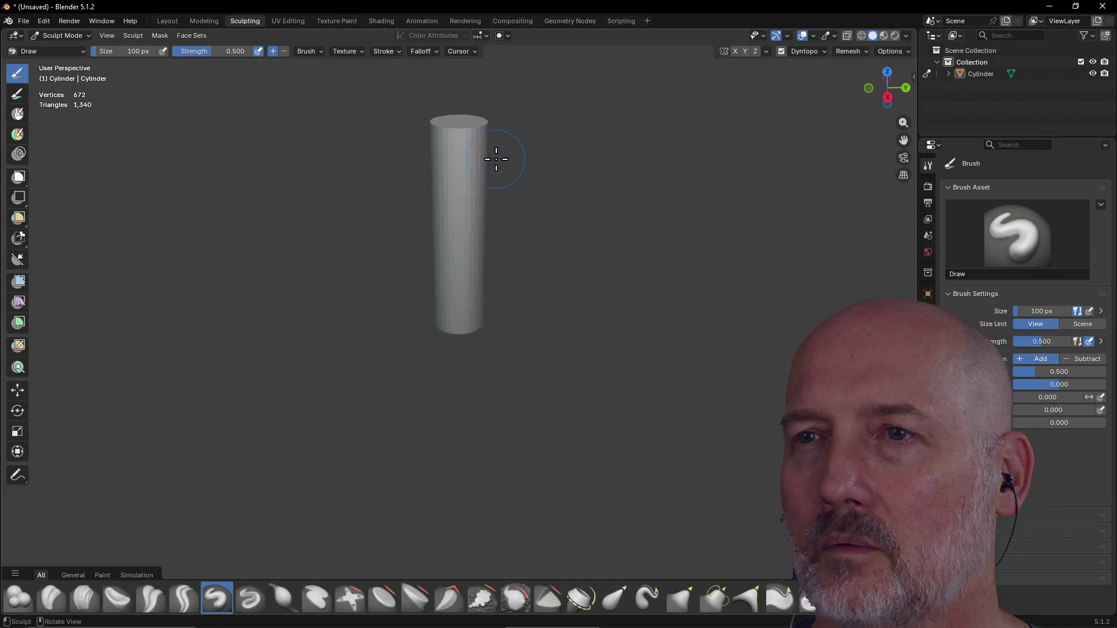
pyautogui.scroll(2, 496, 159)
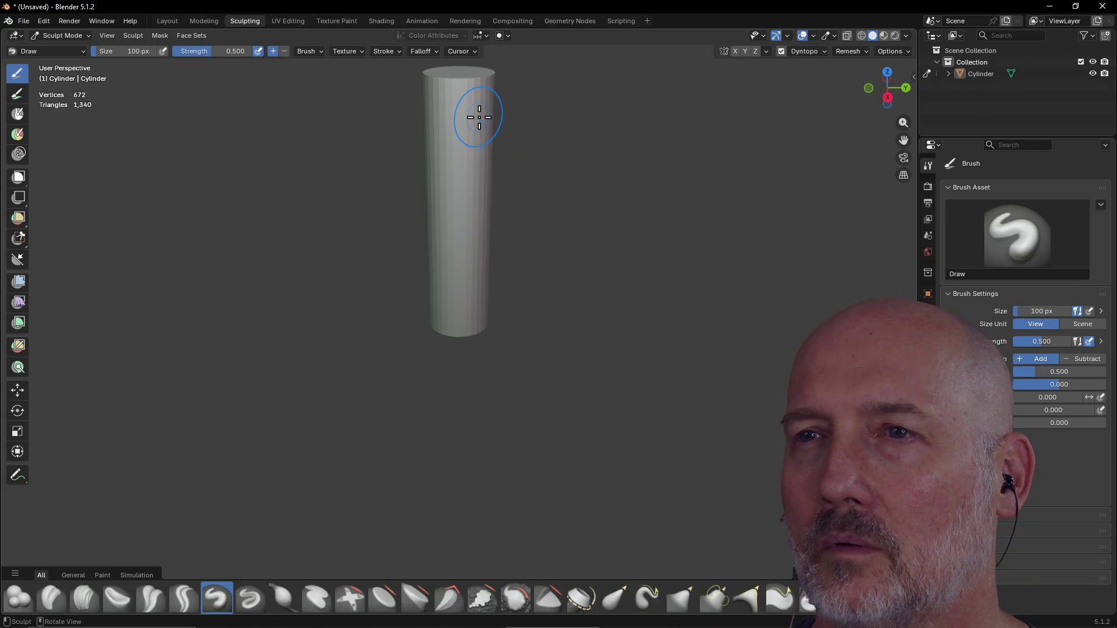
# Sculpt a test stroke on the upper cylinder, inspect it, then undo it.
pyautogui.moveTo(466, 252)
pyautogui.mouseDown()
pyautogui.moveTo(444, 236)
pyautogui.moveTo(445, 137)
pyautogui.mouseUp()
pyautogui.moveTo(464, 236); pyautogui.dragTo(612, 242, button='middle')
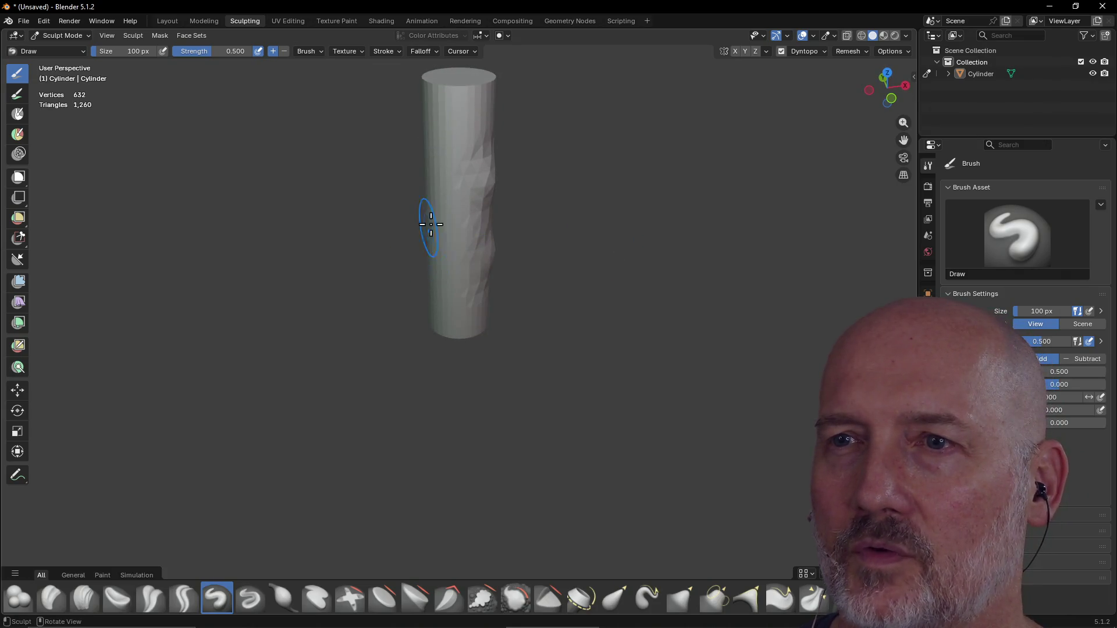
pyautogui.moveTo(432, 224); pyautogui.dragTo(505, 214, button='middle')
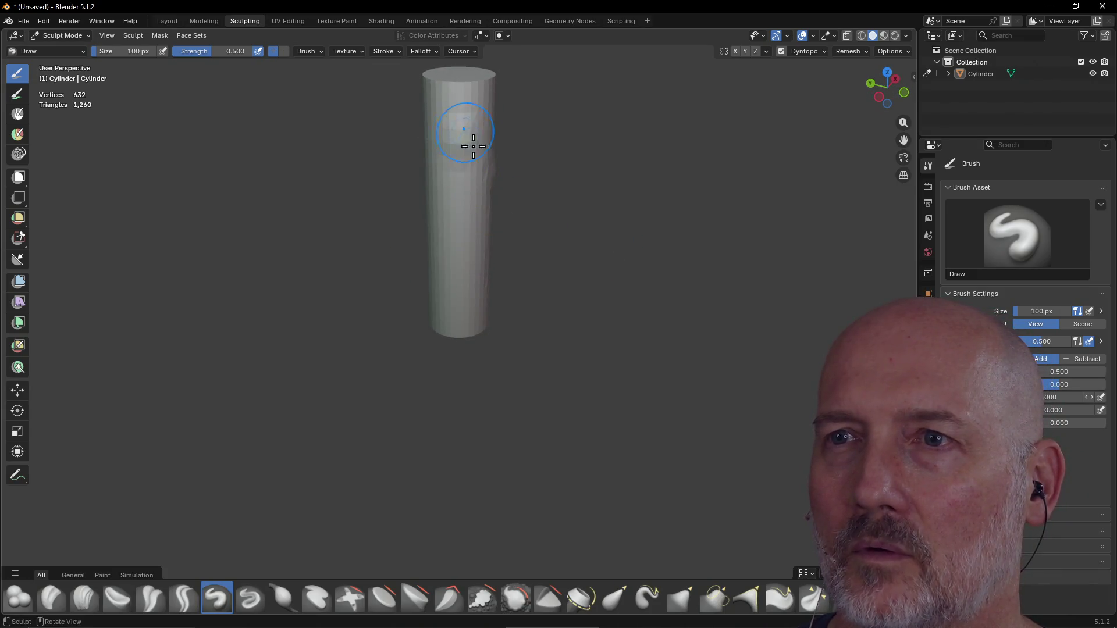
pyautogui.moveTo(474, 146); pyautogui.dragTo(370, 172, button='middle')
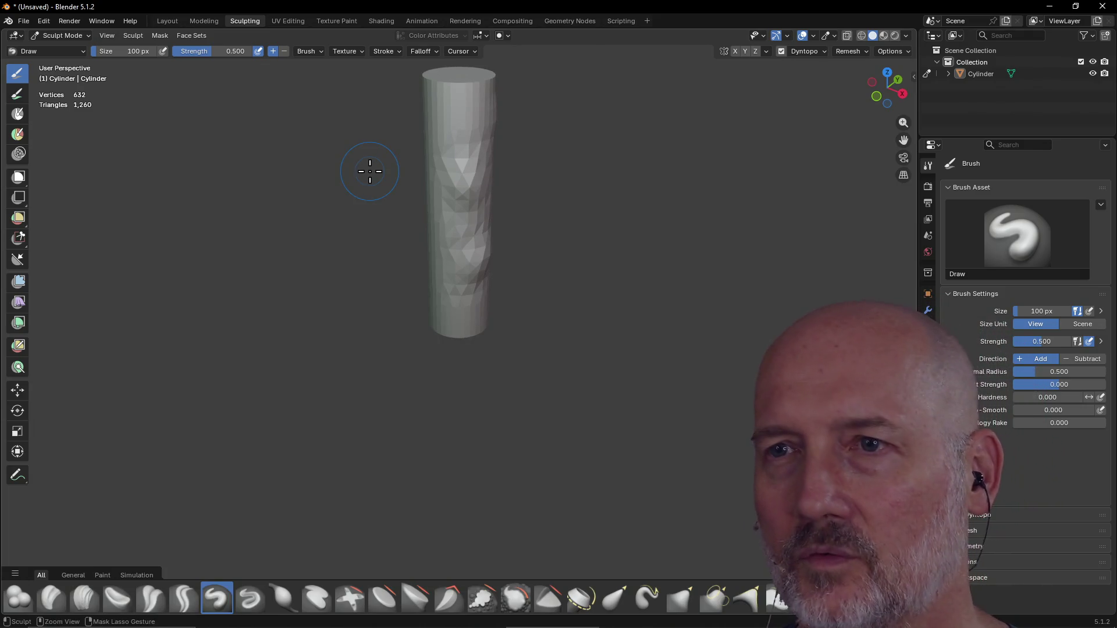
pyautogui.hotkey('ctrl', 'z')
pyautogui.hotkey('ctrl', 'z')
pyautogui.moveTo(513, 180)
pyautogui.mouseDown(button='middle')
pyautogui.moveTo(448, 204)
pyautogui.moveTo(437, 182)
pyautogui.mouseUp(button='middle')
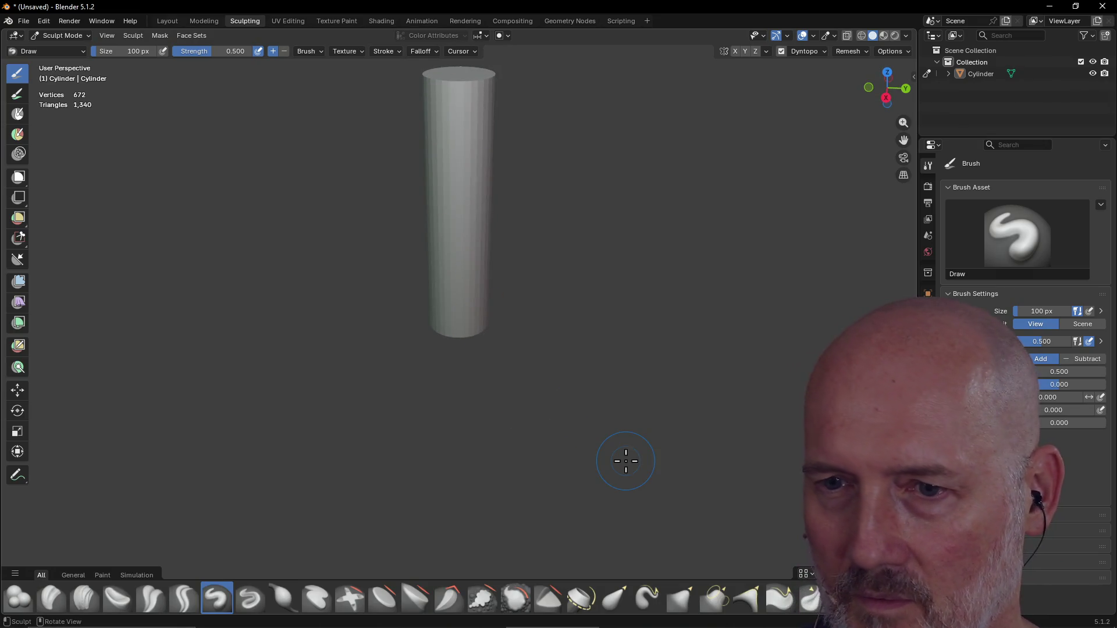
# Select the Elastic Snake Hook brush and frame the whole cylinder.
pyautogui.click(647, 598)
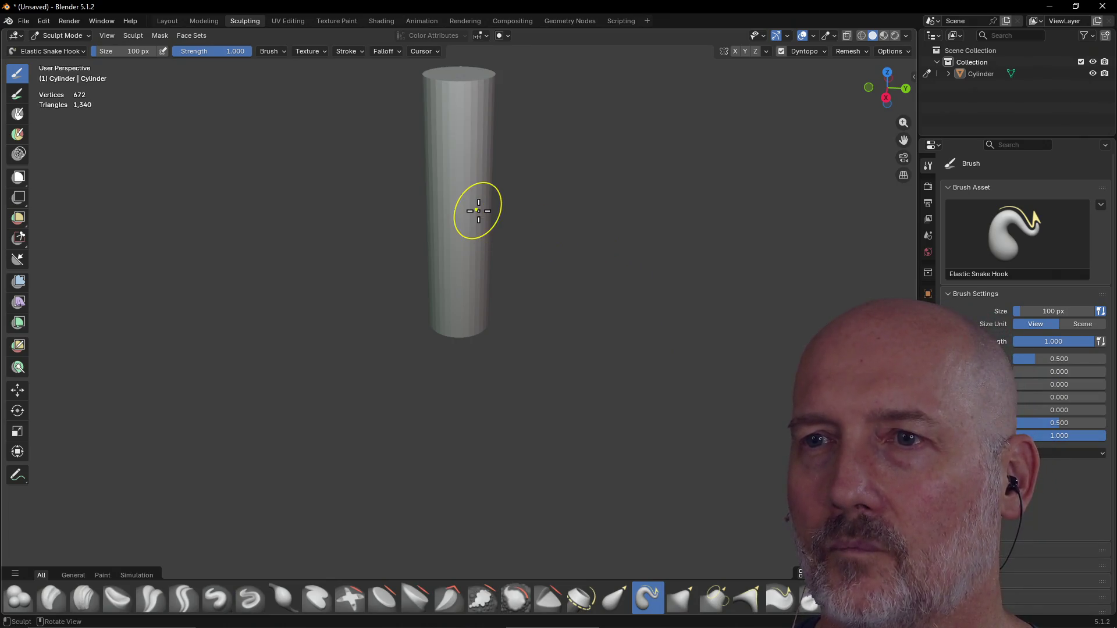
pyautogui.press('`')
pyautogui.click(555, 252)
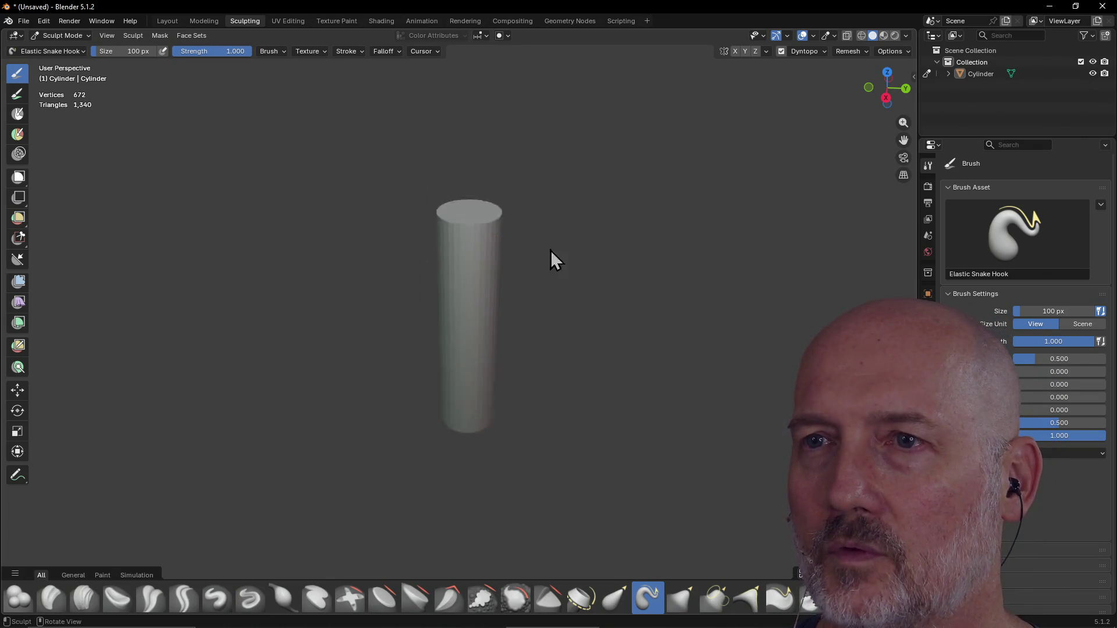
pyautogui.scroll(3, 511, 299)
# Pull branches and a bump out of the trunk's right side.
pyautogui.moveTo(540, 315)
pyautogui.mouseDown()
pyautogui.moveTo(601, 299)
pyautogui.moveTo(633, 250)
pyautogui.mouseUp()
pyautogui.moveTo(584, 309); pyautogui.dragTo(637, 267)
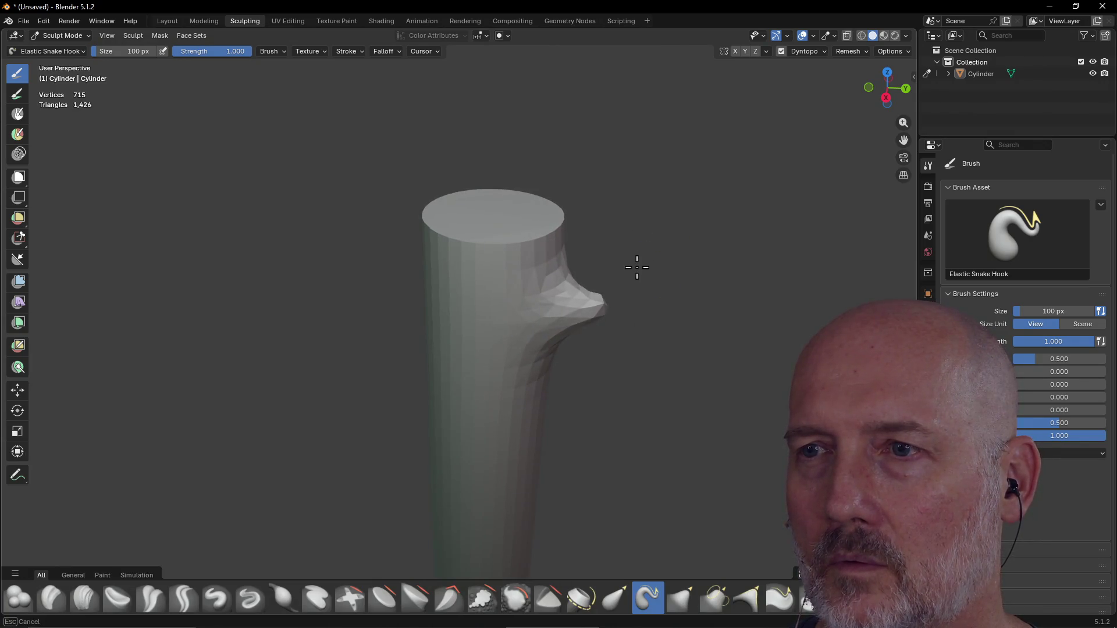
pyautogui.moveTo(597, 308); pyautogui.dragTo(635, 250)
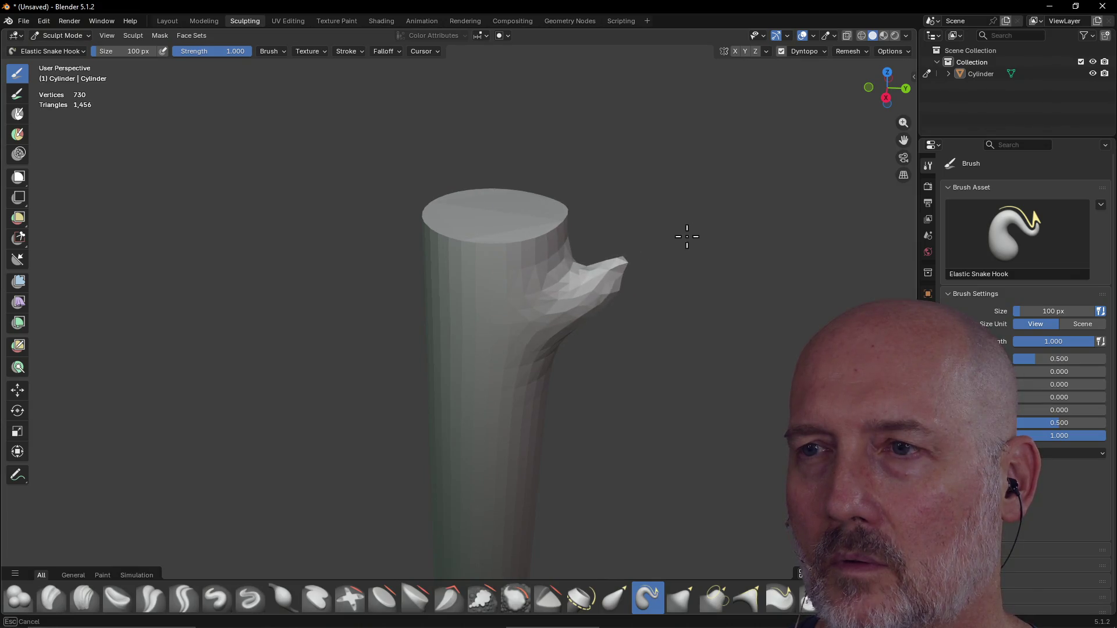
pyautogui.moveTo(438, 362)
pyautogui.mouseDown(button='middle')
pyautogui.moveTo(569, 354)
pyautogui.moveTo(519, 319)
pyautogui.mouseUp(button='middle')
pyautogui.moveTo(519, 319)
pyautogui.mouseDown()
pyautogui.moveTo(584, 315)
pyautogui.moveTo(559, 299)
pyautogui.moveTo(611, 296)
pyautogui.mouseUp()
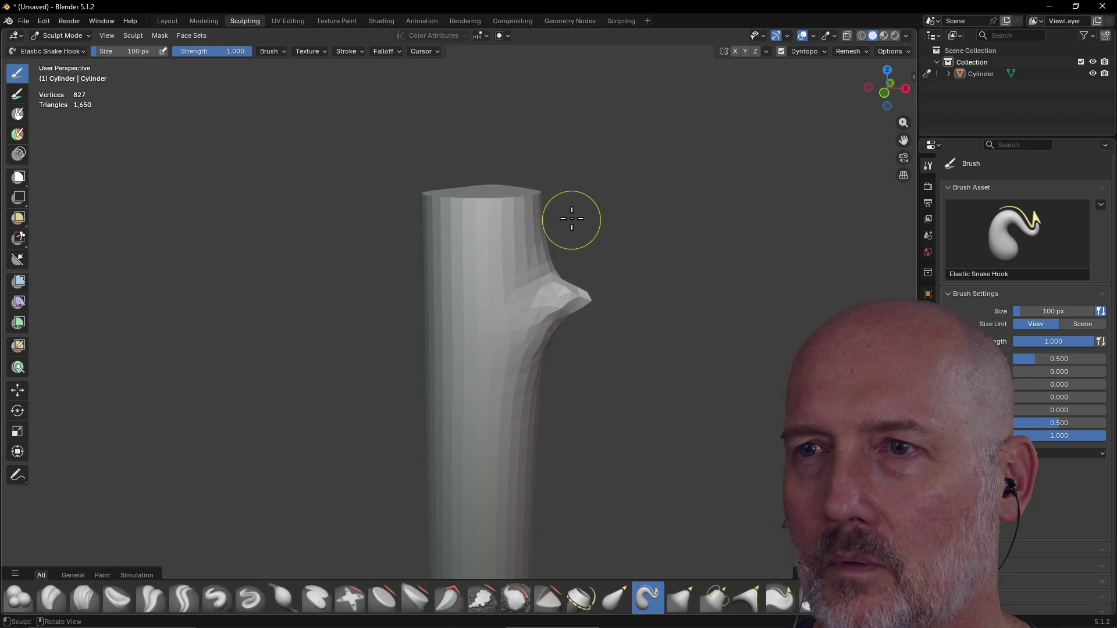
pyautogui.moveTo(483, 375)
pyautogui.mouseDown(button='middle')
pyautogui.moveTo(489, 429)
pyautogui.moveTo(576, 381)
pyautogui.mouseUp(button='middle')
# Pull out and shape branches on the trunk's left side, then reshape the side branch tip.
pyautogui.moveTo(439, 381)
pyautogui.mouseDown()
pyautogui.moveTo(351, 364)
pyautogui.moveTo(280, 312)
pyautogui.mouseUp()
pyautogui.moveTo(386, 367)
pyautogui.mouseDown()
pyautogui.moveTo(299, 270)
pyautogui.moveTo(344, 342)
pyautogui.moveTo(322, 321)
pyautogui.mouseUp()
pyautogui.moveTo(308, 272)
pyautogui.mouseDown()
pyautogui.moveTo(332, 319)
pyautogui.moveTo(279, 295)
pyautogui.moveTo(319, 324)
pyautogui.moveTo(314, 313)
pyautogui.moveTo(294, 316)
pyautogui.moveTo(283, 300)
pyautogui.mouseUp()
pyautogui.moveTo(283, 300)
pyautogui.mouseDown(button='middle')
pyautogui.moveTo(384, 268)
pyautogui.moveTo(397, 403)
pyautogui.mouseUp(button='middle')
pyautogui.moveTo(355, 401)
pyautogui.mouseDown()
pyautogui.moveTo(428, 441)
pyautogui.moveTo(492, 445)
pyautogui.mouseUp()
pyautogui.moveTo(374, 425); pyautogui.dragTo(579, 376, button='middle')
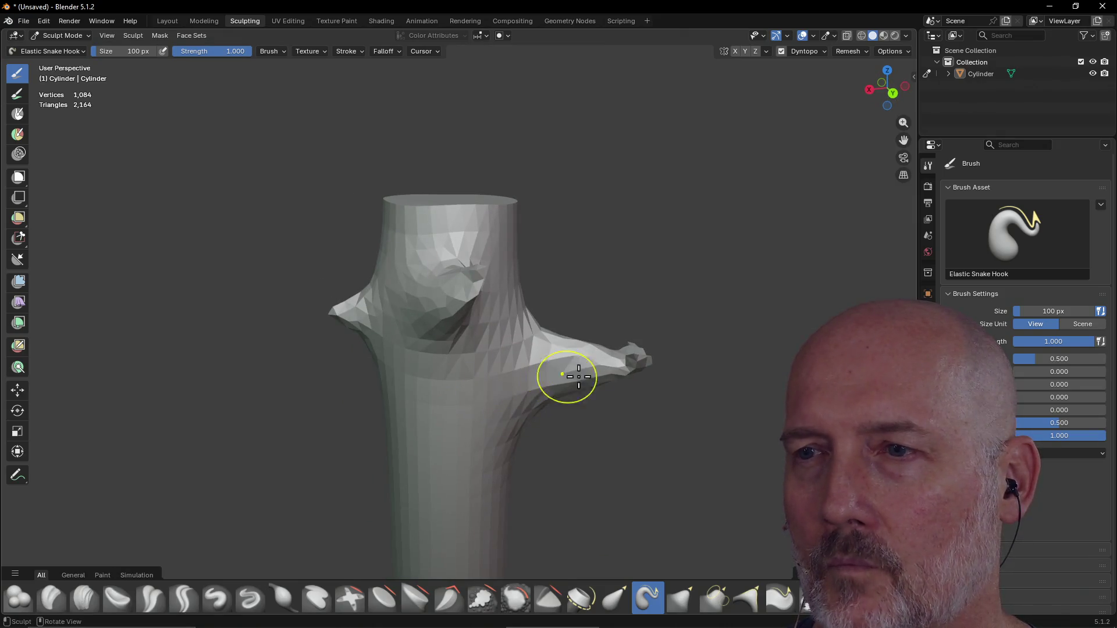
pyautogui.moveTo(640, 368)
pyautogui.mouseDown()
pyautogui.moveTo(651, 399)
pyautogui.moveTo(701, 340)
pyautogui.mouseUp()
pyautogui.moveTo(466, 436)
pyautogui.mouseDown(button='middle')
pyautogui.moveTo(554, 400)
pyautogui.moveTo(495, 387)
pyautogui.mouseUp(button='middle')
pyautogui.moveTo(468, 330); pyautogui.dragTo(402, 324)
# Deform the lower trunk surface and push down the trunk top.
pyautogui.moveTo(448, 392)
pyautogui.mouseDown(button='middle')
pyautogui.moveTo(458, 418)
pyautogui.moveTo(453, 383)
pyautogui.mouseUp(button='middle')
pyautogui.scroll(-4, 458, 417)
pyautogui.moveTo(479, 410)
pyautogui.mouseDown()
pyautogui.moveTo(489, 425)
pyautogui.moveTo(479, 462)
pyautogui.mouseUp()
pyautogui.moveTo(471, 293); pyautogui.dragTo(465, 275)
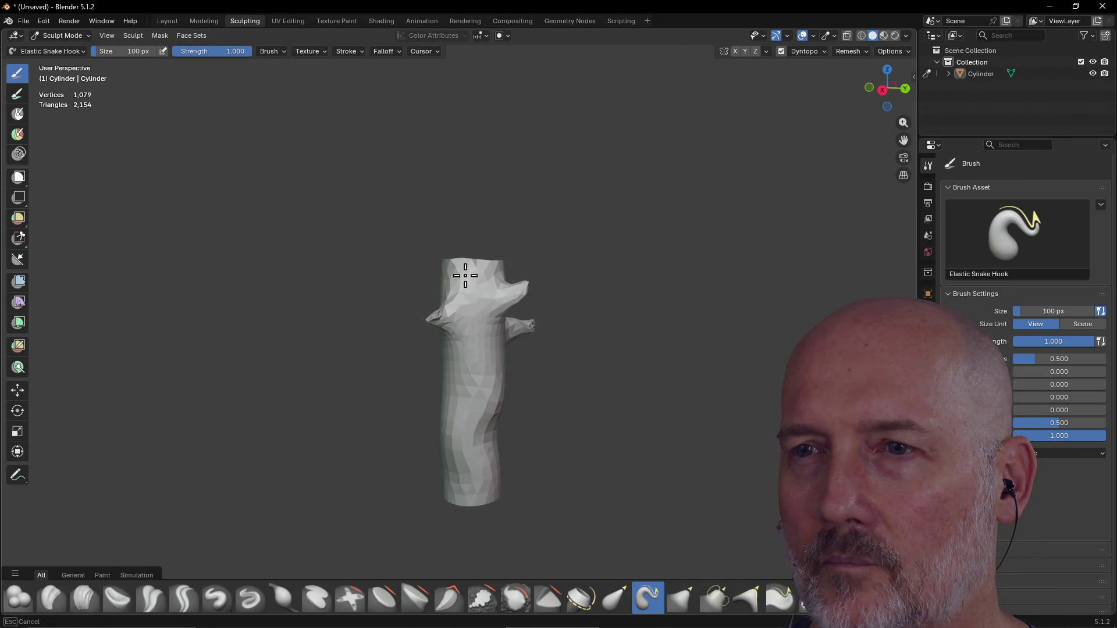
pyautogui.moveTo(556, 264); pyautogui.dragTo(414, 273, button='middle')
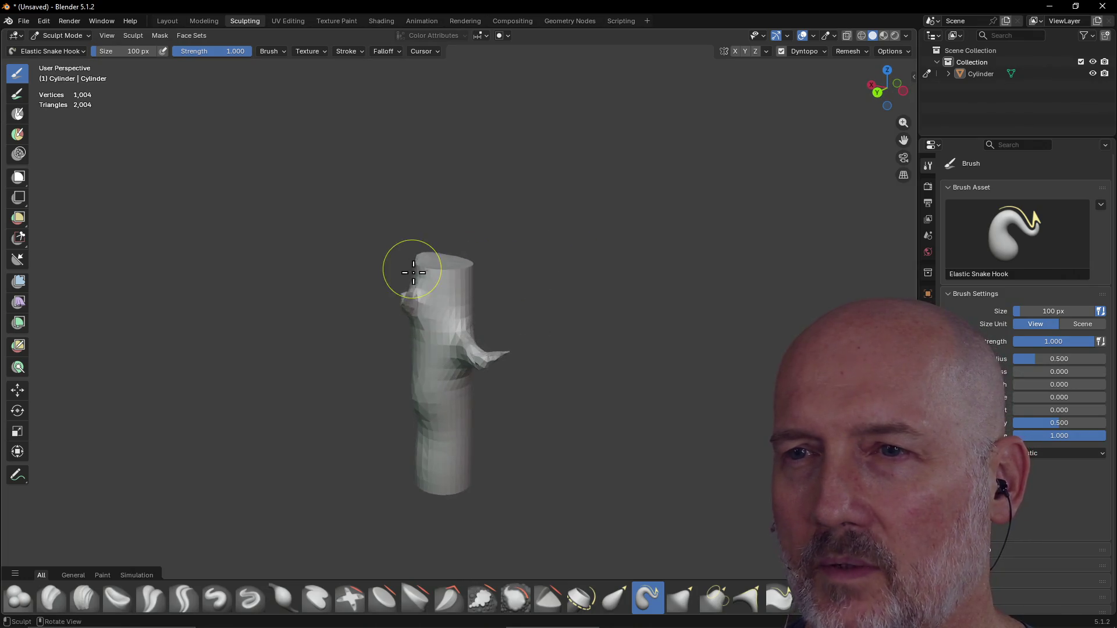
pyautogui.moveTo(447, 282); pyautogui.dragTo(450, 318)
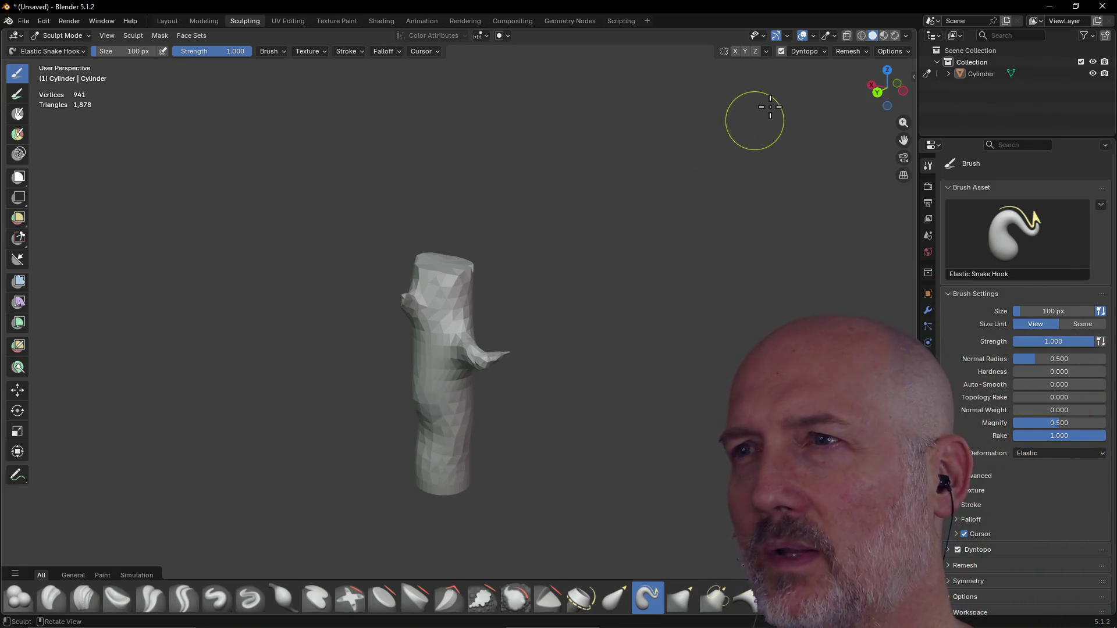
# Turn off dynamic topology and return to the Shading workspace.
pyautogui.click(782, 51)
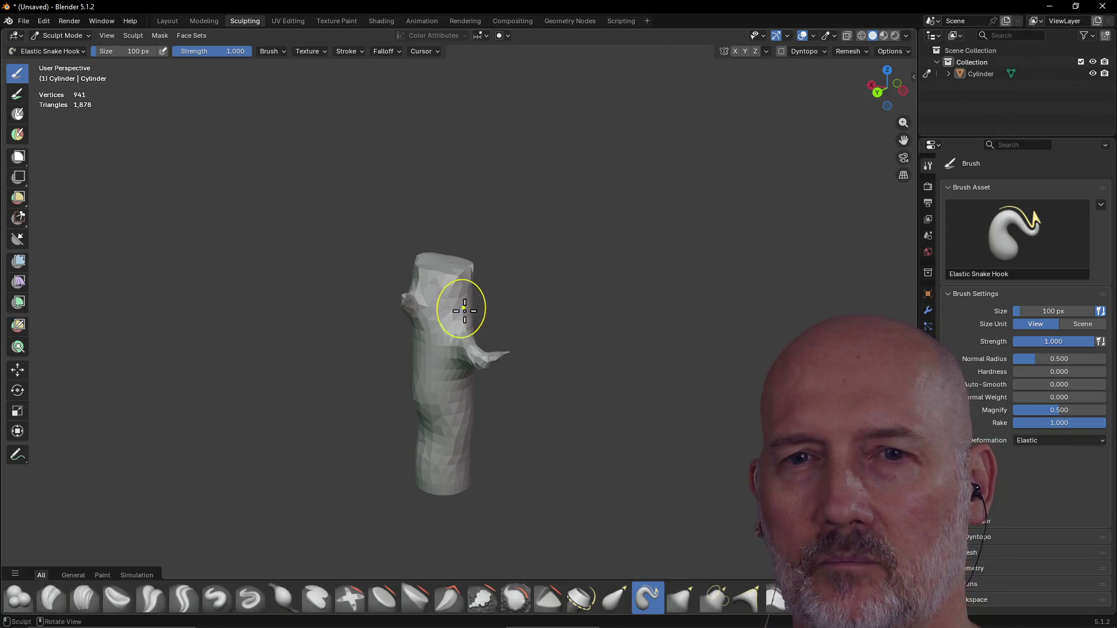
pyautogui.moveTo(494, 364)
pyautogui.mouseDown(button='middle')
pyautogui.moveTo(486, 324)
pyautogui.moveTo(361, 324)
pyautogui.moveTo(448, 332)
pyautogui.moveTo(646, 389)
pyautogui.moveTo(564, 414)
pyautogui.moveTo(554, 386)
pyautogui.moveTo(575, 368)
pyautogui.moveTo(583, 324)
pyautogui.moveTo(585, 368)
pyautogui.moveTo(519, 367)
pyautogui.moveTo(548, 332)
pyautogui.moveTo(541, 364)
pyautogui.mouseUp(button='middle')
pyautogui.scroll(3, 491, 324)
pyautogui.scroll(-3, 379, 326)
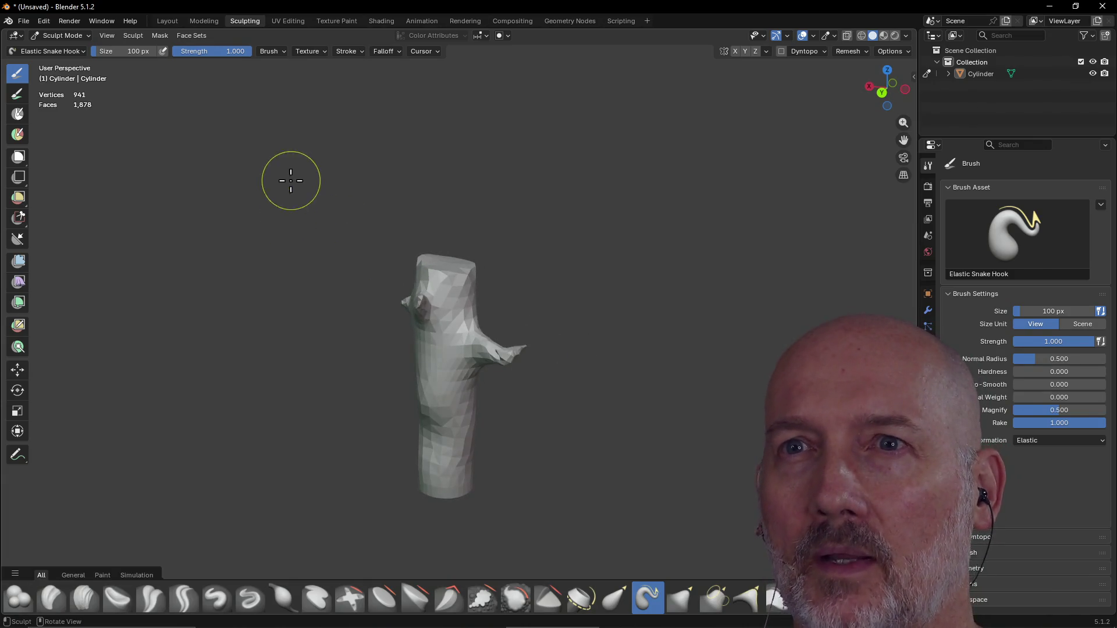
pyautogui.click(382, 20)
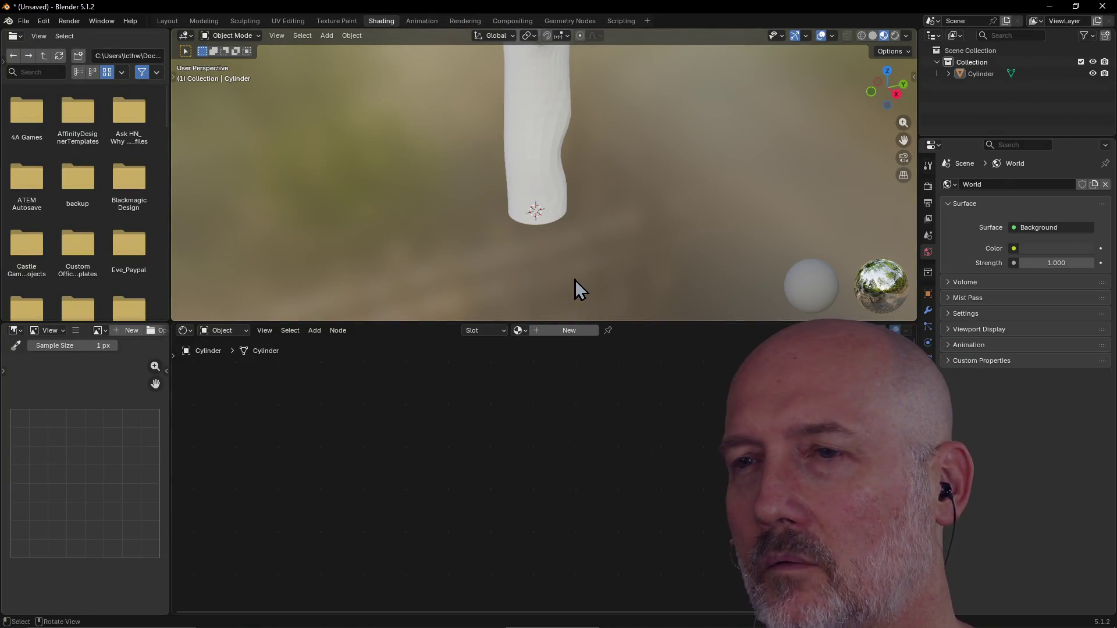
# Select and frame the trunk, then give it a new material.
pyautogui.click(539, 175)
pyautogui.press('`')
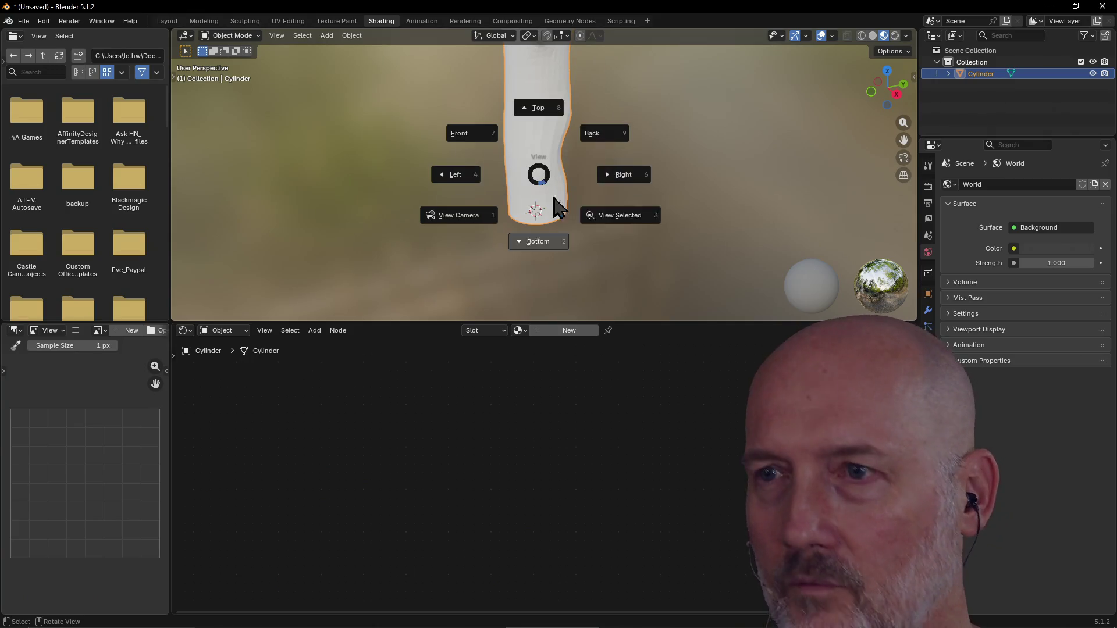
pyautogui.click(608, 216)
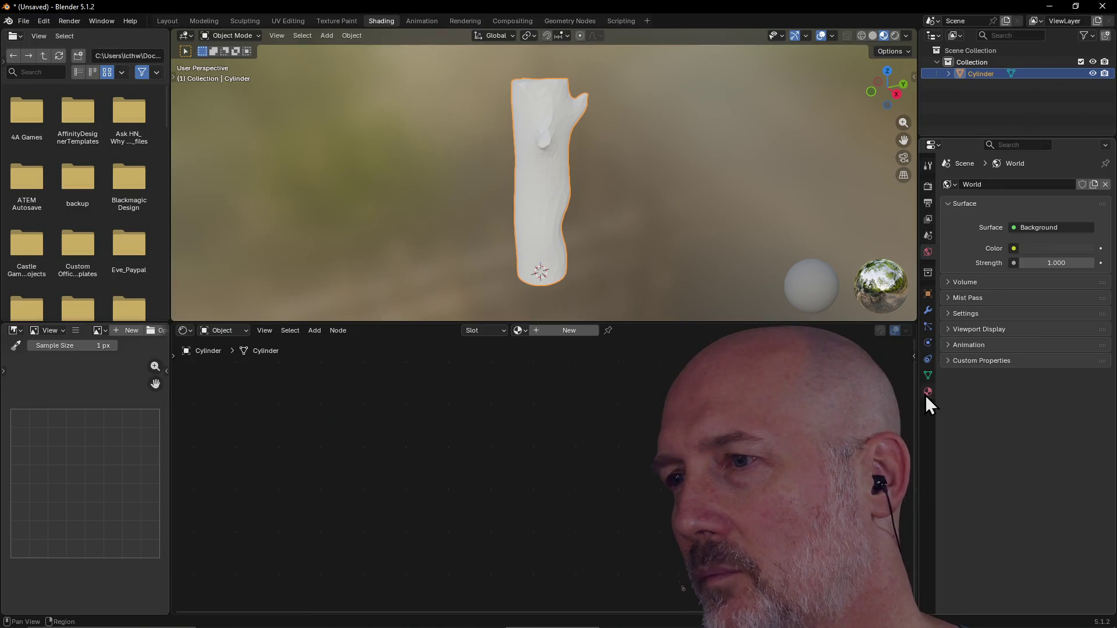
pyautogui.click(927, 392)
pyautogui.click(1009, 236)
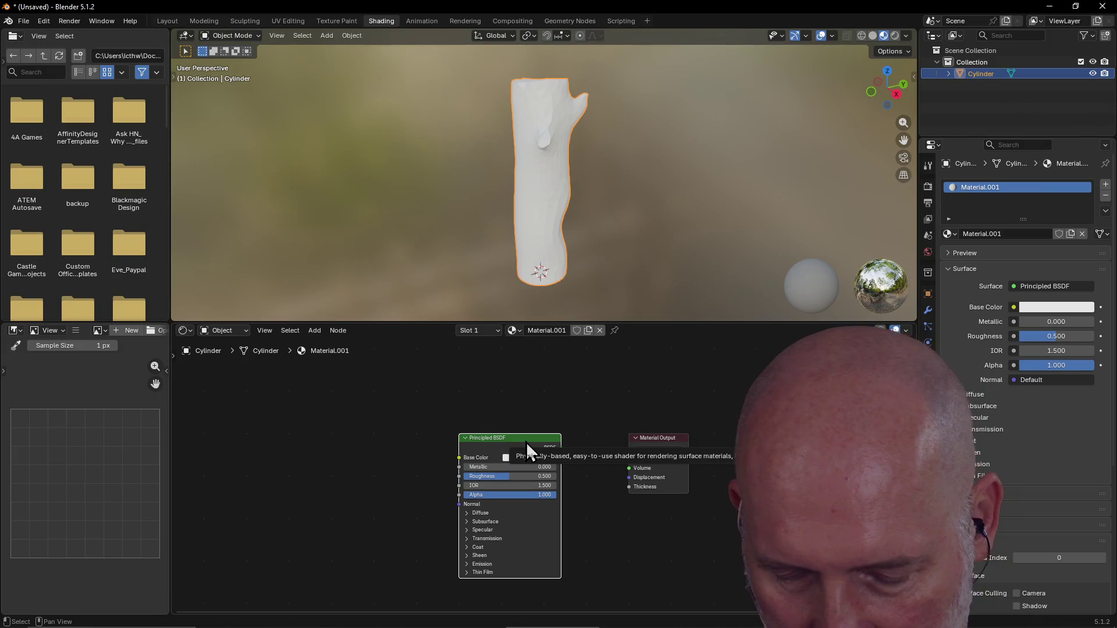
# Run a principled texture setup loading all images from Downloads\ash-tree-bark-bl.
pyautogui.hotkey('ctrl', 'shift', 't')
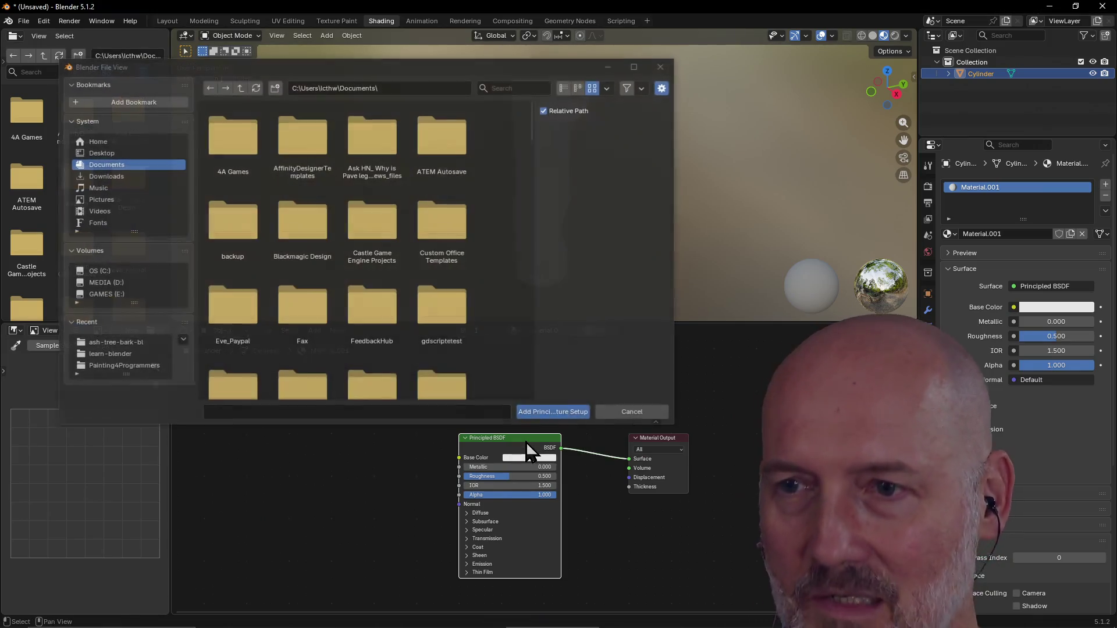
pyautogui.click(355, 88)
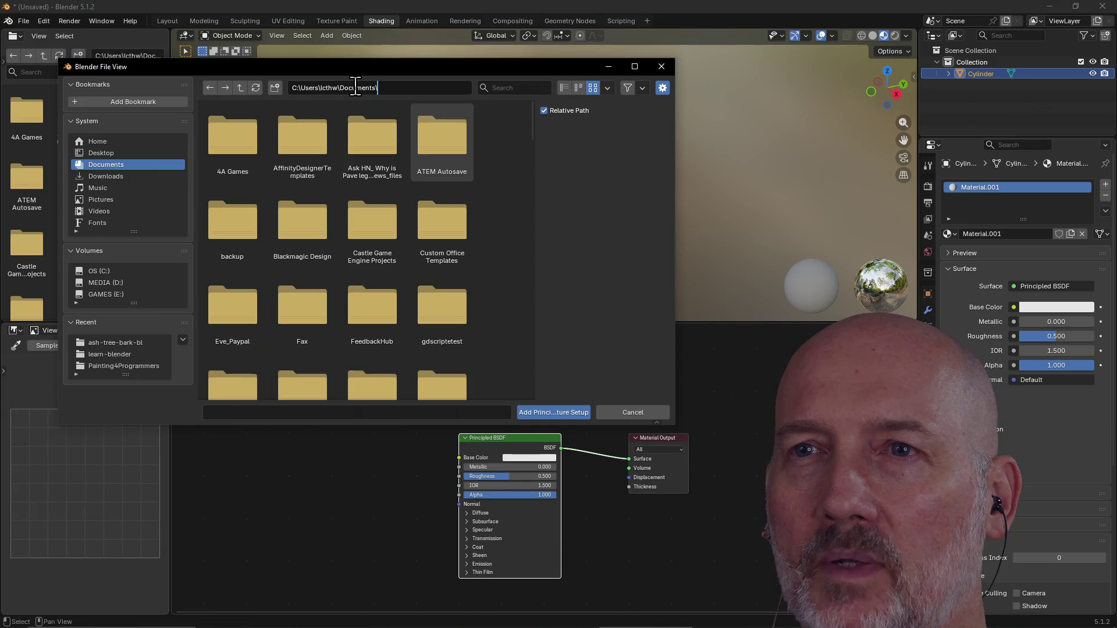
pyautogui.press('BackSpace')
pyautogui.press('BackSpace')
pyautogui.press('BackSpace')
pyautogui.write('w')
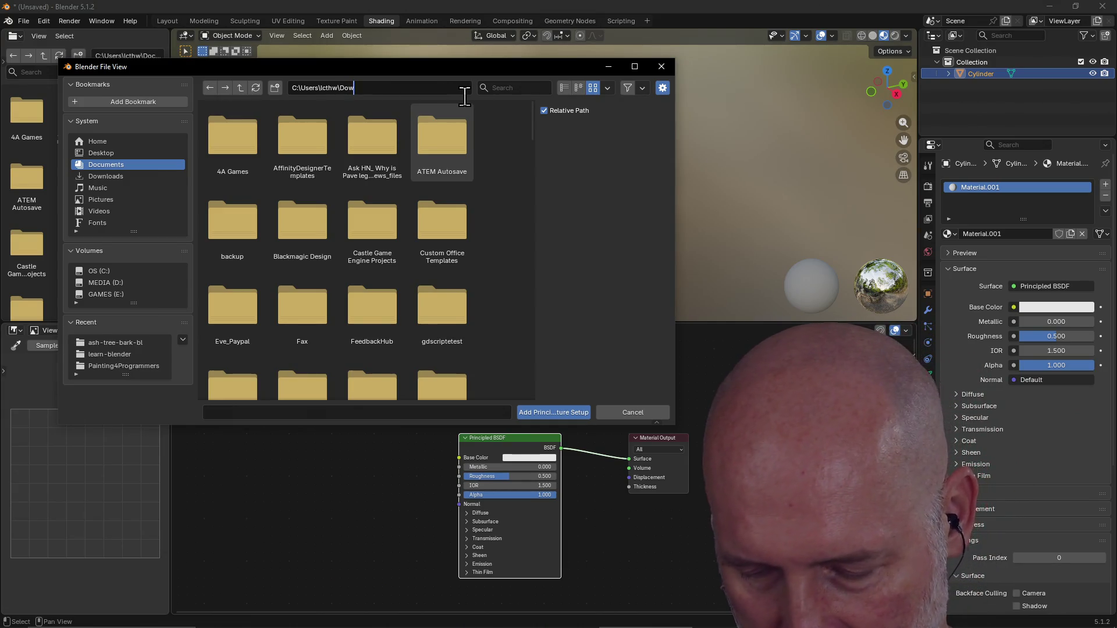
pyautogui.write('nloads\\')
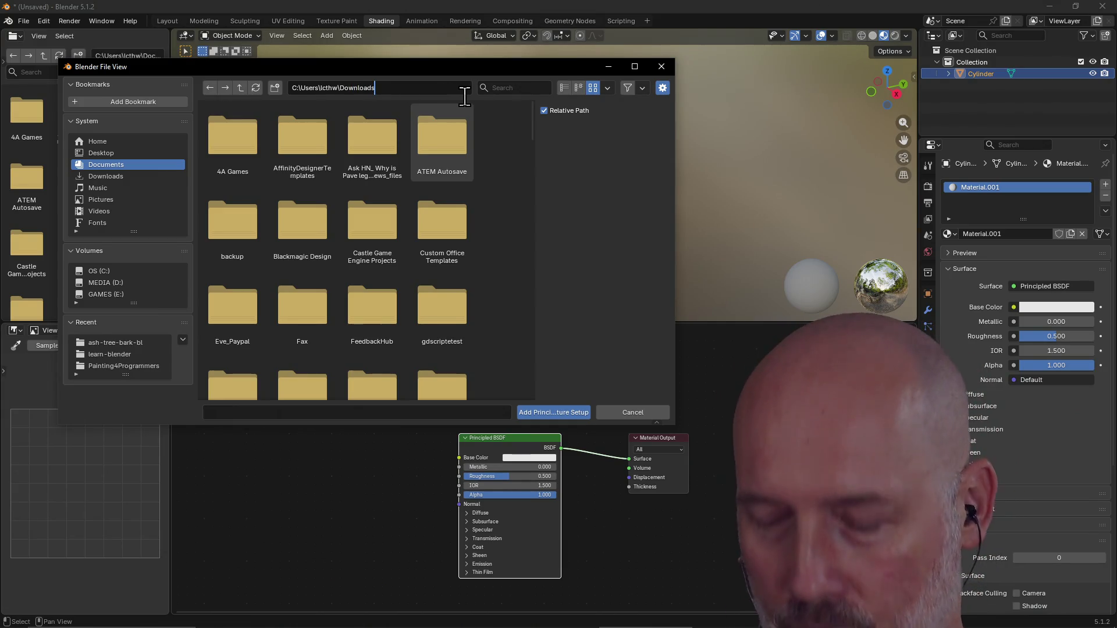
pyautogui.press('Return')
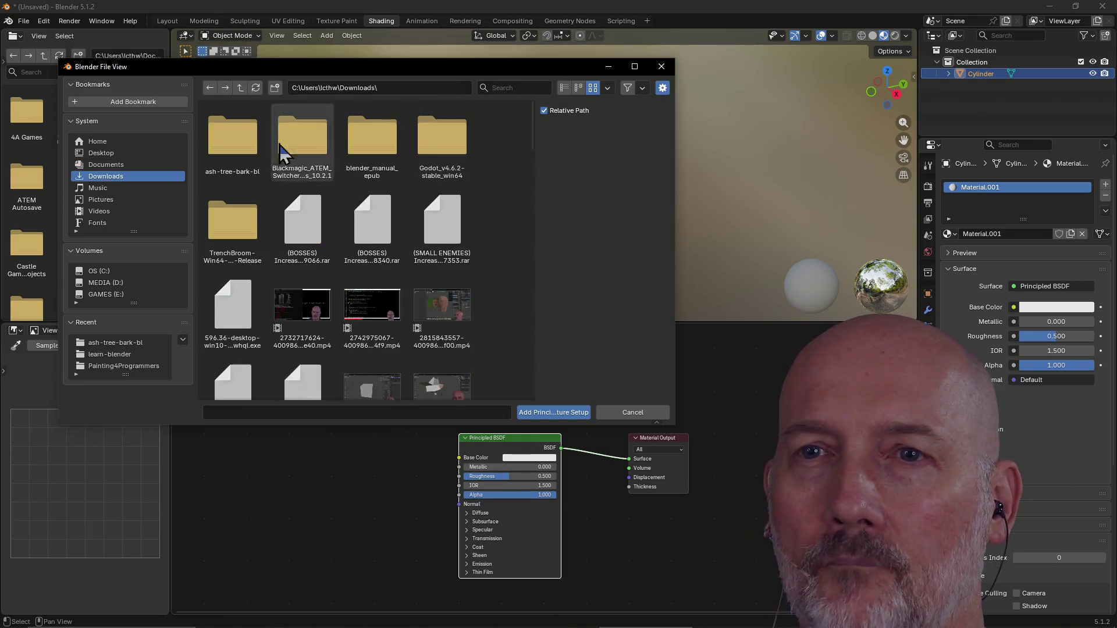
pyautogui.doubleClick(236, 148)
pyautogui.doubleClick(236, 148)
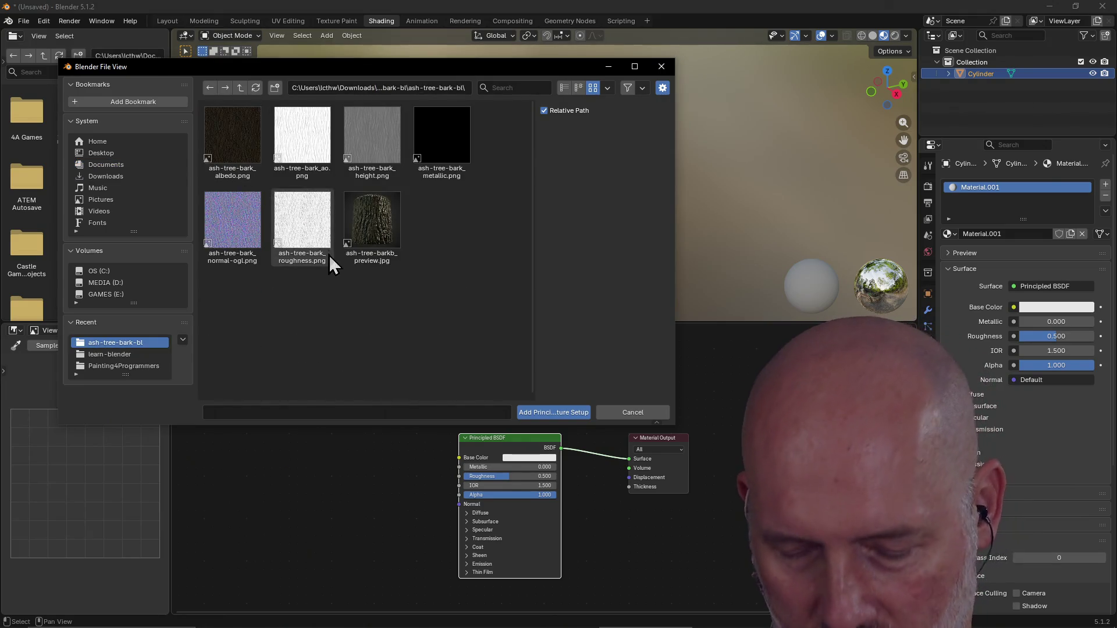
pyautogui.moveTo(438, 304); pyautogui.dragTo(216, 143)
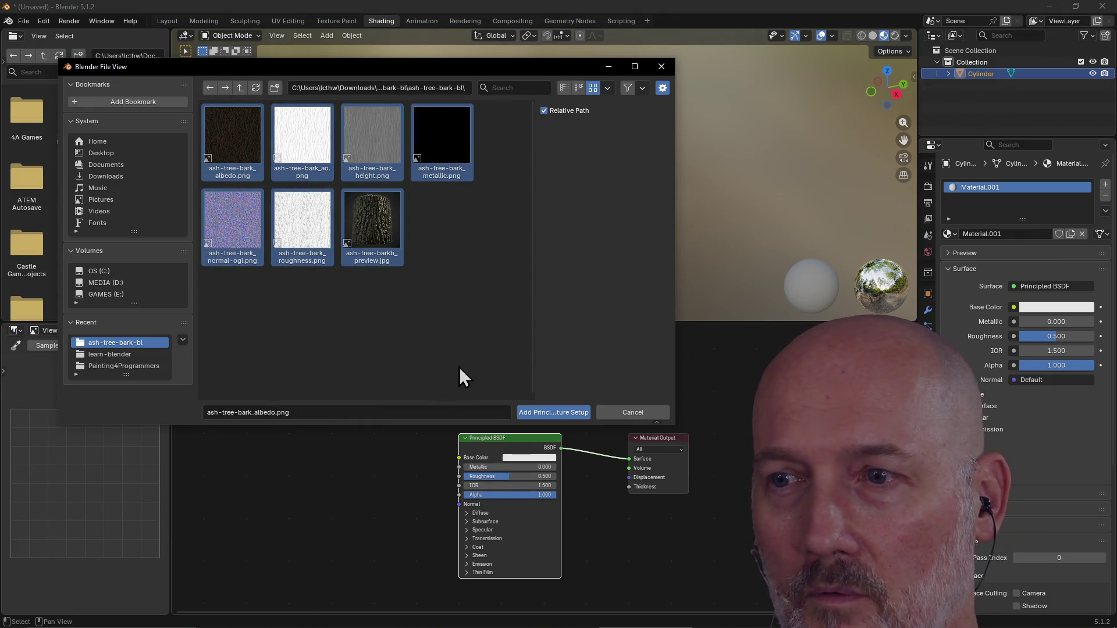
pyautogui.click(561, 415)
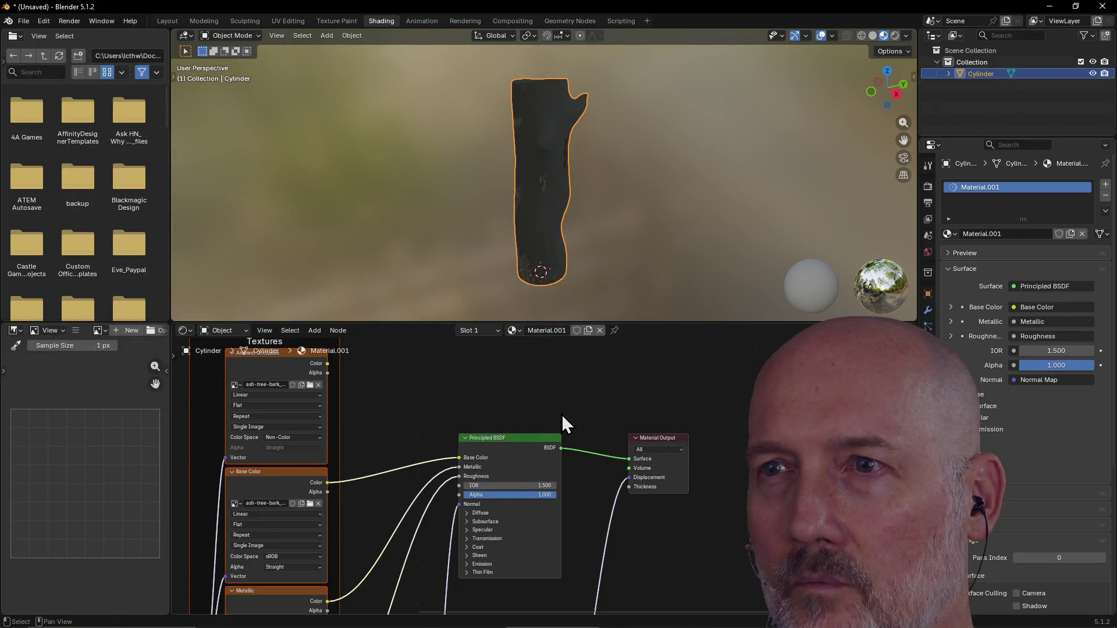
# Show the side branch, move the Principled BSDF up, and reveal the Mapping and Texture Coordinate nodes.
pyautogui.scroll(3, 546, 238)
pyautogui.moveTo(545, 238)
pyautogui.mouseDown(button='middle')
pyautogui.moveTo(626, 204)
pyautogui.moveTo(644, 210)
pyautogui.moveTo(668, 184)
pyautogui.moveTo(665, 156)
pyautogui.moveTo(581, 200)
pyautogui.moveTo(695, 233)
pyautogui.moveTo(584, 220)
pyautogui.moveTo(652, 170)
pyautogui.moveTo(695, 205)
pyautogui.moveTo(614, 201)
pyautogui.moveTo(672, 206)
pyautogui.moveTo(702, 226)
pyautogui.moveTo(568, 232)
pyautogui.moveTo(622, 196)
pyautogui.moveTo(611, 162)
pyautogui.mouseUp(button='middle')
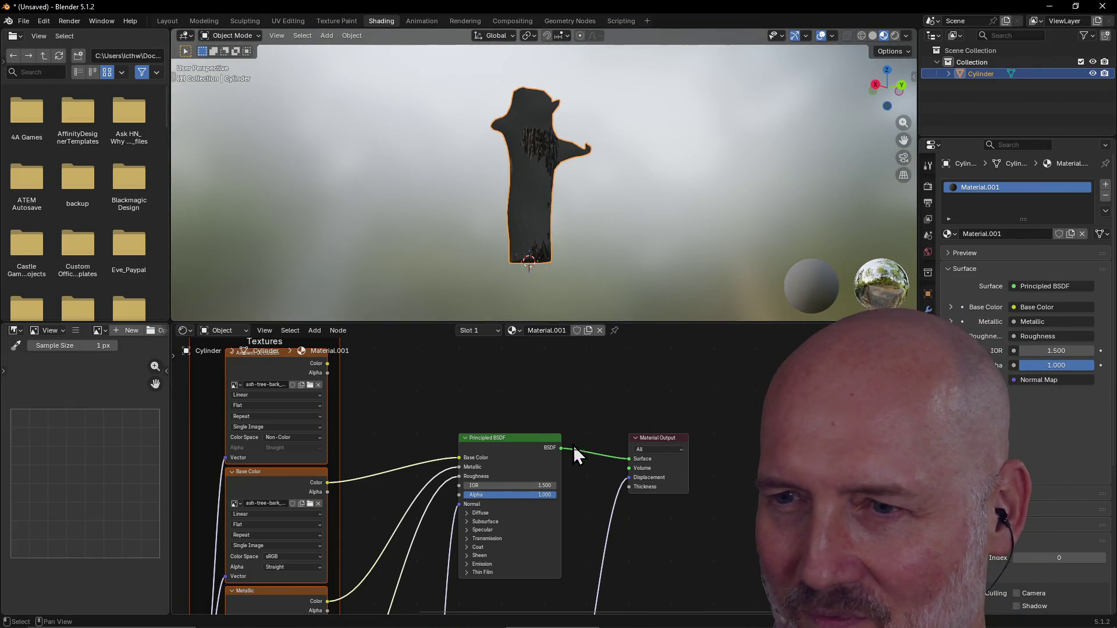
pyautogui.moveTo(515, 441); pyautogui.dragTo(515, 386)
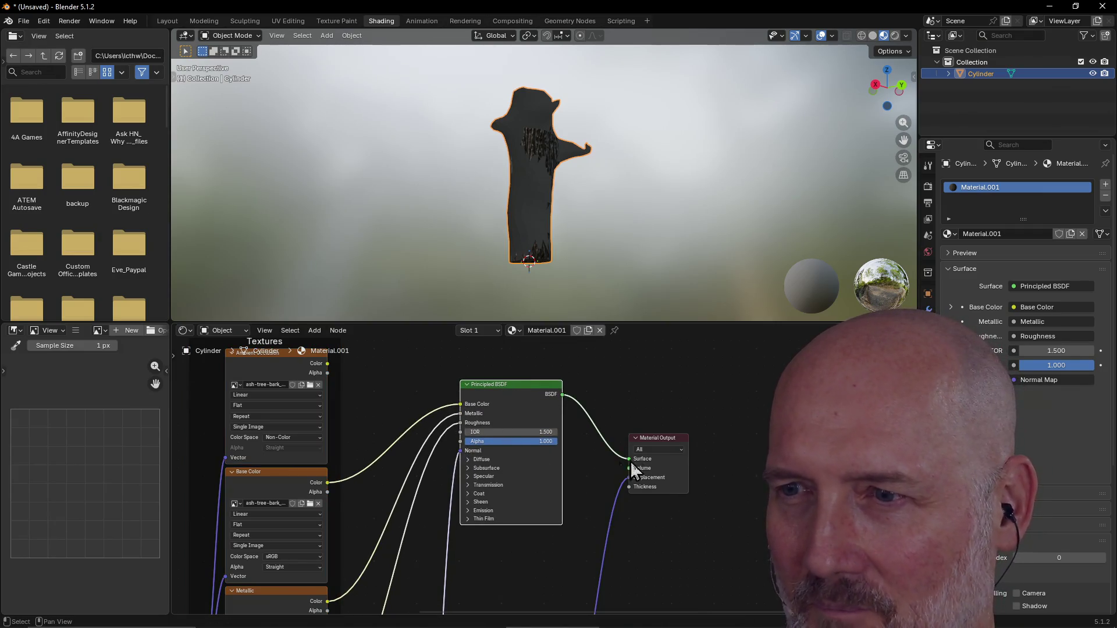
pyautogui.click(661, 443)
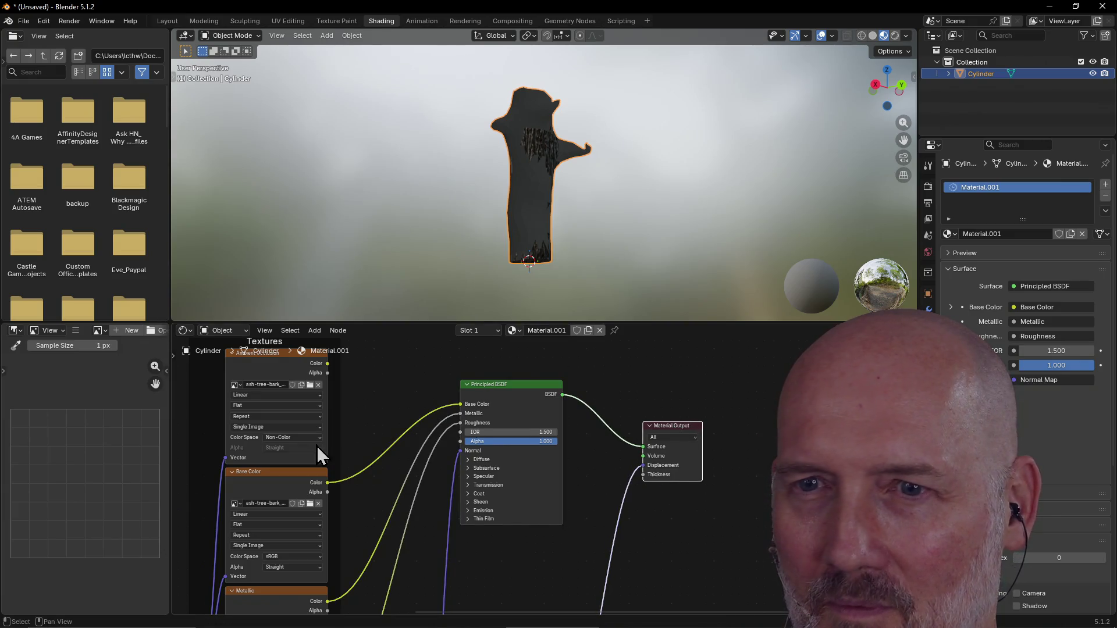
pyautogui.scroll(-3, 360, 465)
pyautogui.scroll(-2, 360, 465)
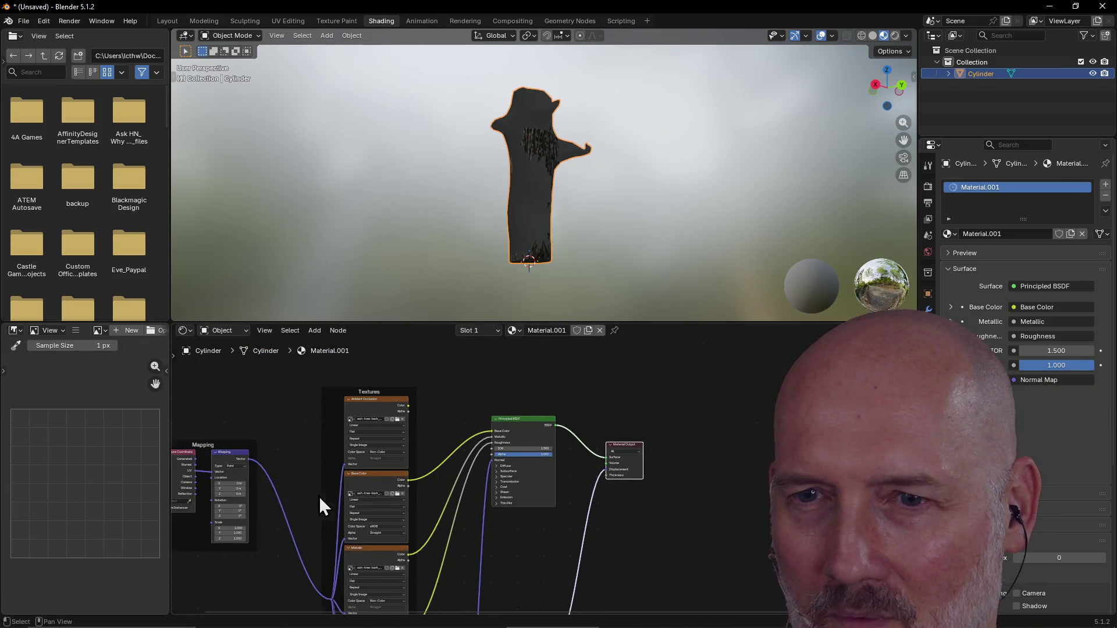
pyautogui.scroll(-1, 319, 496)
pyautogui.scroll(1, 266, 462)
pyautogui.click(253, 460)
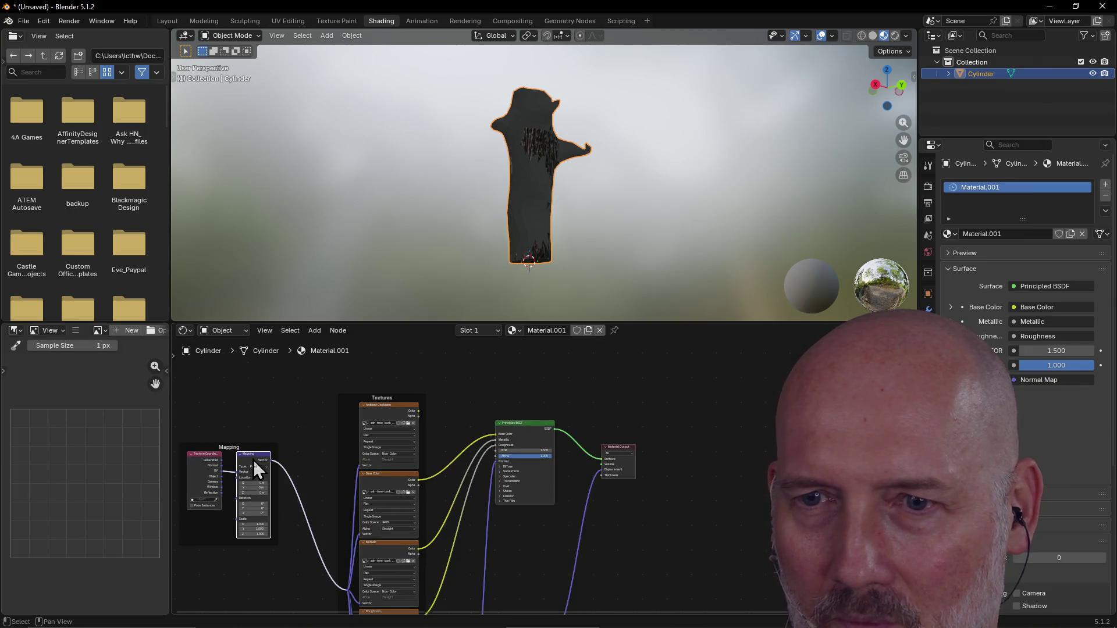
pyautogui.click(264, 409)
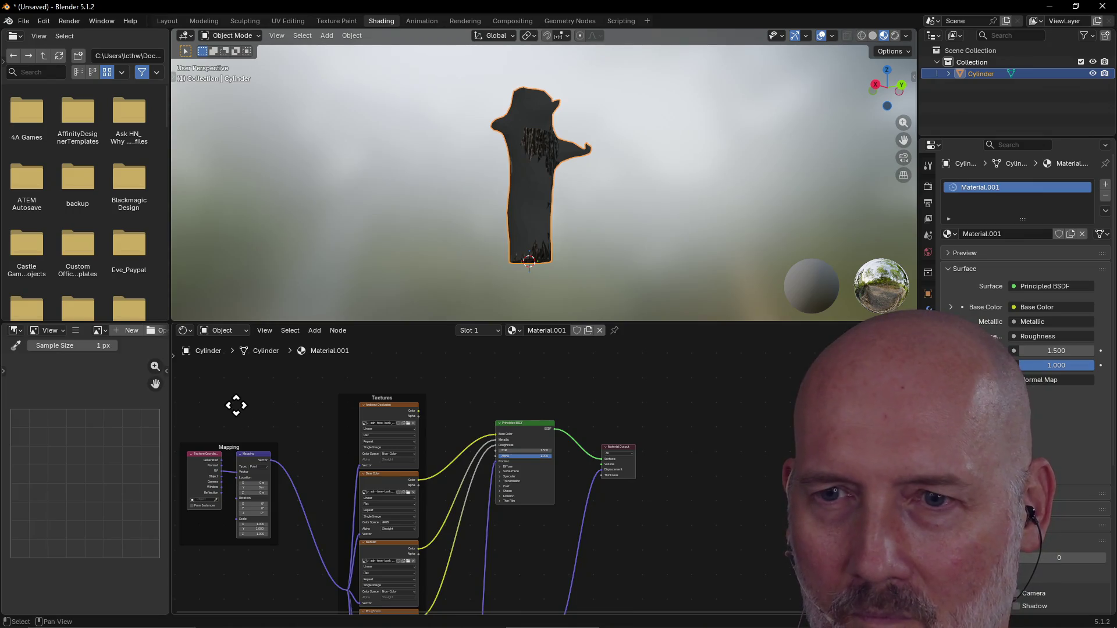
pyautogui.moveTo(237, 406)
pyautogui.keyDown('shift'); pyautogui.mouseDown(button='middle')
pyautogui.moveTo(351, 394)
pyautogui.moveTo(459, 402)
pyautogui.mouseUp(button='middle'); pyautogui.keyUp('shift')
pyautogui.scroll(4, 453, 498)
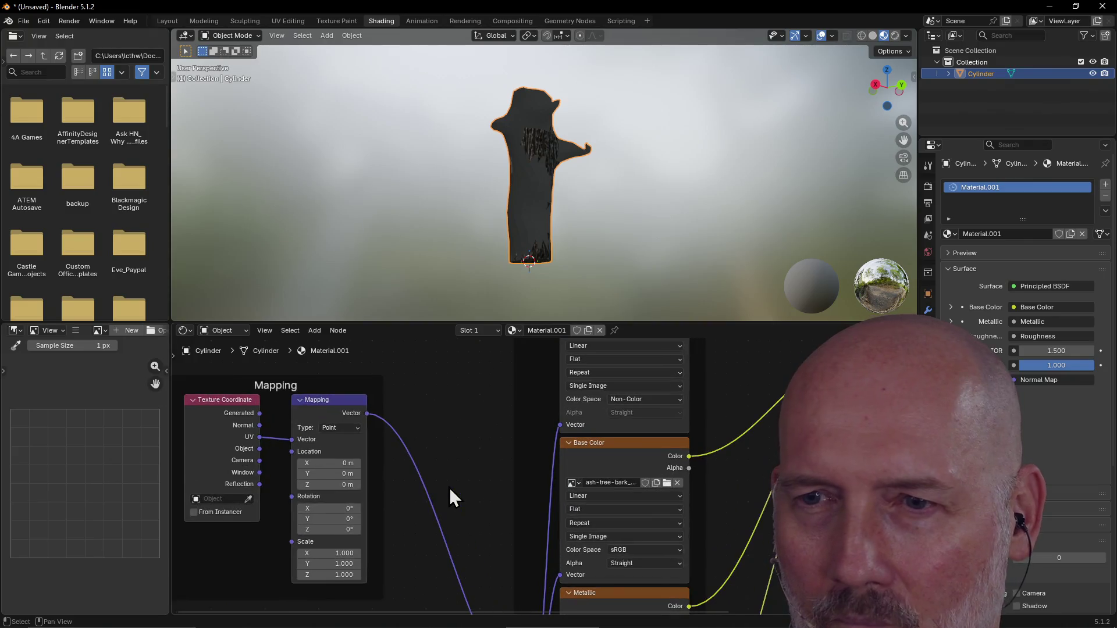
pyautogui.moveTo(351, 378)
pyautogui.keyDown('shift'); pyautogui.mouseDown(button='middle')
pyautogui.moveTo(422, 391)
pyautogui.moveTo(472, 374)
pyautogui.moveTo(473, 428)
pyautogui.mouseUp(button='middle'); pyautogui.keyUp('shift')
pyautogui.click(472, 428)
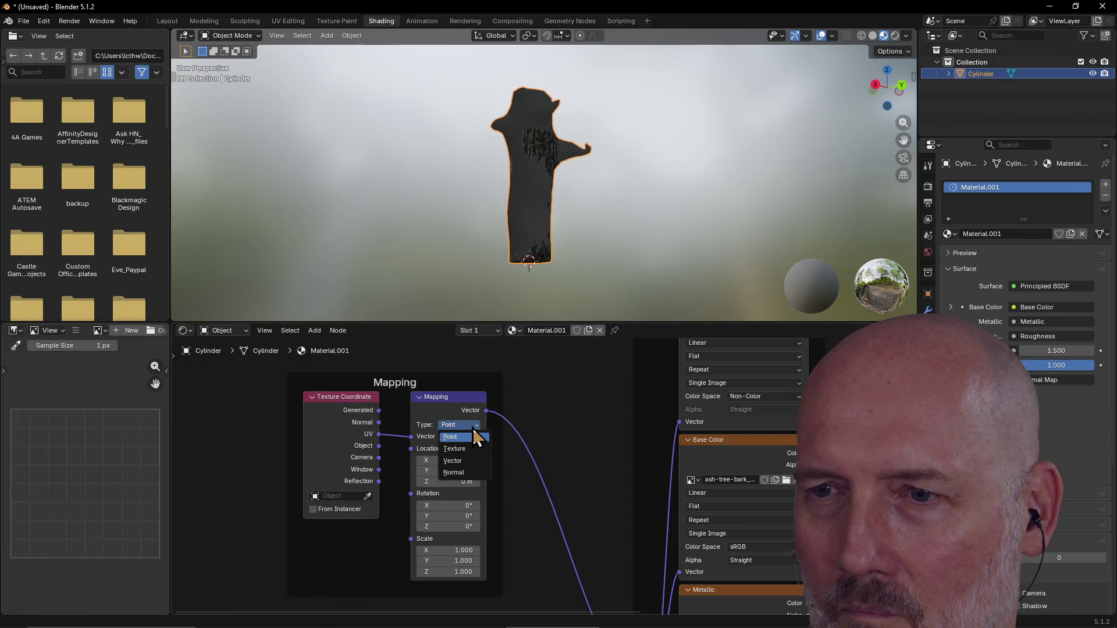
pyautogui.click(472, 451)
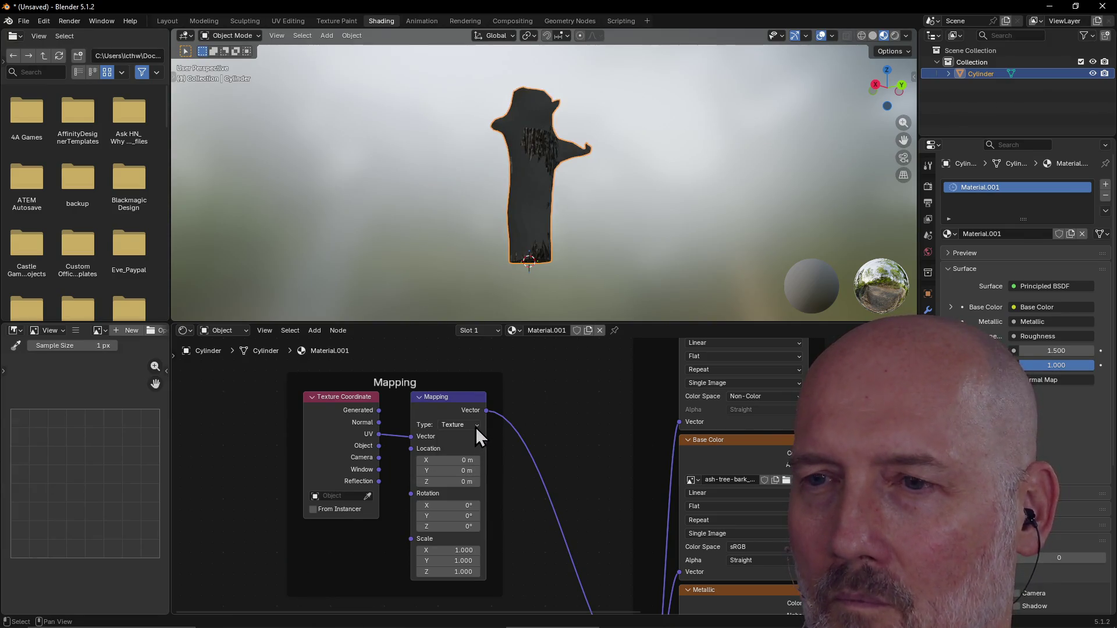
pyautogui.click(475, 427)
pyautogui.click(466, 462)
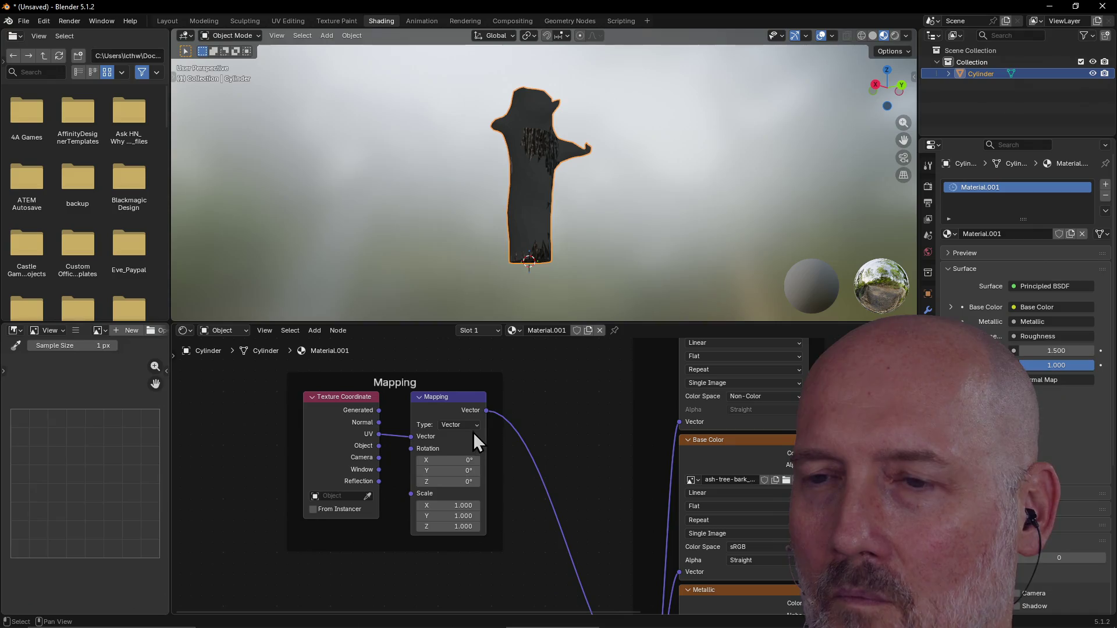
pyautogui.click(473, 424)
pyautogui.click(469, 472)
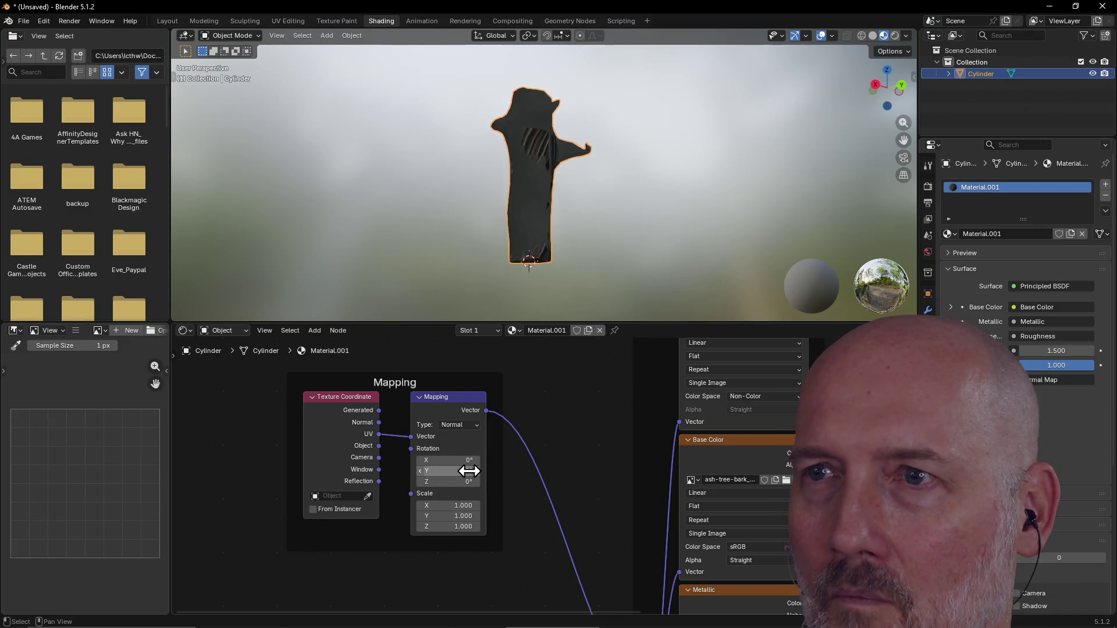
pyautogui.click(473, 426)
pyautogui.click(473, 436)
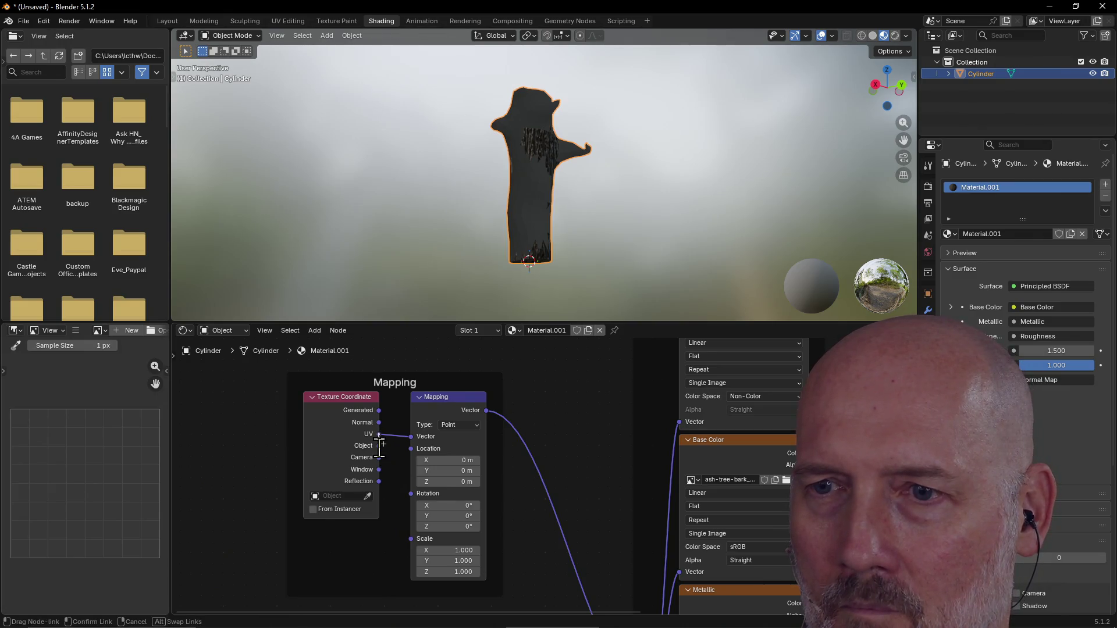
pyautogui.moveTo(379, 445); pyautogui.dragTo(394, 438)
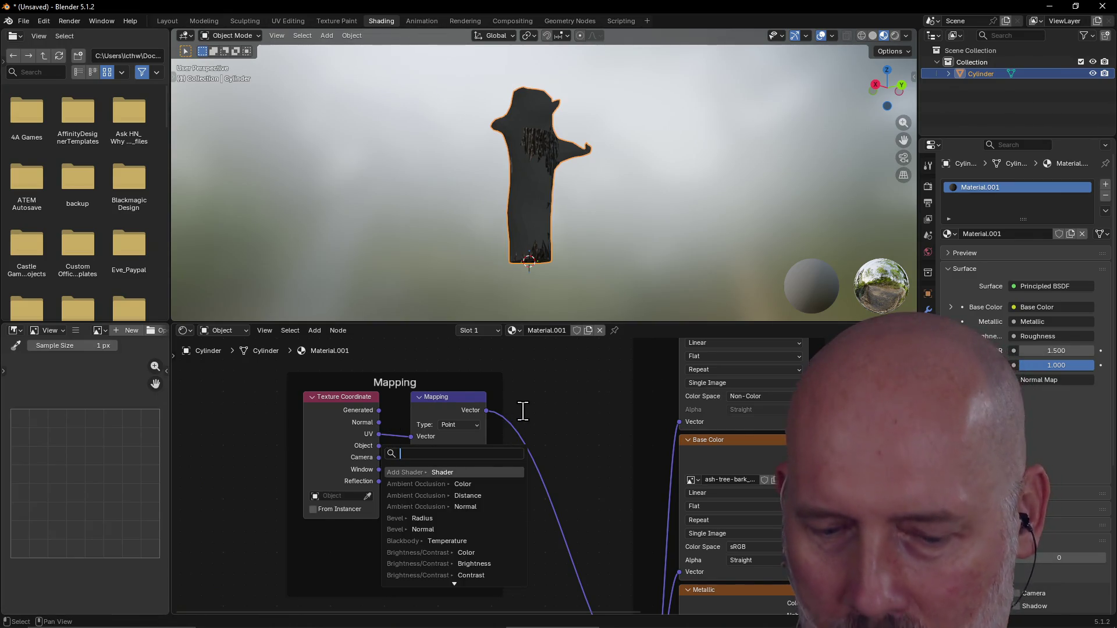
pyautogui.press('Escape')
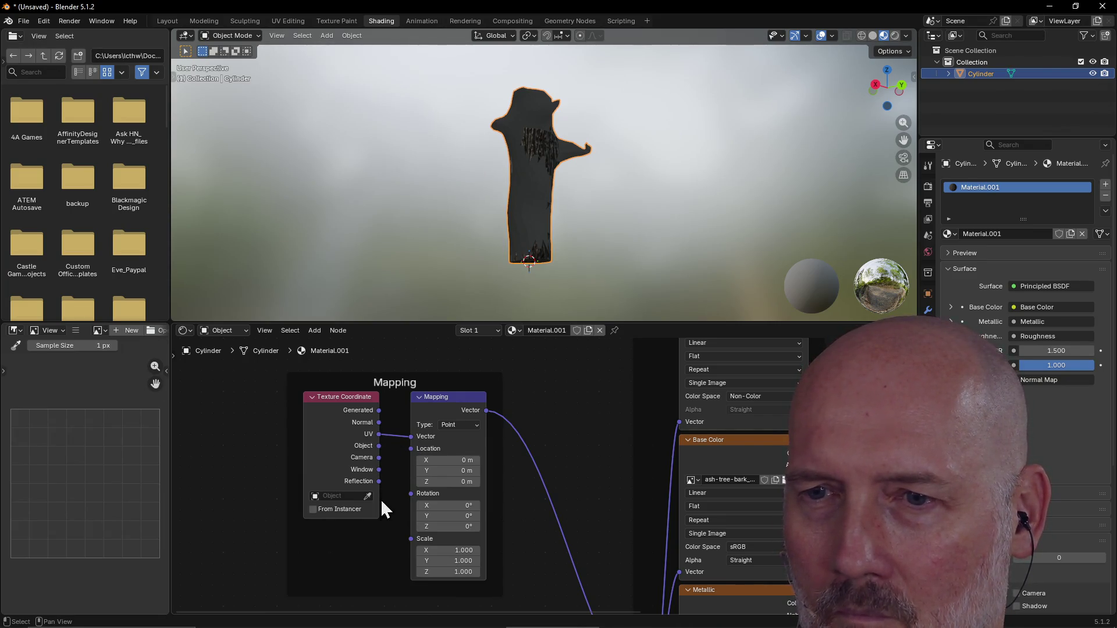
pyautogui.scroll(-1, 539, 491)
pyautogui.scroll(-1, 540, 491)
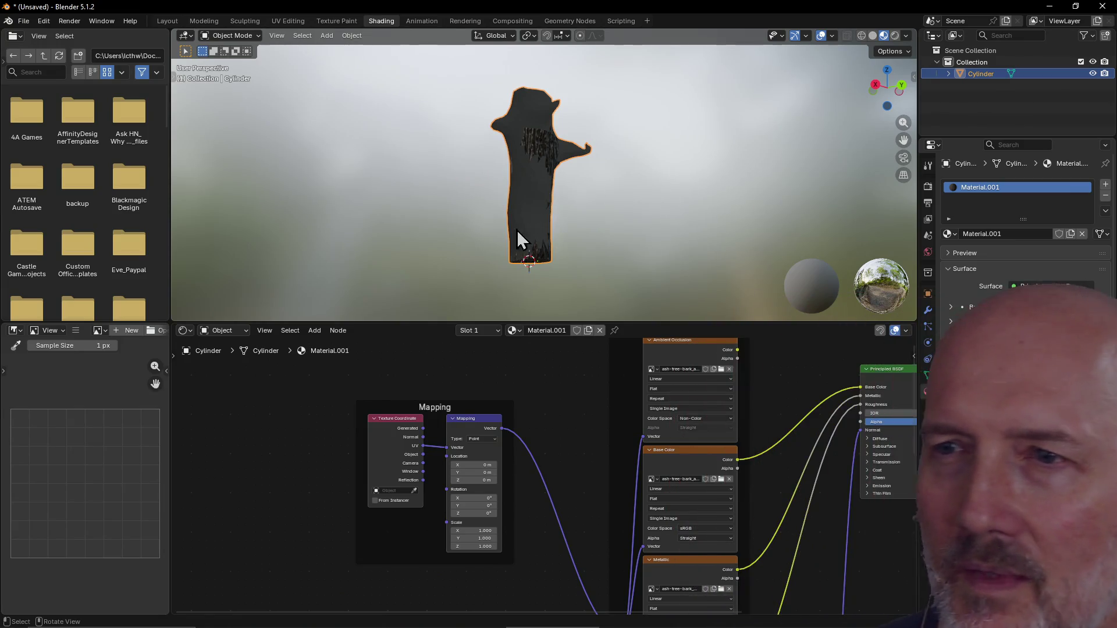
pyautogui.moveTo(536, 487)
pyautogui.mouseDown(button='middle')
pyautogui.moveTo(543, 449)
pyautogui.moveTo(542, 479)
pyautogui.mouseUp(button='middle')
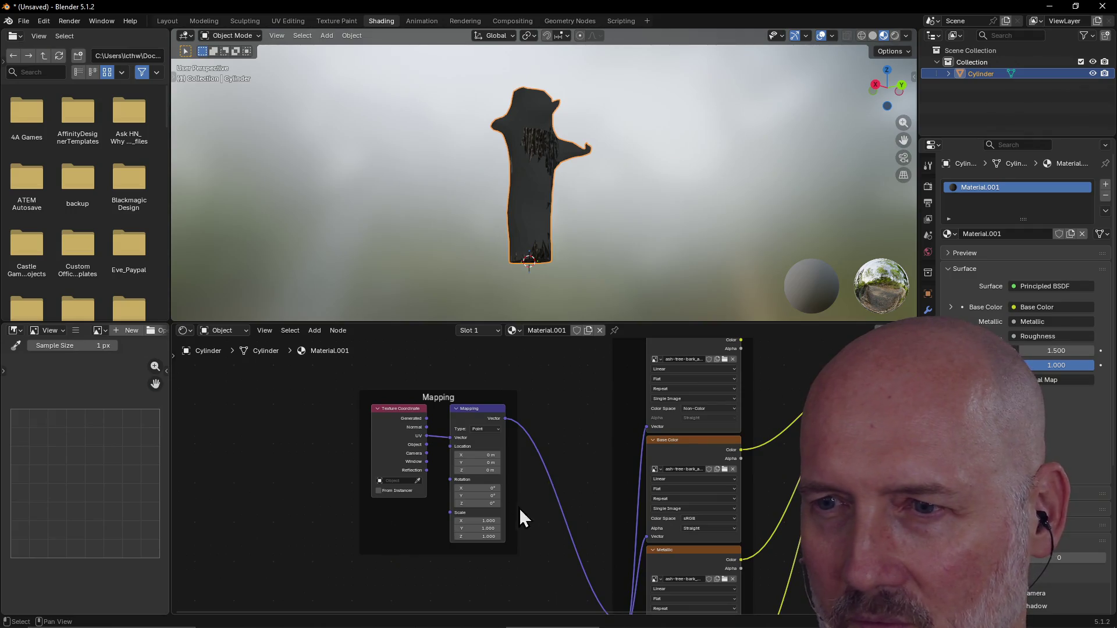
pyautogui.scroll(3, 485, 480)
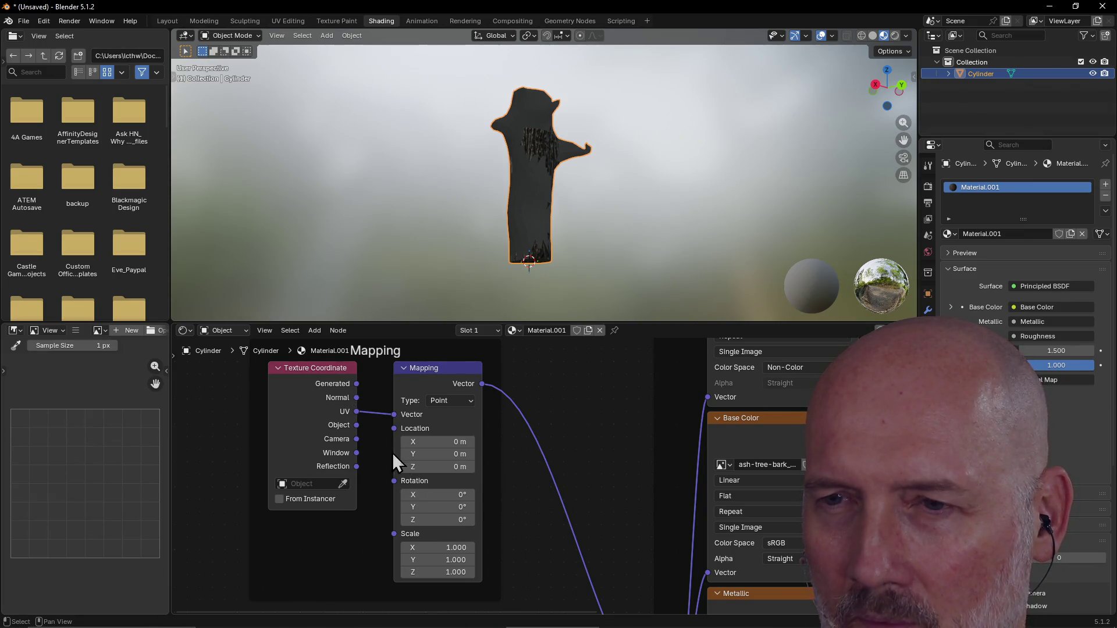
pyautogui.click(470, 400)
pyautogui.click(466, 428)
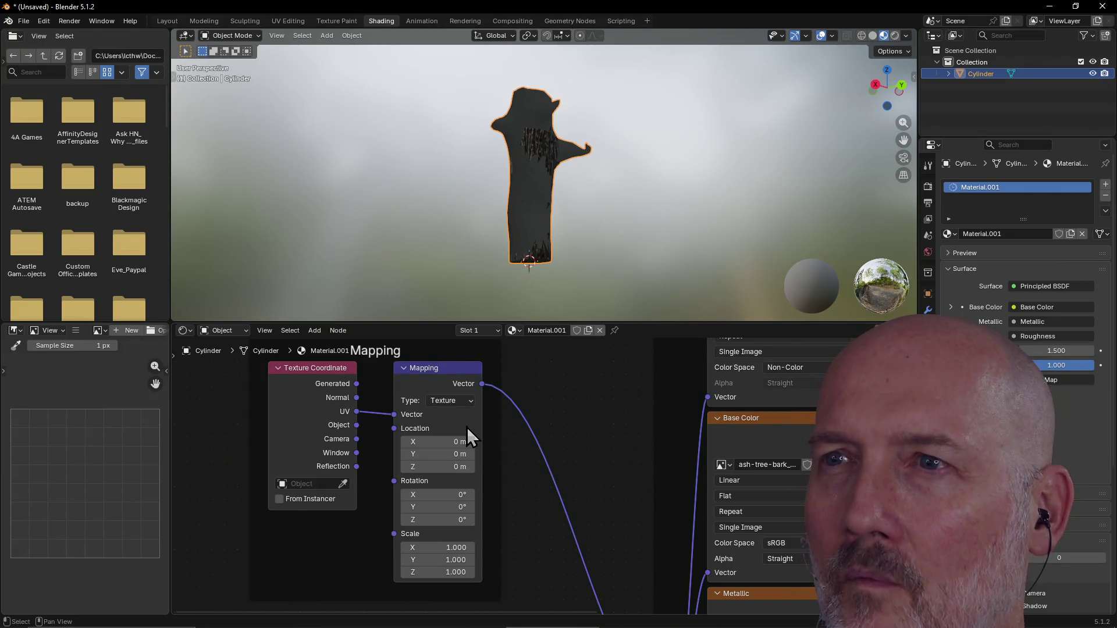
pyautogui.click(469, 404)
pyautogui.click(467, 415)
pyautogui.scroll(-1, 563, 435)
pyautogui.scroll(-4, 592, 436)
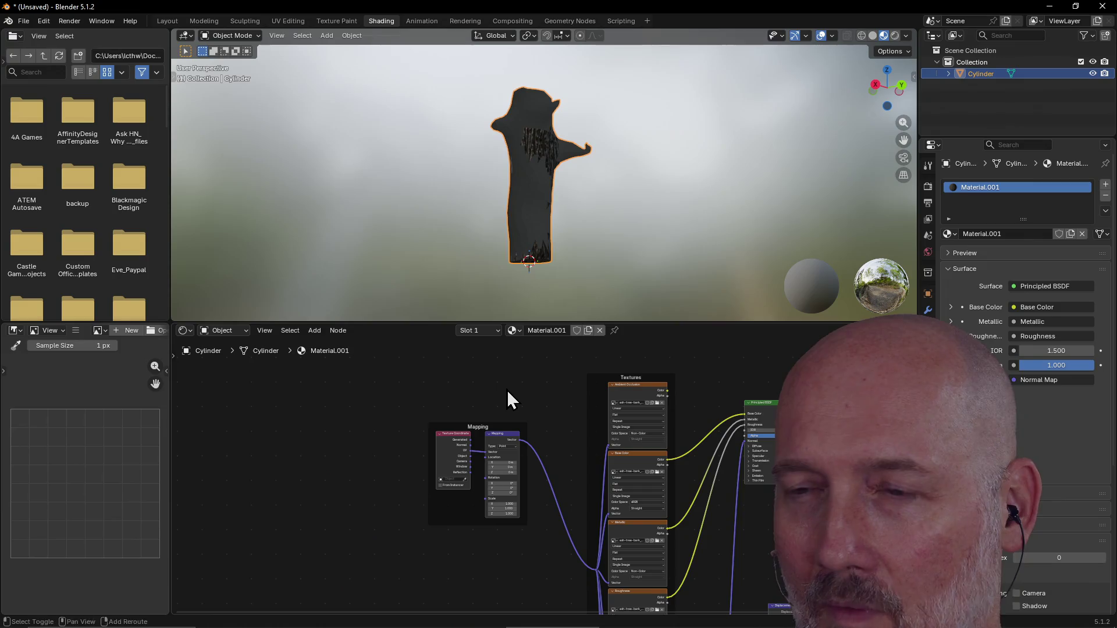
# Set the Displacement node's space to World Space.
pyautogui.moveTo(507, 390); pyautogui.dragTo(370, 385, button='middle')
pyautogui.moveTo(677, 532)
pyautogui.mouseDown(button='middle')
pyautogui.moveTo(597, 484)
pyautogui.moveTo(570, 451)
pyautogui.moveTo(570, 429)
pyautogui.mouseUp(button='middle')
pyautogui.moveTo(641, 569); pyautogui.dragTo(607, 456, button='middle')
pyautogui.scroll(2, 607, 458)
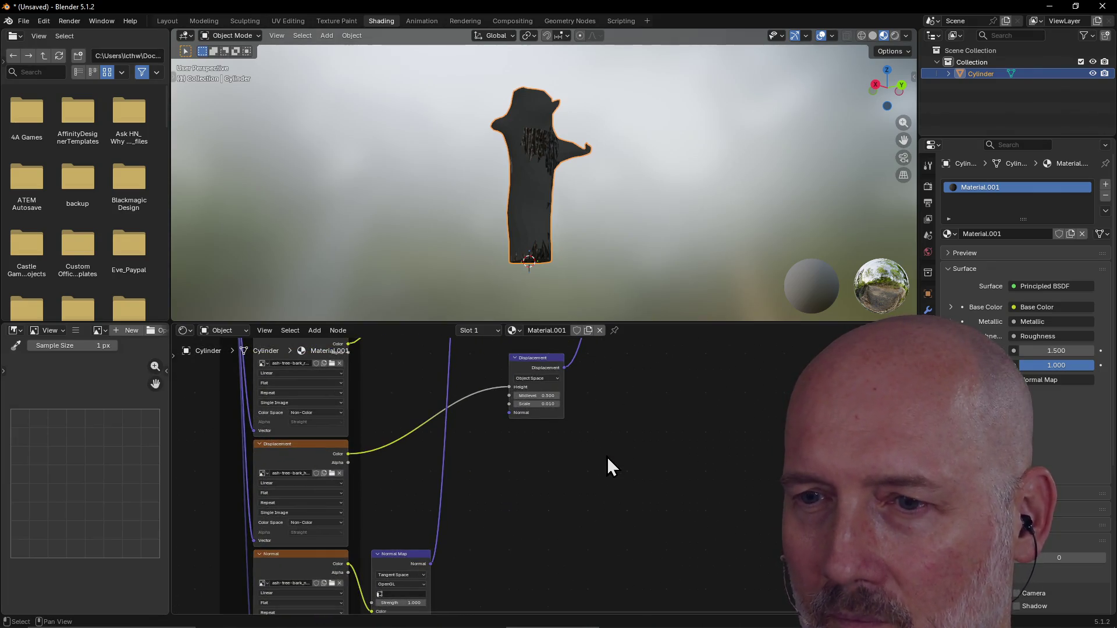
pyautogui.scroll(2, 607, 456)
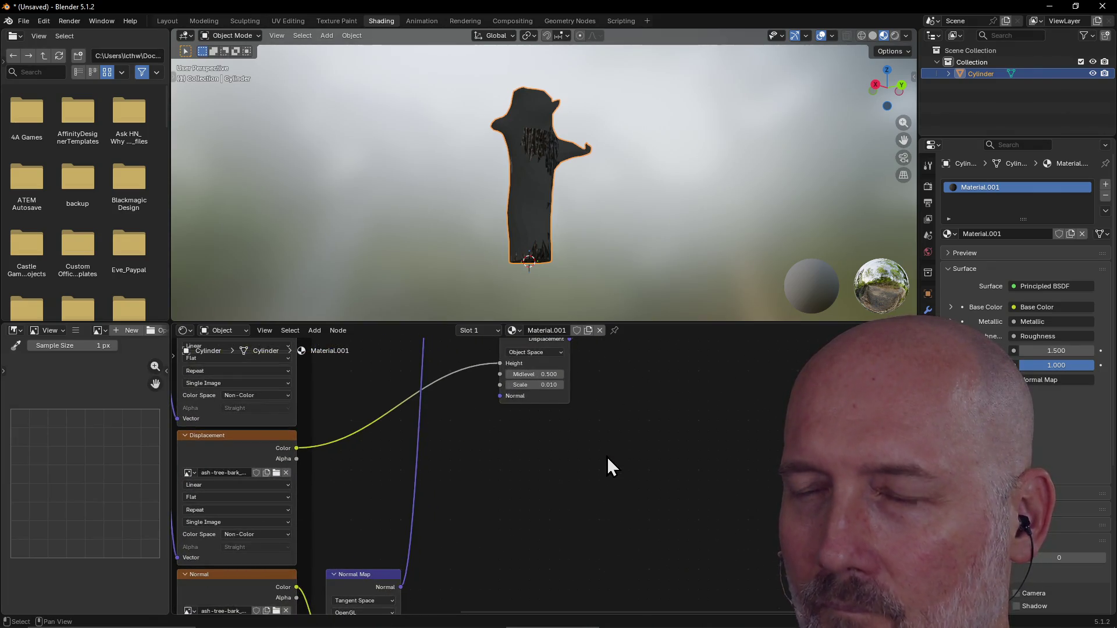
pyautogui.click(560, 349)
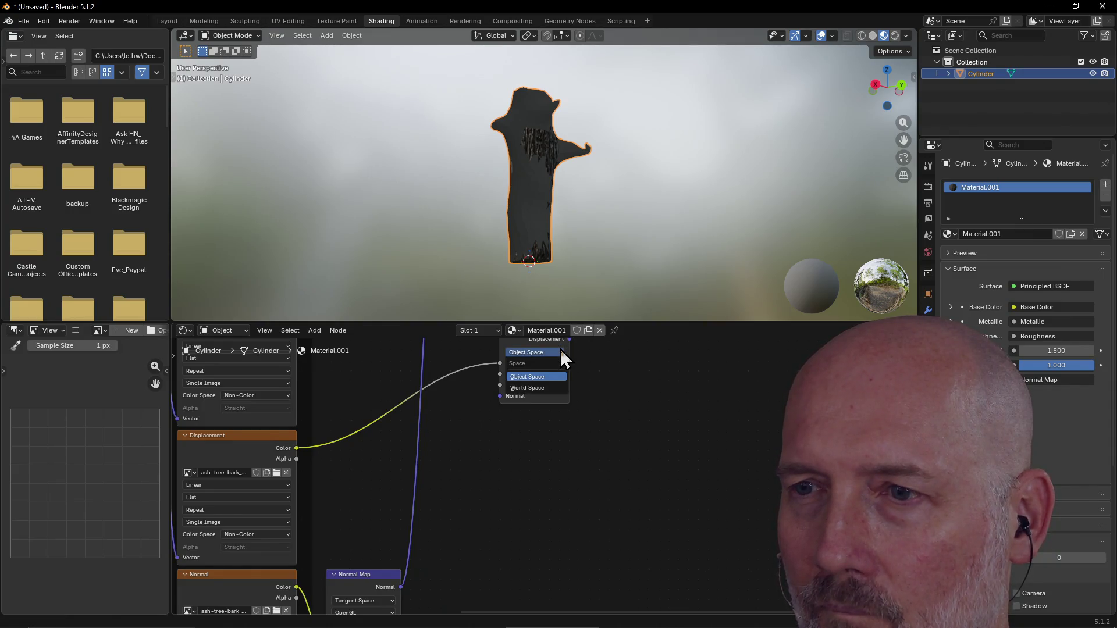
pyautogui.click(547, 392)
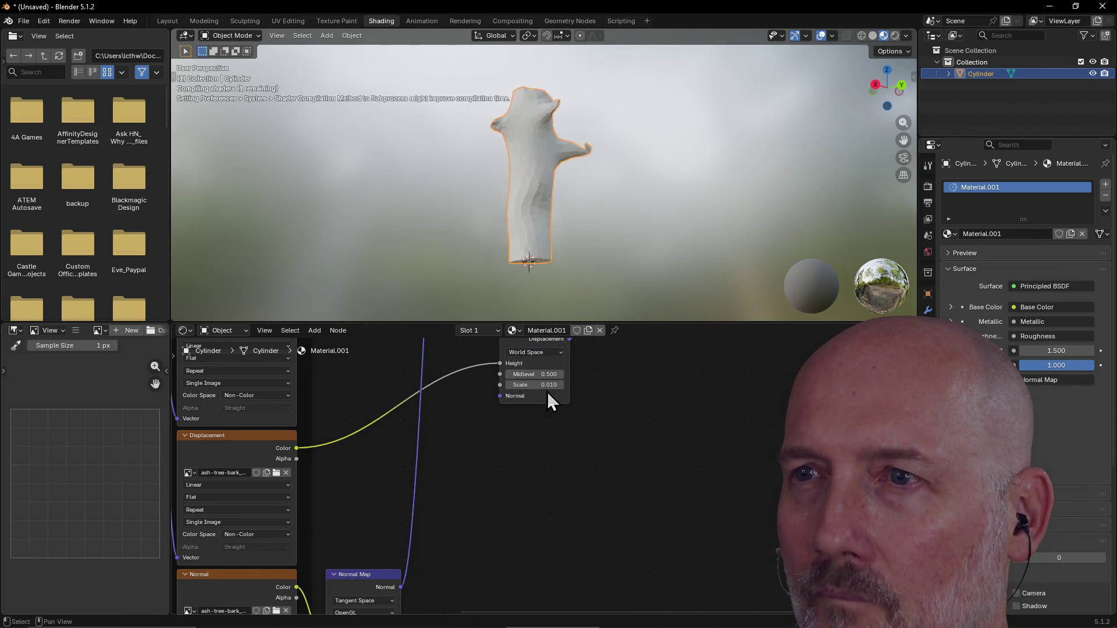
pyautogui.click(556, 352)
# Try the Normal Map's Object, World, Blender Object and Blender World spaces, then restore Tangent Space.
pyautogui.moveTo(470, 501)
pyautogui.mouseDown(button='middle')
pyautogui.moveTo(464, 544)
pyautogui.moveTo(530, 442)
pyautogui.moveTo(549, 369)
pyautogui.moveTo(544, 378)
pyautogui.mouseUp(button='middle')
pyautogui.click(472, 444)
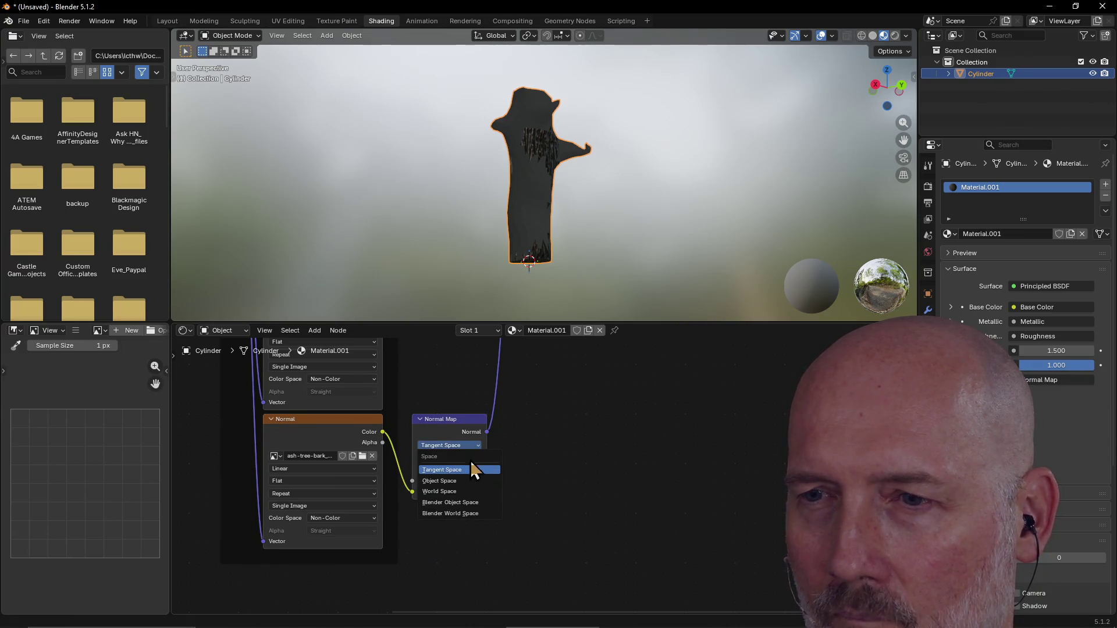
pyautogui.click(466, 481)
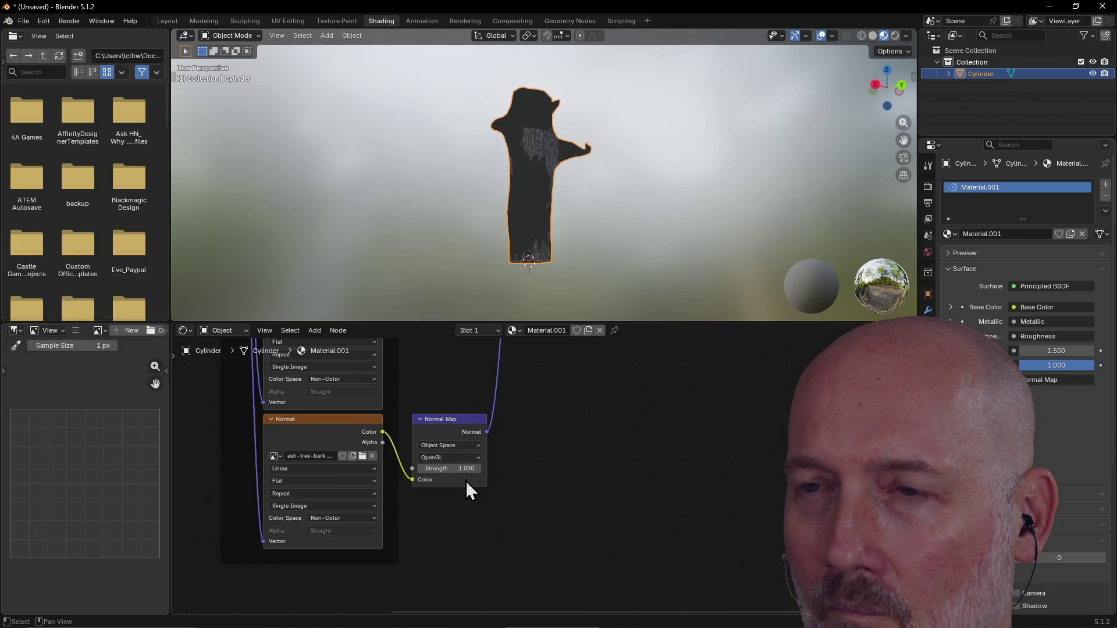
pyautogui.click(472, 445)
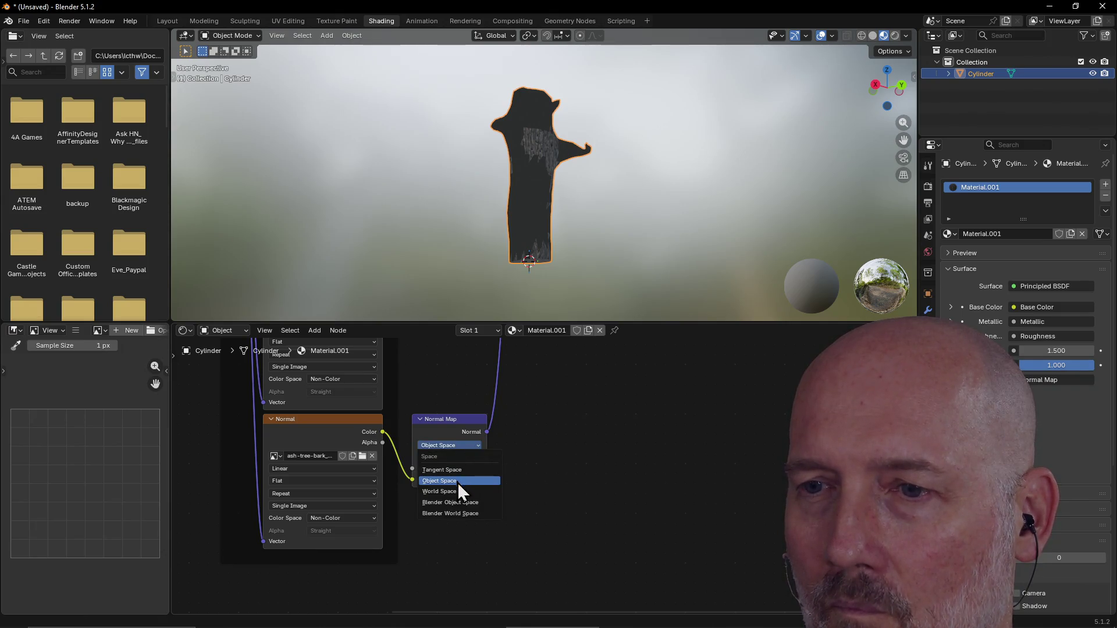
pyautogui.click(456, 492)
pyautogui.click(468, 443)
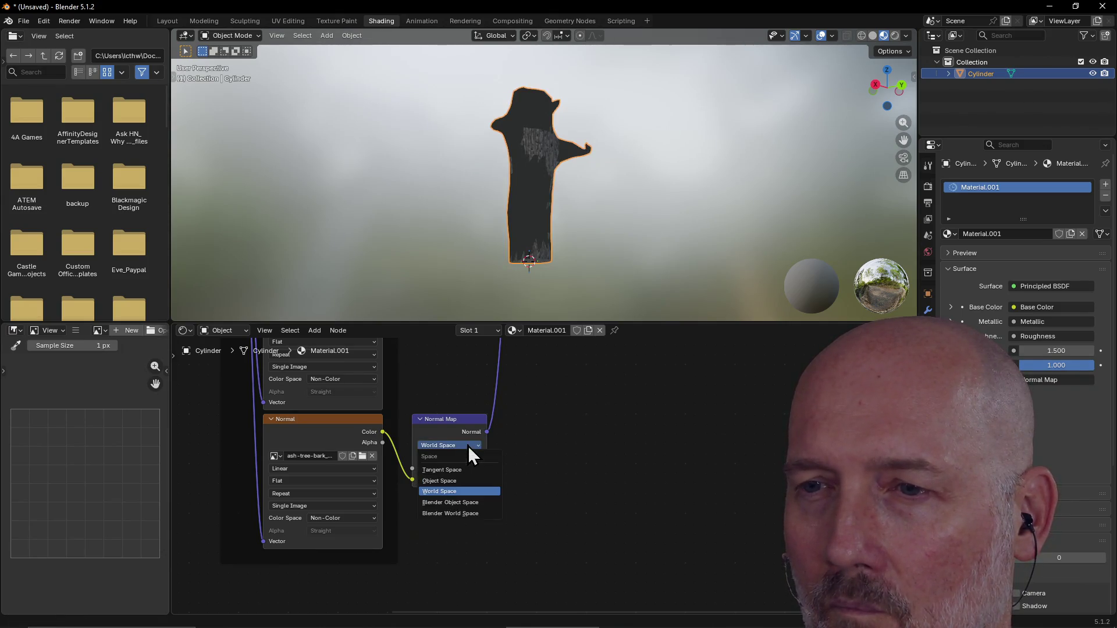
pyautogui.click(463, 502)
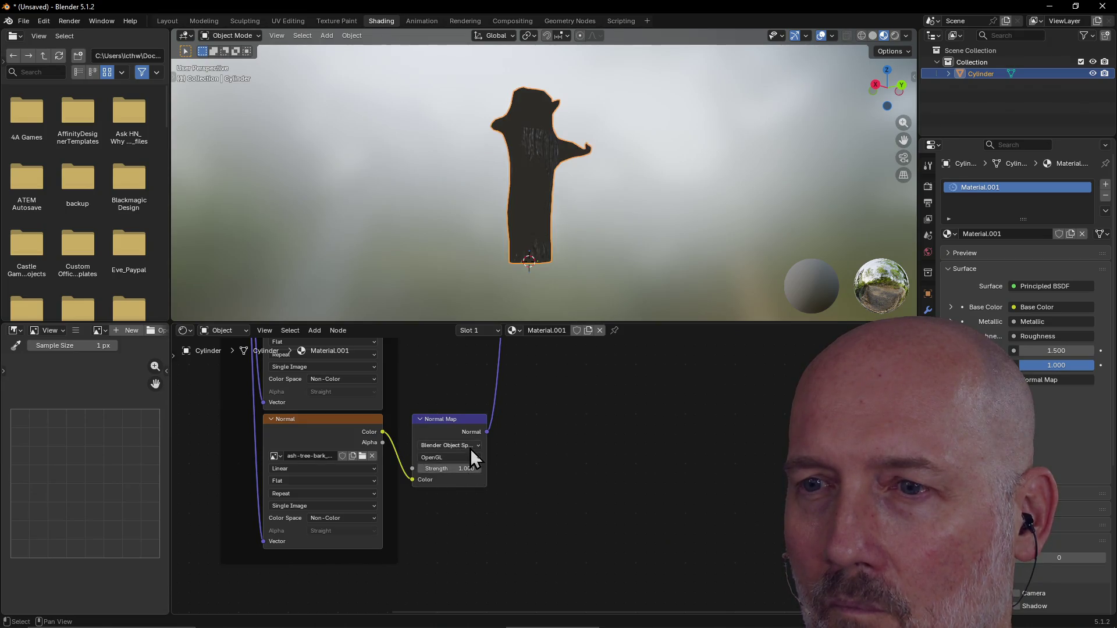
pyautogui.click(470, 447)
pyautogui.click(458, 516)
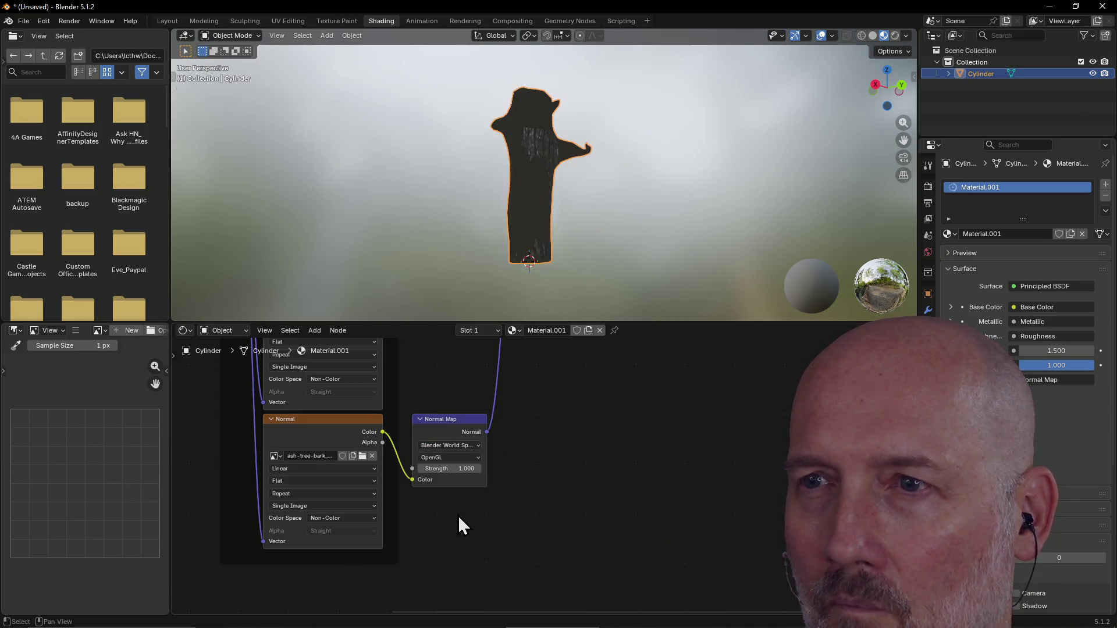
pyautogui.click(463, 445)
pyautogui.click(459, 471)
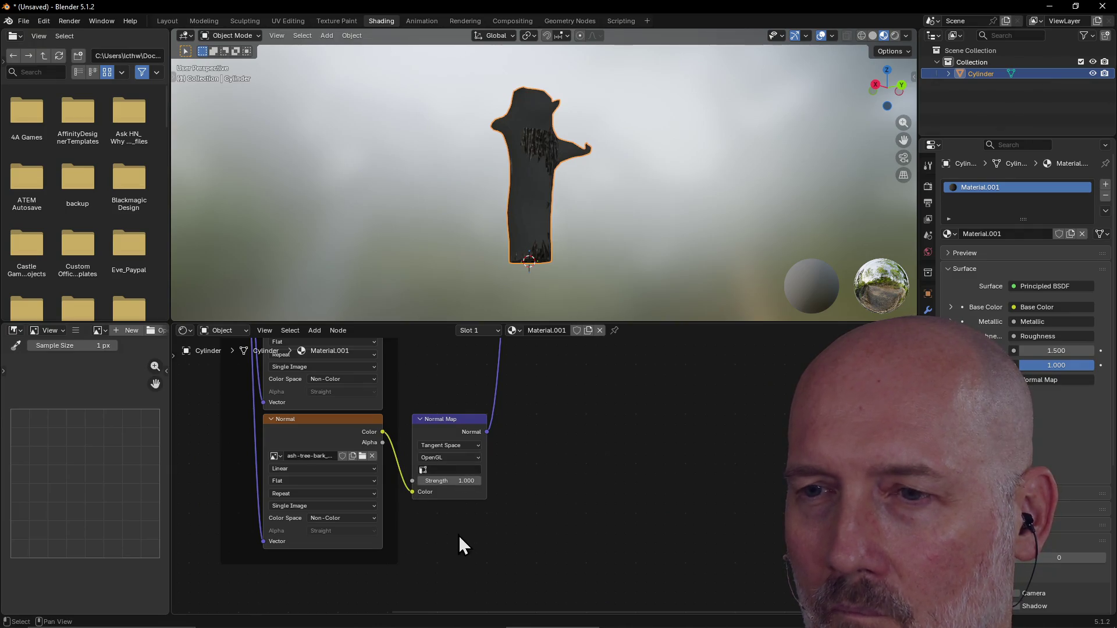
# Switch the normal map convention to DirectX, then back to OpenGL.
pyautogui.click(455, 456)
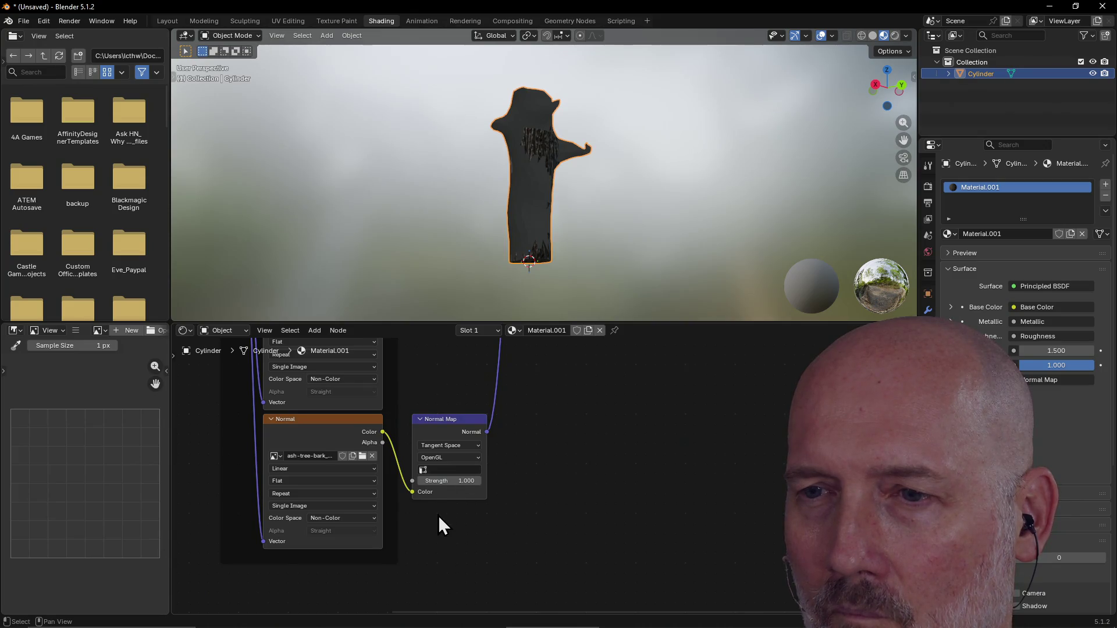
pyautogui.click(443, 458)
pyautogui.click(439, 490)
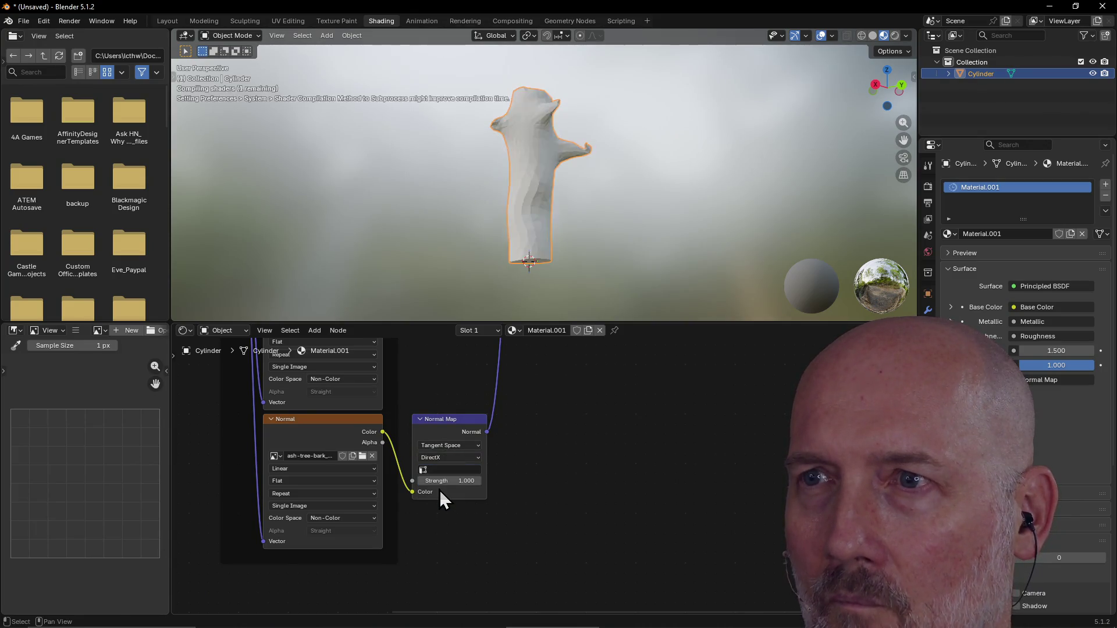
pyautogui.click(445, 459)
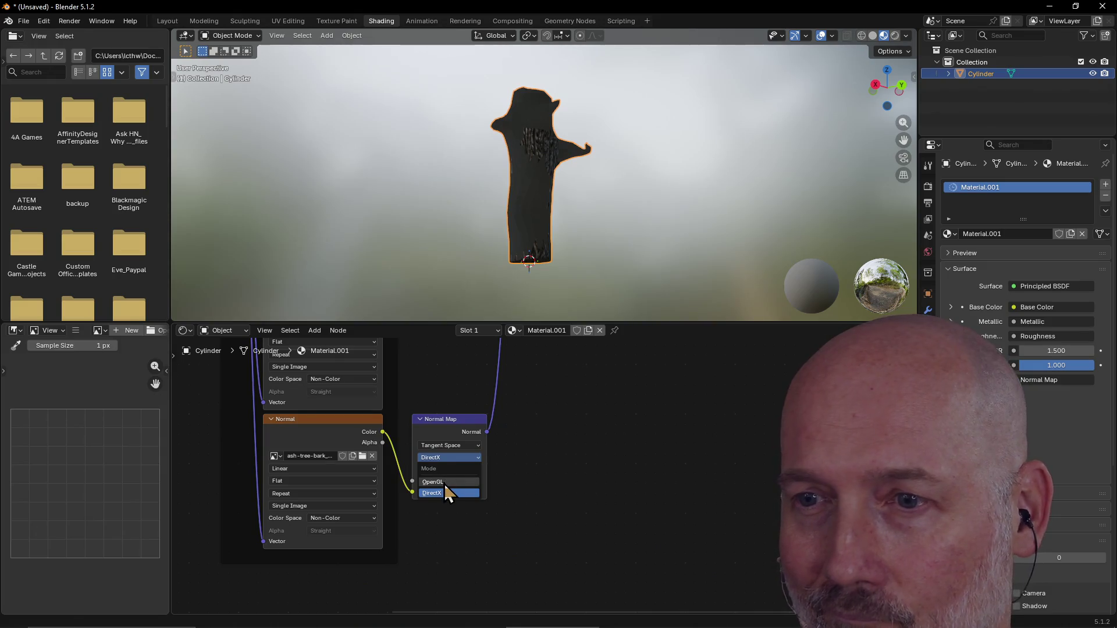
pyautogui.click(445, 483)
pyautogui.scroll(-2, 564, 466)
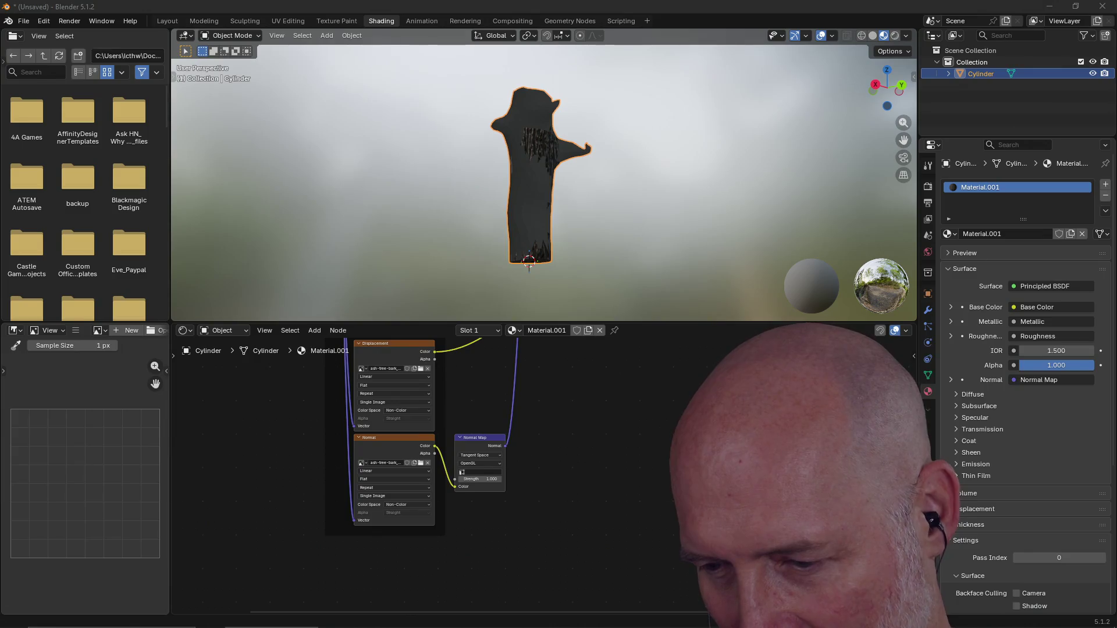
pyautogui.scroll(-1, 576, 235)
pyautogui.scroll(3, 573, 224)
pyautogui.moveTo(577, 233)
pyautogui.mouseDown(button='middle')
pyautogui.moveTo(610, 228)
pyautogui.moveTo(644, 254)
pyautogui.moveTo(642, 201)
pyautogui.moveTo(561, 217)
pyautogui.moveTo(539, 200)
pyautogui.moveTo(645, 174)
pyautogui.moveTo(528, 165)
pyautogui.moveTo(542, 129)
pyautogui.moveTo(569, 169)
pyautogui.moveTo(532, 199)
pyautogui.moveTo(554, 186)
pyautogui.moveTo(629, 189)
pyautogui.moveTo(520, 197)
pyautogui.moveTo(576, 192)
pyautogui.moveTo(531, 178)
pyautogui.moveTo(571, 158)
pyautogui.moveTo(568, 146)
pyautogui.moveTo(498, 167)
pyautogui.moveTo(559, 174)
pyautogui.moveTo(629, 155)
pyautogui.moveTo(554, 155)
pyautogui.moveTo(546, 195)
pyautogui.moveTo(631, 140)
pyautogui.moveTo(698, 172)
pyautogui.moveTo(613, 174)
pyautogui.moveTo(643, 166)
pyautogui.moveTo(551, 160)
pyautogui.moveTo(671, 162)
pyautogui.mouseUp(button='middle')
pyautogui.scroll(2, 555, 187)
pyautogui.scroll(4, 534, 167)
pyautogui.moveTo(549, 191)
pyautogui.mouseDown(button='middle')
pyautogui.moveTo(497, 190)
pyautogui.moveTo(560, 194)
pyautogui.moveTo(529, 199)
pyautogui.moveTo(596, 174)
pyautogui.mouseUp(button='middle')
pyautogui.scroll(5, 554, 183)
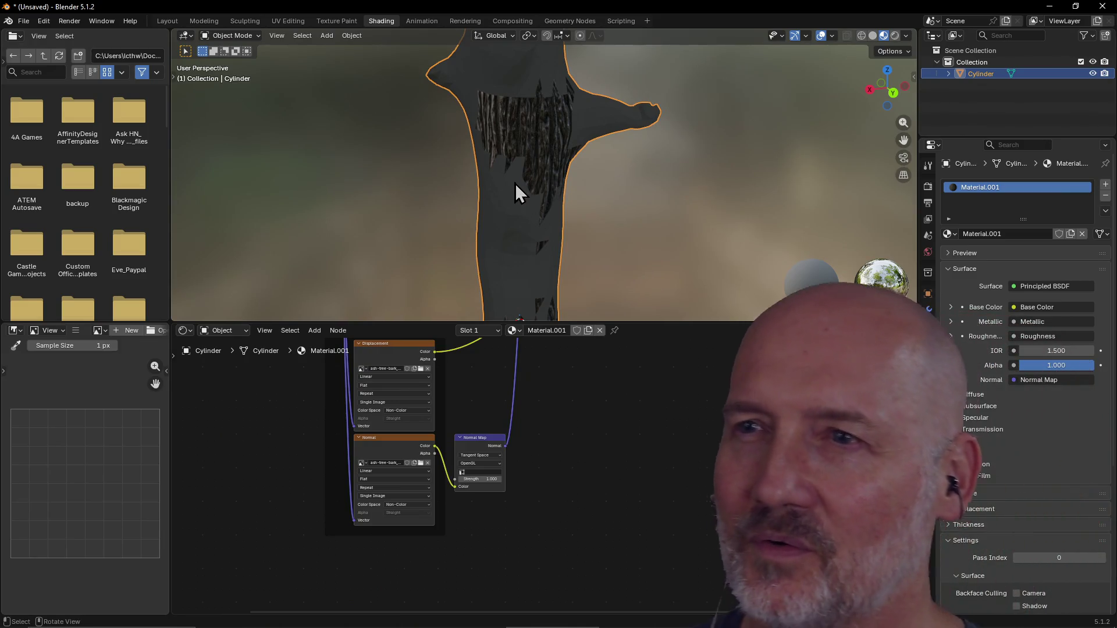
pyautogui.scroll(-2, 630, 180)
pyautogui.moveTo(486, 357); pyautogui.dragTo(438, 387, button='middle')
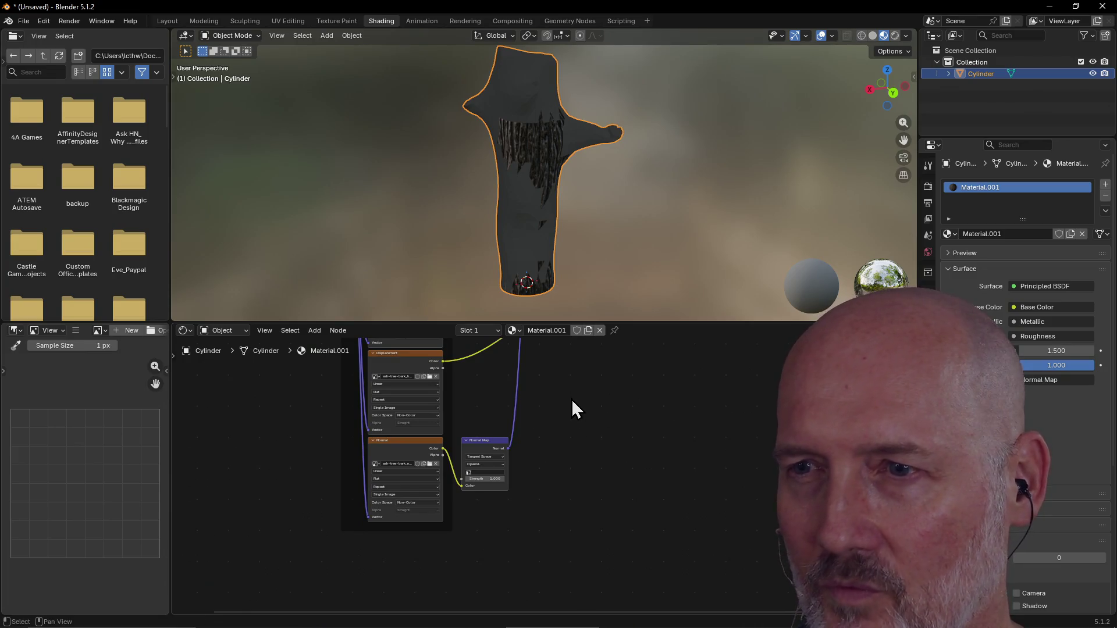
pyautogui.moveTo(575, 383)
pyautogui.mouseDown(button='middle')
pyautogui.moveTo(601, 531)
pyautogui.moveTo(577, 403)
pyautogui.mouseUp(button='middle')
pyautogui.scroll(-2, 579, 400)
pyautogui.scroll(-1, 582, 399)
pyautogui.moveTo(644, 411)
pyautogui.keyDown('shift'); pyautogui.mouseDown(button='middle')
pyautogui.moveTo(591, 511)
pyautogui.moveTo(623, 442)
pyautogui.mouseUp(button='middle'); pyautogui.keyUp('shift')
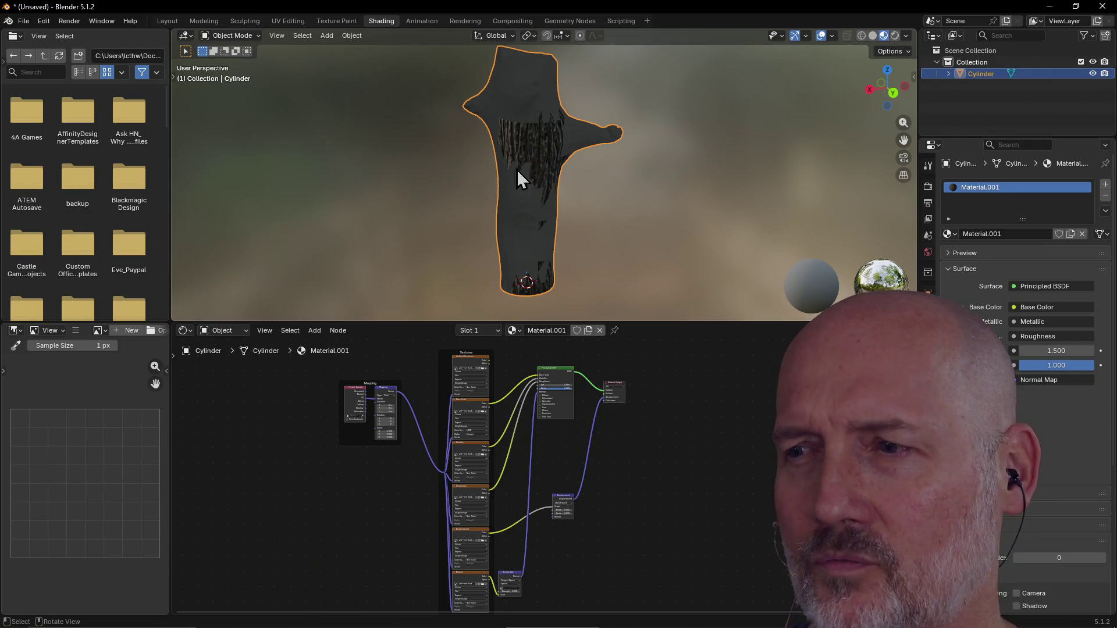
pyautogui.scroll(-1, 521, 261)
pyautogui.scroll(2, 525, 208)
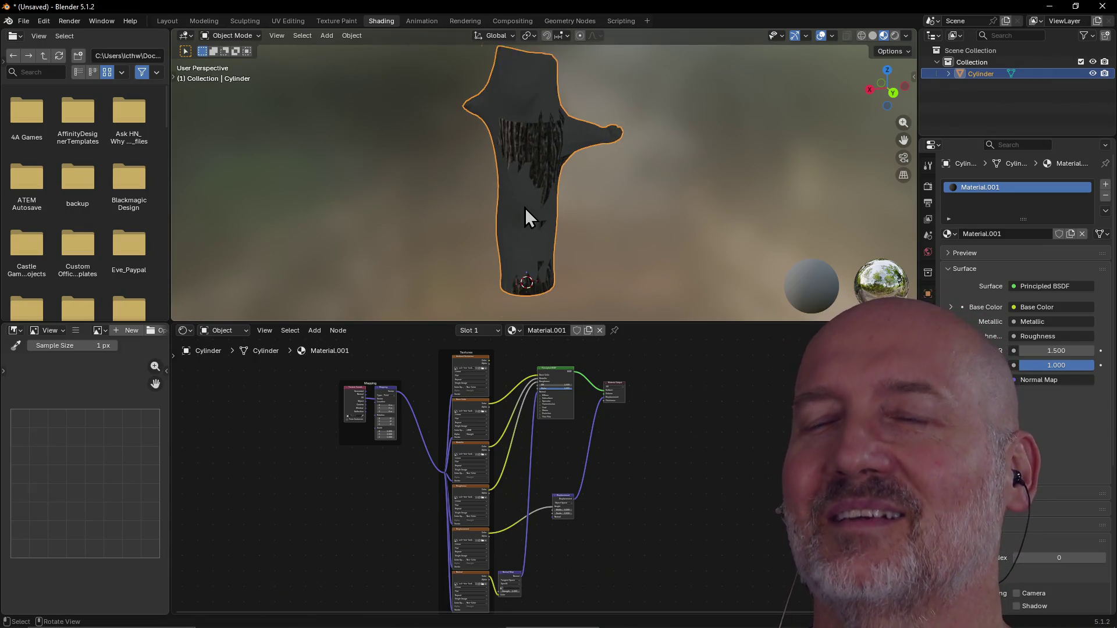
pyautogui.scroll(-2, 525, 208)
pyautogui.moveTo(525, 208)
pyautogui.mouseDown(button='middle')
pyautogui.moveTo(496, 169)
pyautogui.moveTo(598, 156)
pyautogui.moveTo(459, 168)
pyautogui.moveTo(617, 170)
pyautogui.moveTo(385, 70)
pyautogui.mouseUp(button='middle')
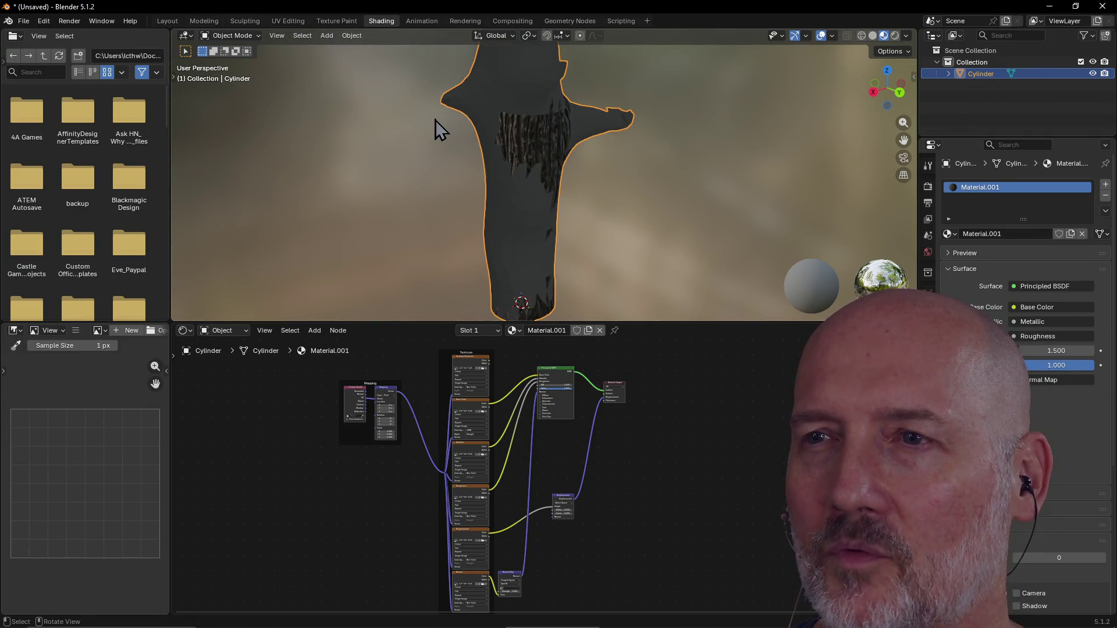
pyautogui.moveTo(435, 118)
pyautogui.mouseDown(button='middle')
pyautogui.moveTo(564, 131)
pyautogui.moveTo(505, 131)
pyautogui.moveTo(558, 130)
pyautogui.moveTo(504, 120)
pyautogui.mouseUp(button='middle')
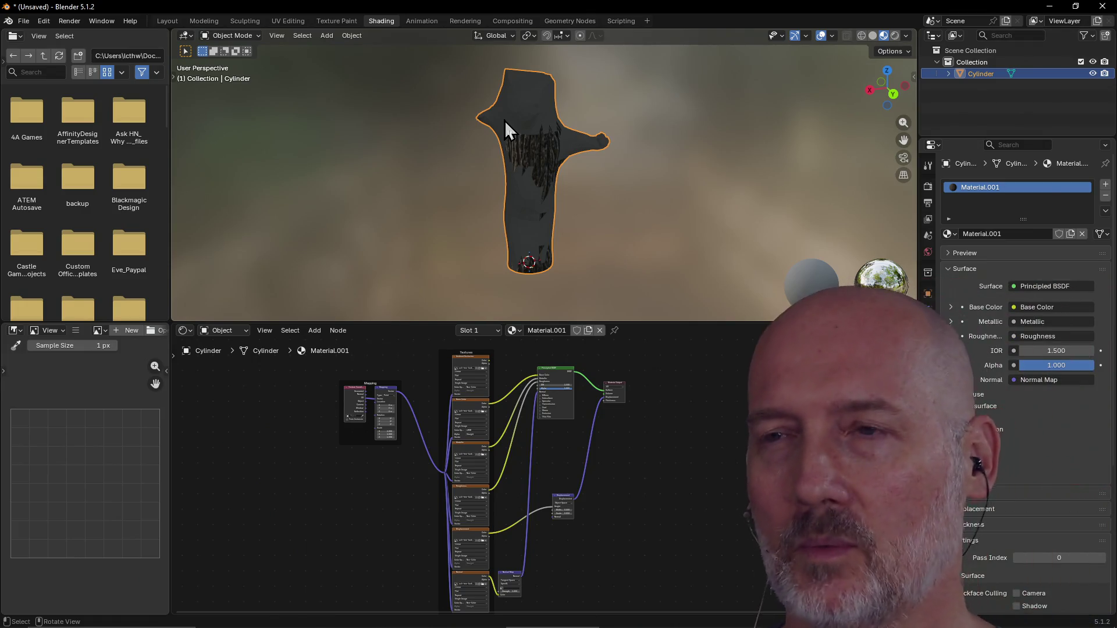
pyautogui.moveTo(459, 145)
pyautogui.mouseDown(button='middle')
pyautogui.moveTo(500, 134)
pyautogui.moveTo(575, 153)
pyautogui.moveTo(551, 145)
pyautogui.mouseUp(button='middle')
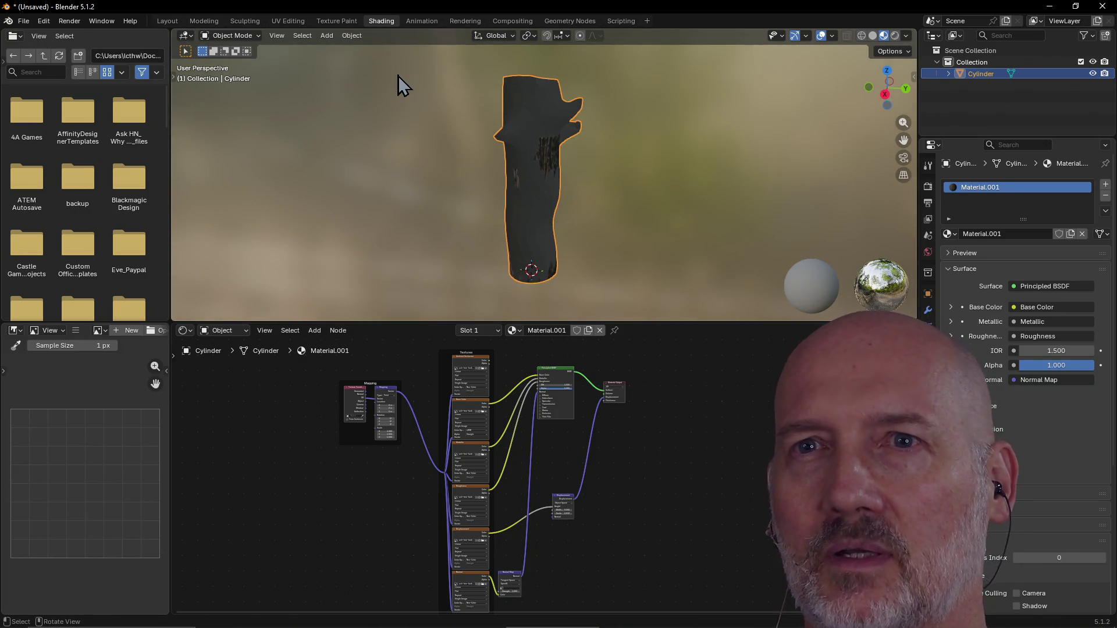
# Switch to UV Editing to show the trunk's UV islands over the bark height image, deselect all, and orbit the mesh.
pyautogui.click(288, 21)
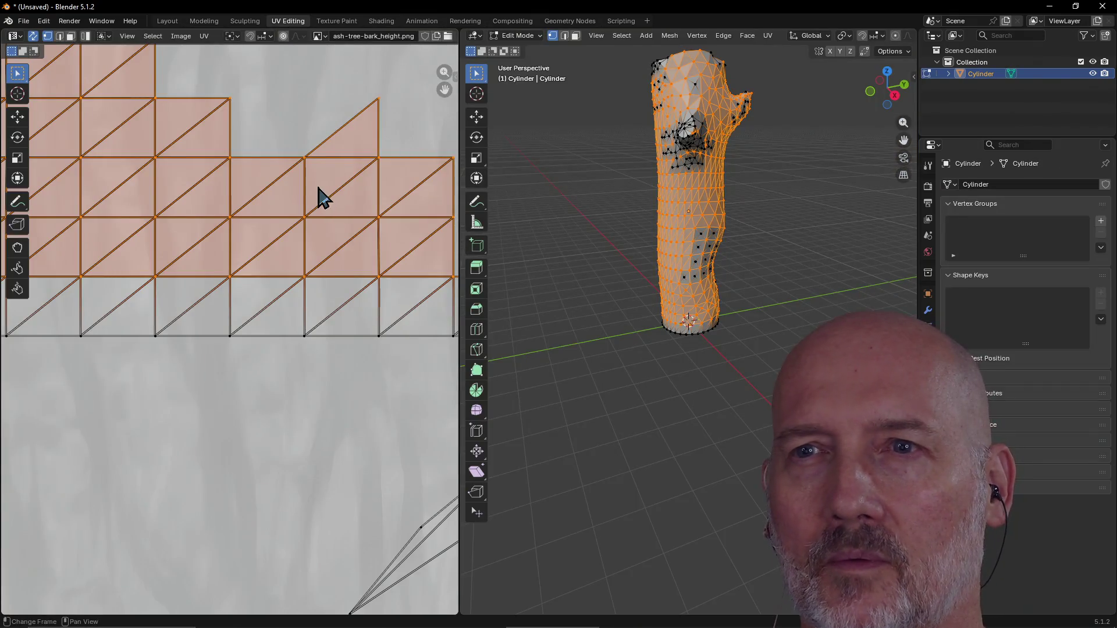
pyautogui.scroll(-10, 288, 235)
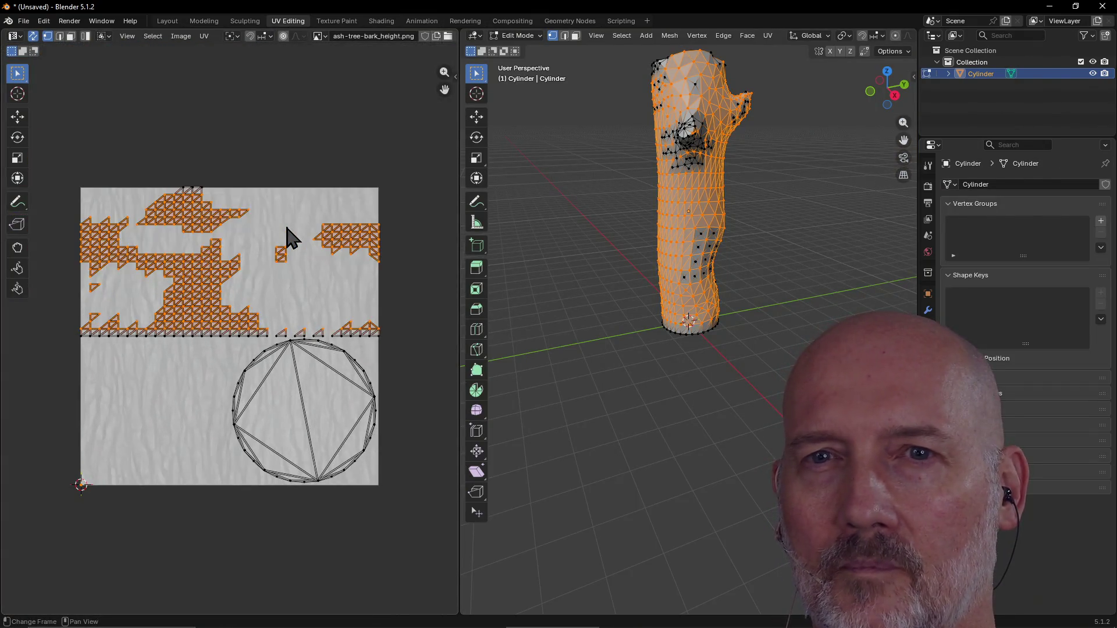
pyautogui.moveTo(651, 189)
pyautogui.mouseDown(button='middle')
pyautogui.moveTo(553, 217)
pyautogui.moveTo(649, 181)
pyautogui.mouseUp(button='middle')
pyautogui.click(621, 217)
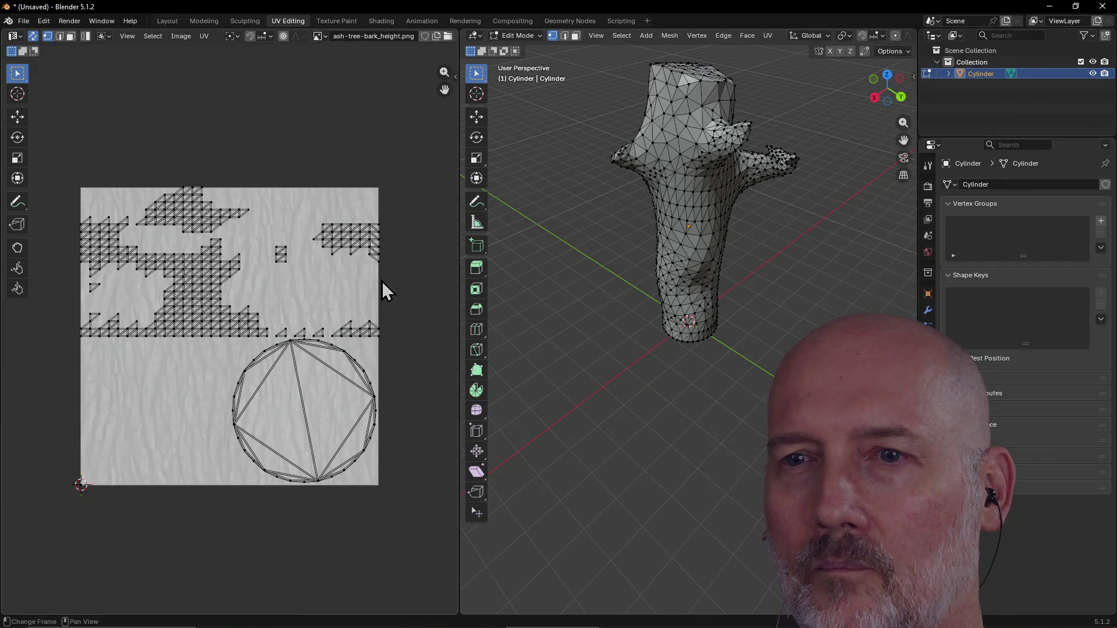
pyautogui.moveTo(613, 197)
pyautogui.mouseDown(button='middle')
pyautogui.moveTo(590, 186)
pyautogui.moveTo(611, 185)
pyautogui.moveTo(561, 282)
pyautogui.mouseUp(button='middle')
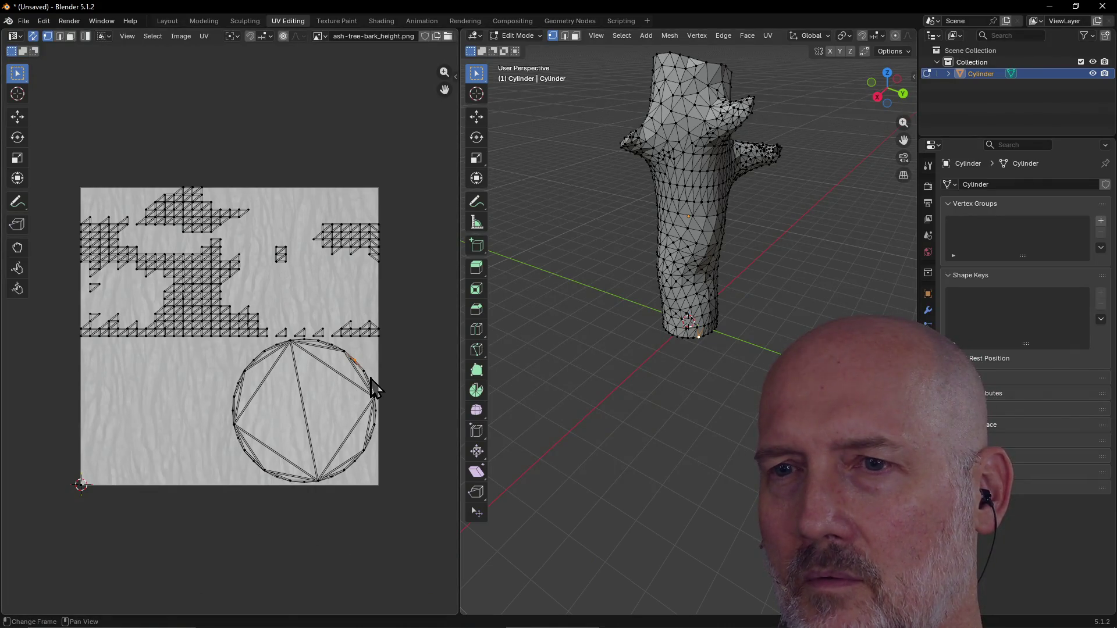
pyautogui.moveTo(623, 374)
pyautogui.mouseDown(button='middle')
pyautogui.moveTo(644, 287)
pyautogui.moveTo(644, 203)
pyautogui.mouseUp(button='middle')
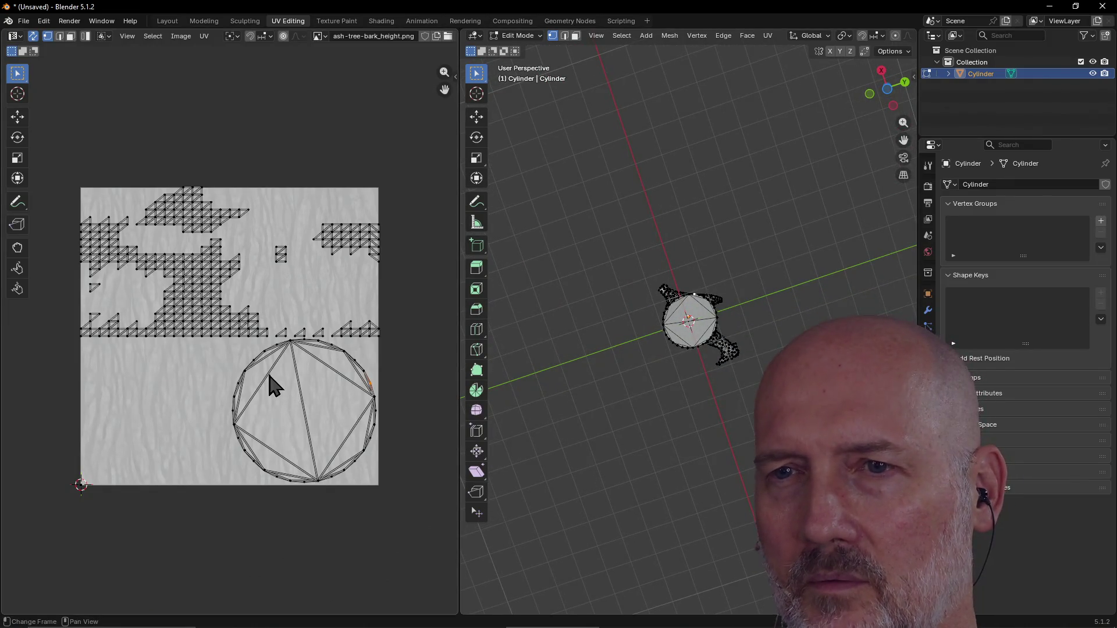
pyautogui.moveTo(583, 332)
pyautogui.mouseDown(button='middle')
pyautogui.moveTo(553, 401)
pyautogui.moveTo(613, 263)
pyautogui.moveTo(609, 309)
pyautogui.mouseUp(button='middle')
pyautogui.moveTo(628, 219)
pyautogui.mouseDown(button='middle')
pyautogui.moveTo(571, 242)
pyautogui.moveTo(576, 271)
pyautogui.mouseUp(button='middle')
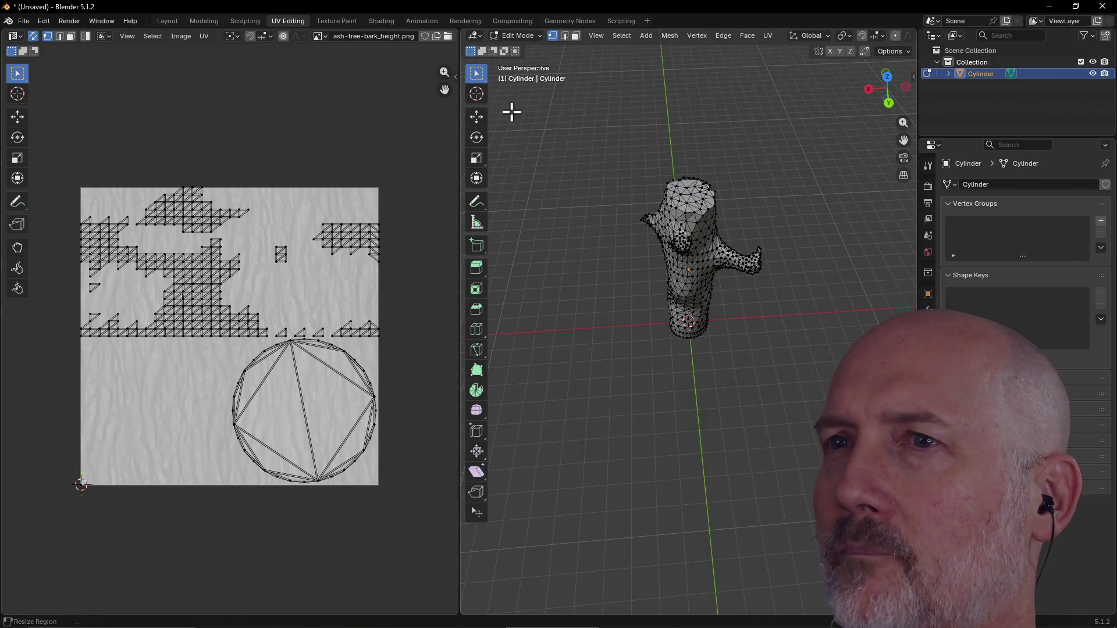
pyautogui.press('u')
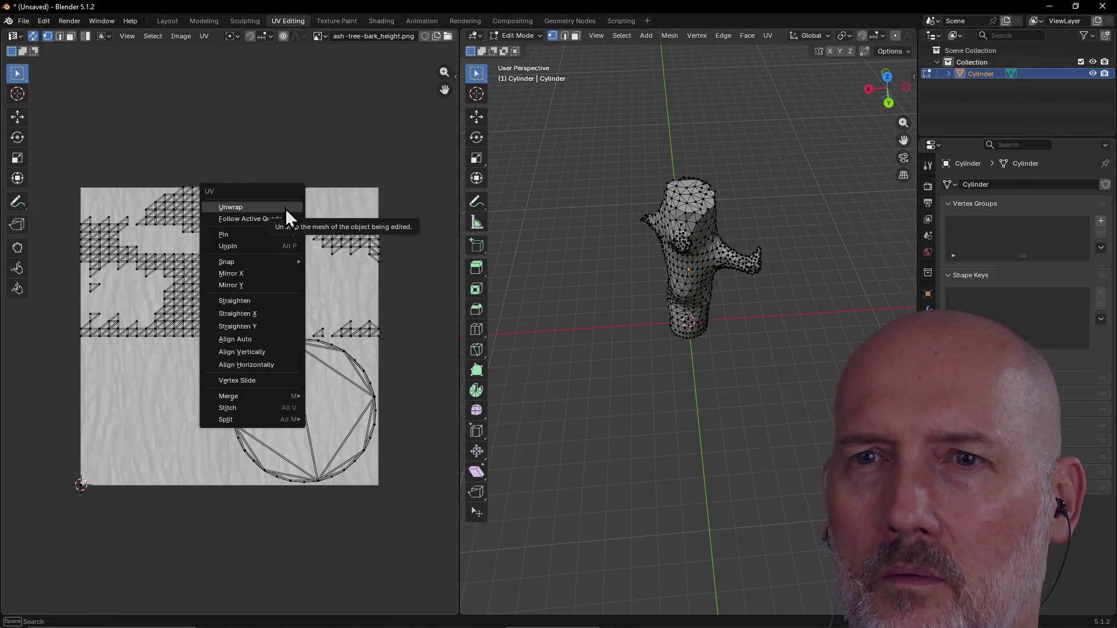
pyautogui.click(267, 209)
pyautogui.press('u')
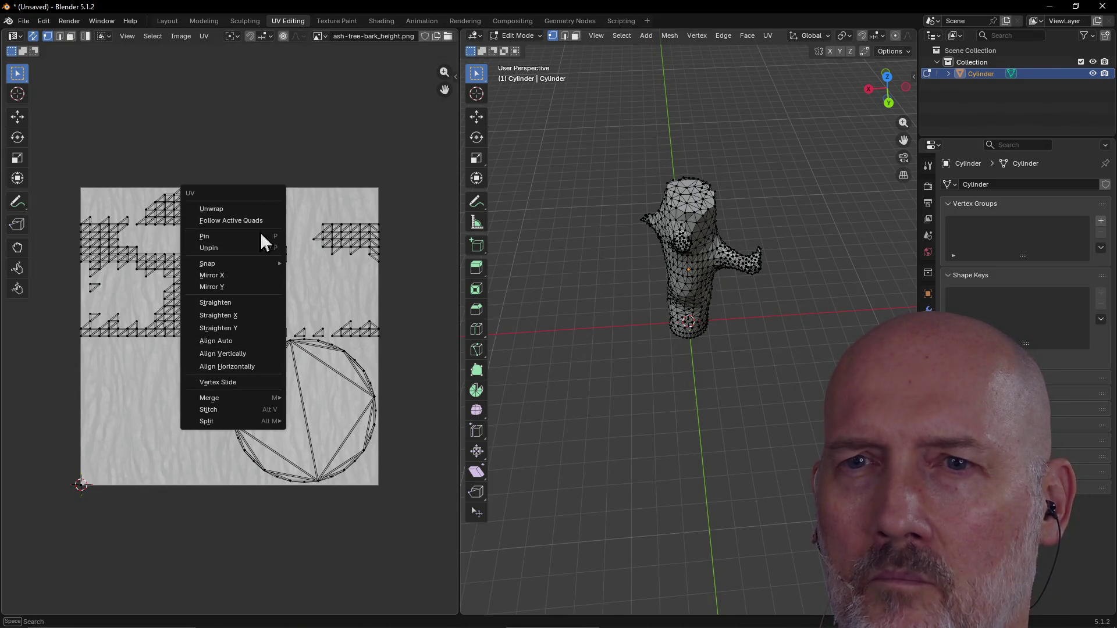
pyautogui.press('Escape')
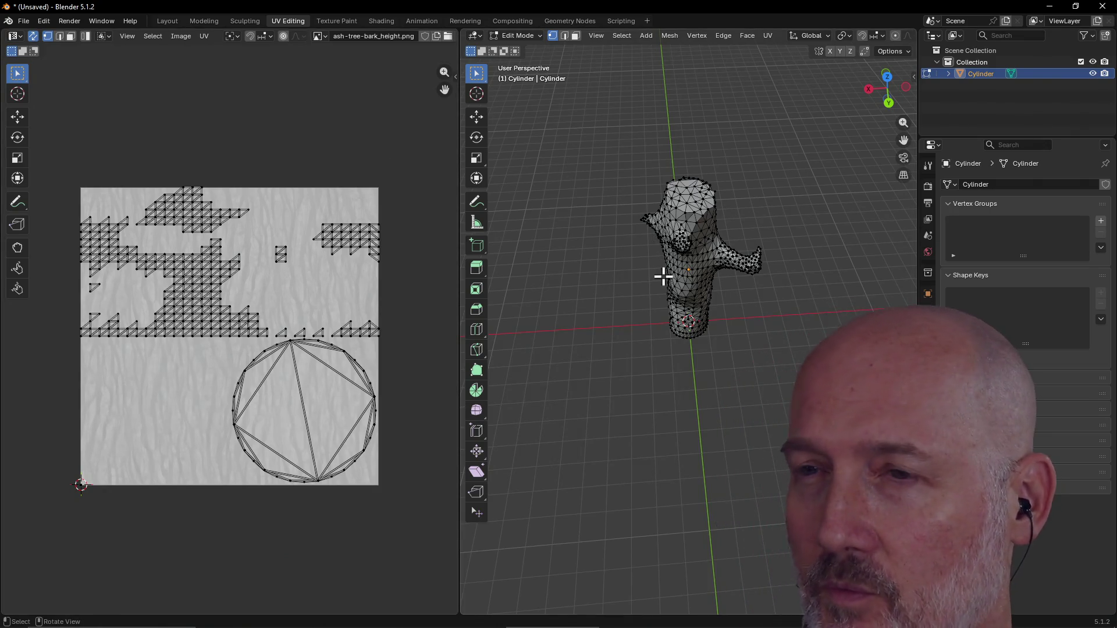
pyautogui.moveTo(660, 282)
pyautogui.mouseDown(button='middle')
pyautogui.moveTo(676, 244)
pyautogui.moveTo(607, 252)
pyautogui.mouseUp(button='middle')
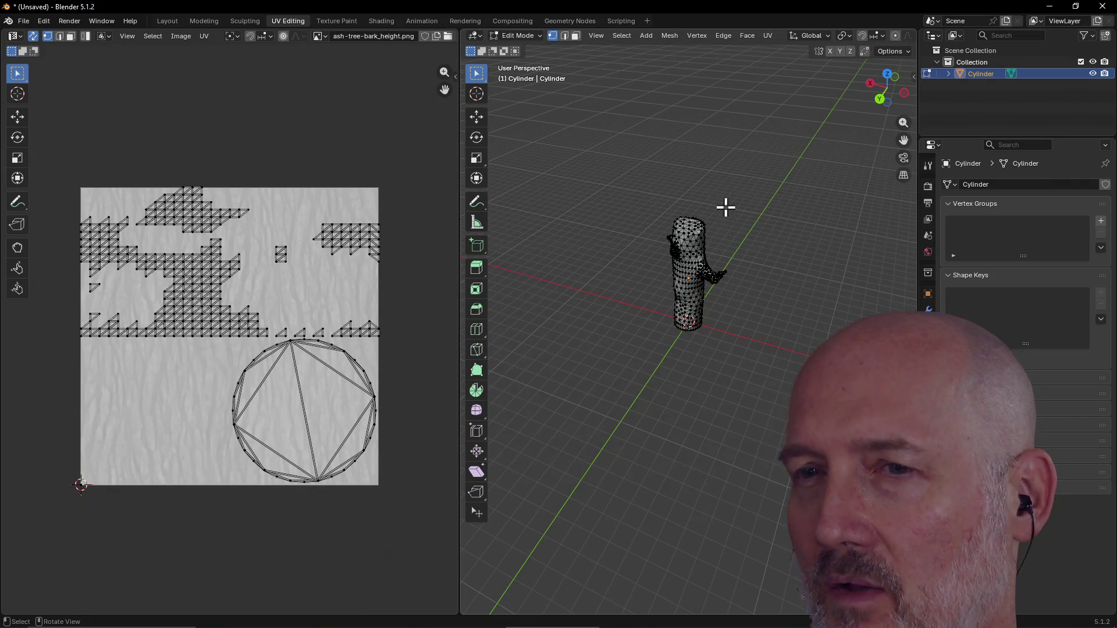
pyautogui.moveTo(671, 335)
pyautogui.mouseDown(button='middle')
pyautogui.moveTo(715, 229)
pyautogui.moveTo(655, 291)
pyautogui.moveTo(656, 317)
pyautogui.moveTo(667, 270)
pyautogui.mouseUp(button='middle')
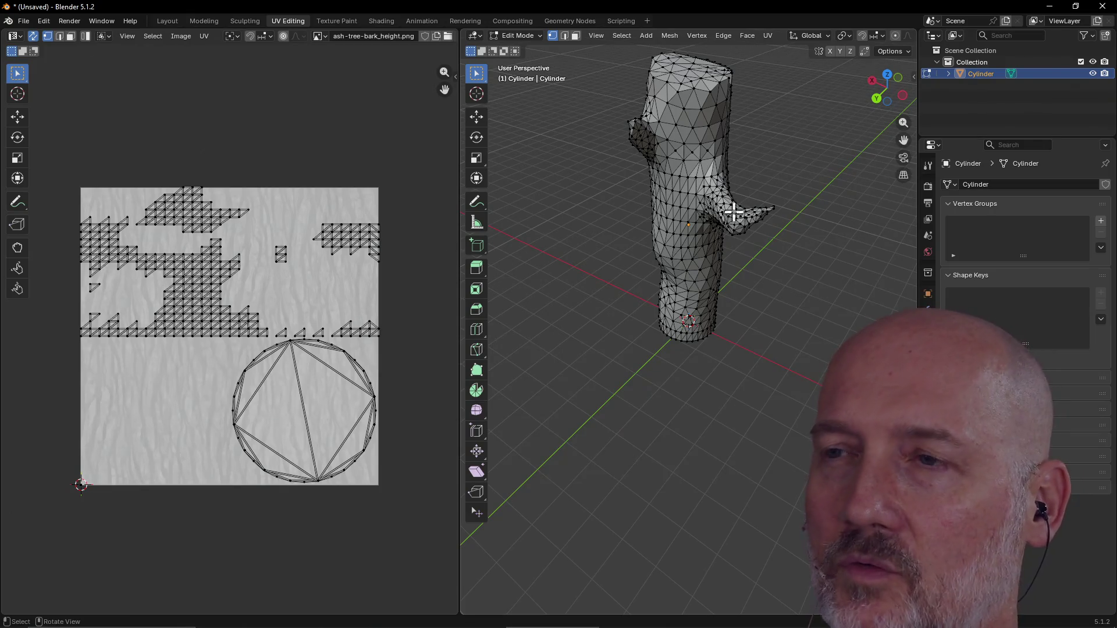
pyautogui.scroll(-2, 650, 217)
pyautogui.moveTo(651, 210)
pyautogui.mouseDown(button='middle')
pyautogui.moveTo(780, 204)
pyautogui.moveTo(638, 223)
pyautogui.moveTo(678, 220)
pyautogui.moveTo(653, 211)
pyautogui.moveTo(658, 236)
pyautogui.moveTo(721, 227)
pyautogui.moveTo(679, 212)
pyautogui.moveTo(723, 219)
pyautogui.mouseUp(button='middle')
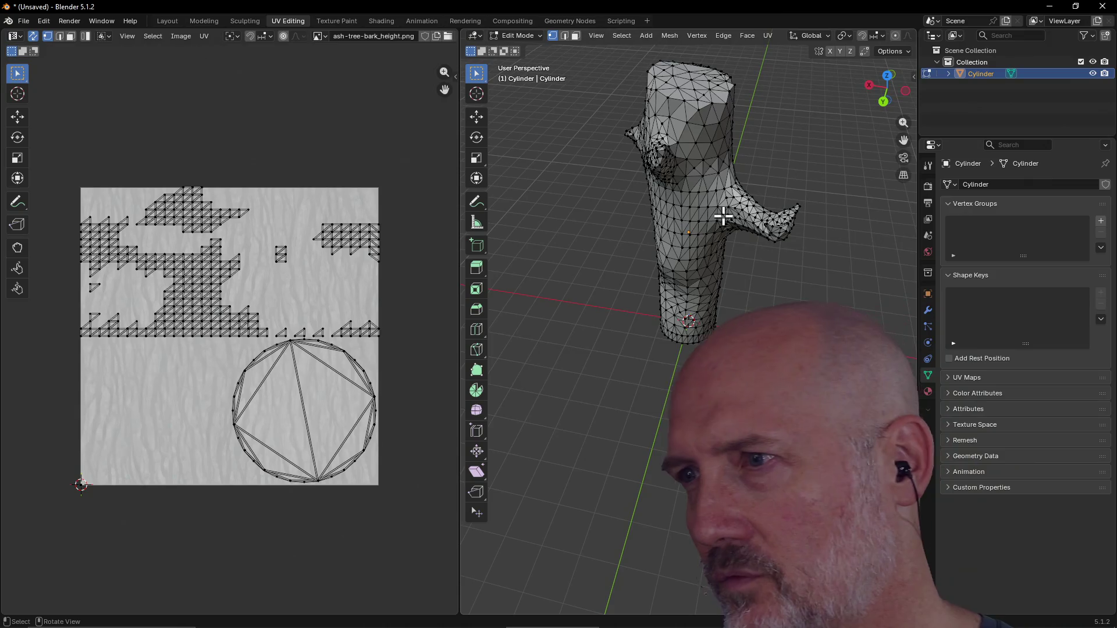
pyautogui.moveTo(641, 204)
pyautogui.mouseDown(button='middle')
pyautogui.moveTo(629, 175)
pyautogui.moveTo(648, 155)
pyautogui.mouseUp(button='middle')
pyautogui.click(767, 36)
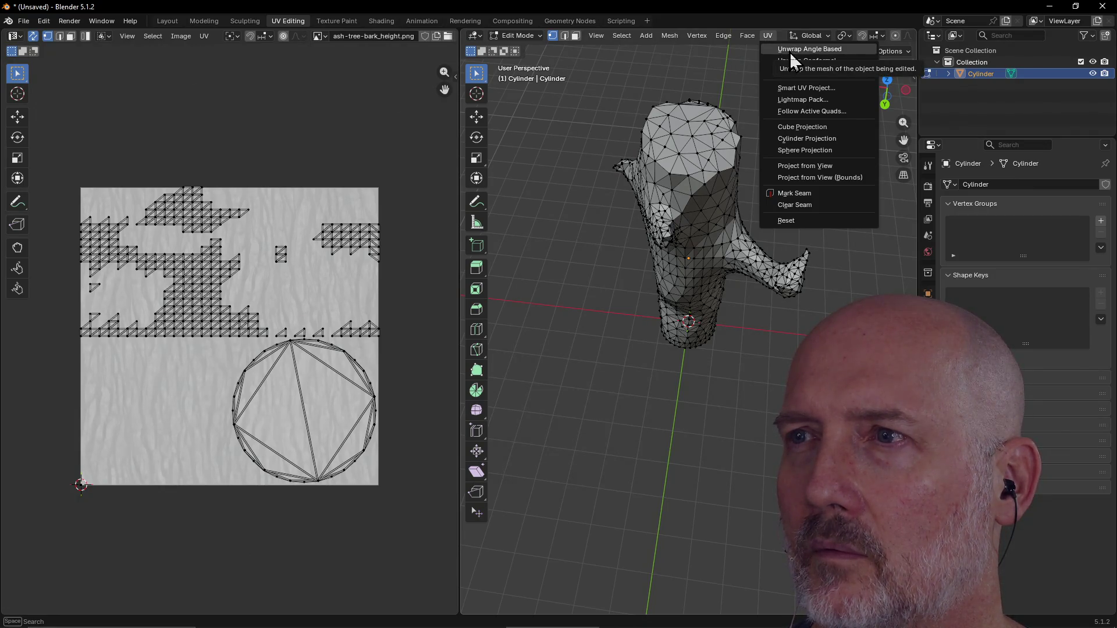
pyautogui.click(800, 89)
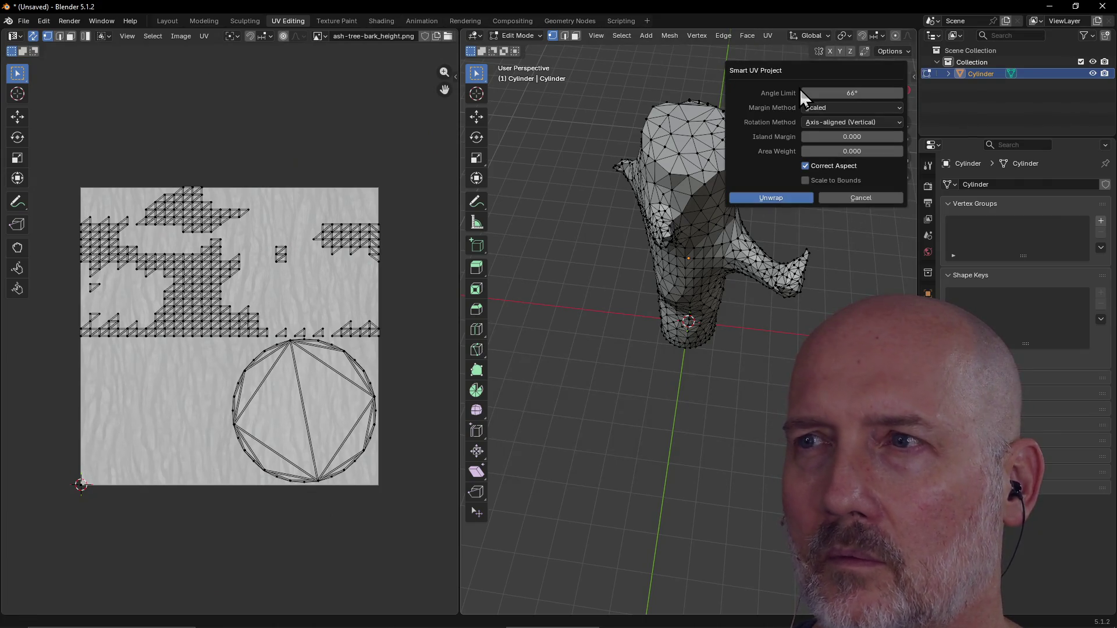
pyautogui.click(776, 199)
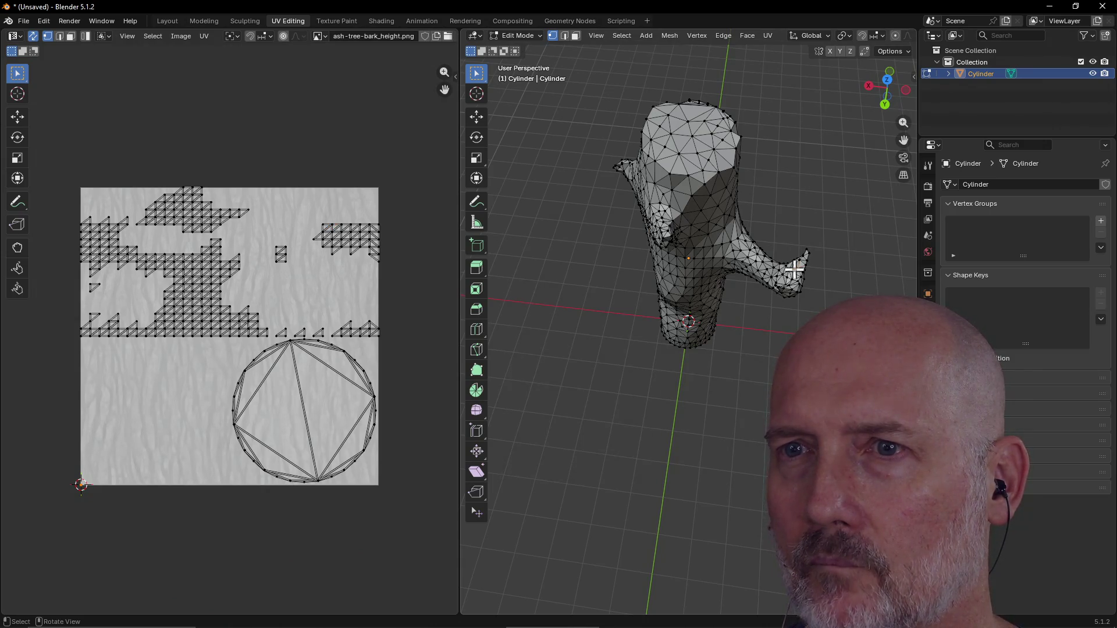
pyautogui.moveTo(663, 231)
pyautogui.mouseDown(button='middle')
pyautogui.moveTo(710, 224)
pyautogui.moveTo(716, 189)
pyautogui.mouseUp(button='middle')
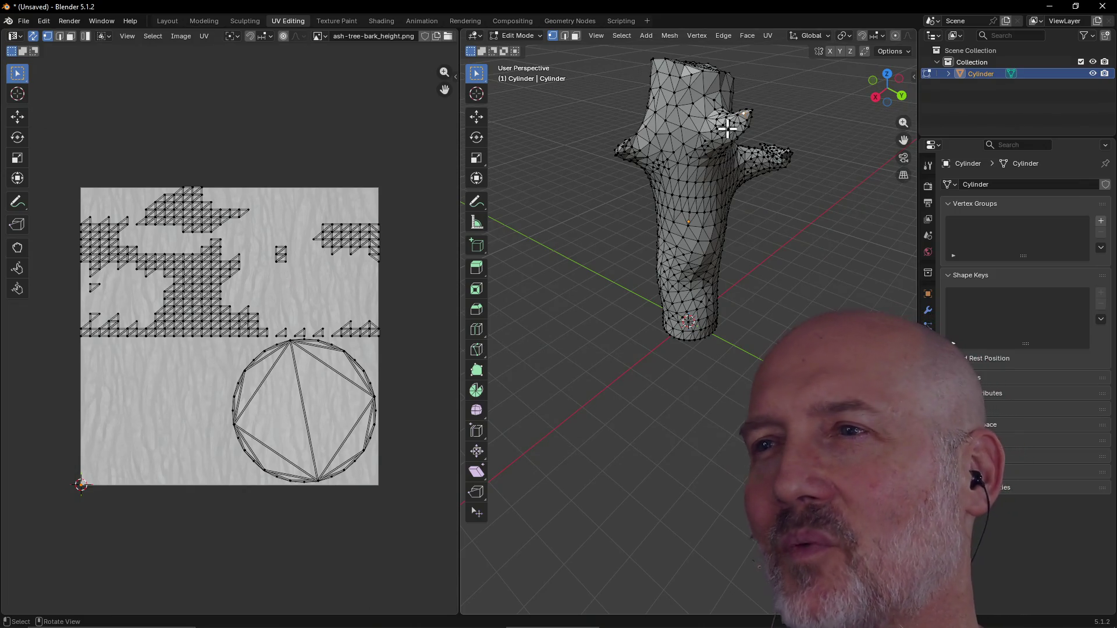
pyautogui.moveTo(728, 127)
pyautogui.mouseDown(button='middle')
pyautogui.moveTo(706, 180)
pyautogui.moveTo(636, 149)
pyautogui.mouseUp(button='middle')
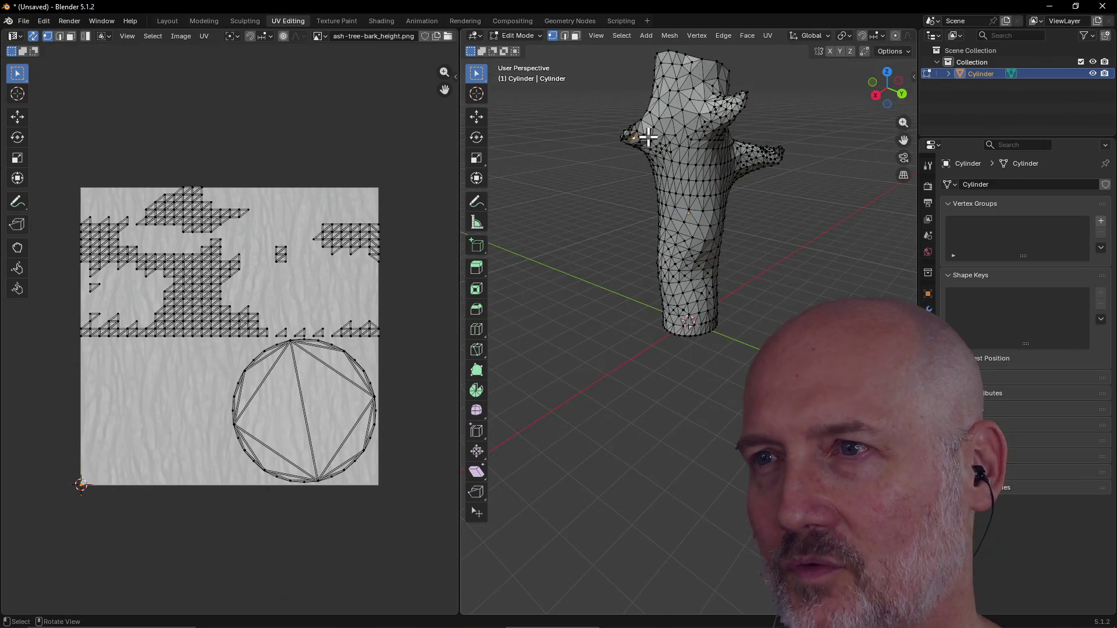
pyautogui.scroll(2, 651, 133)
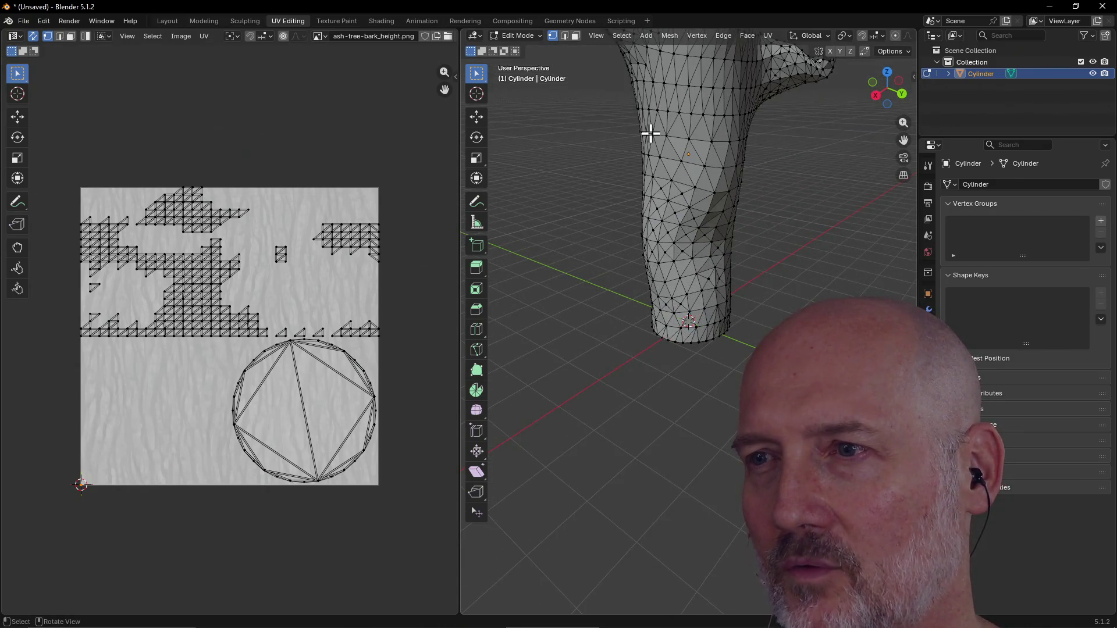
pyautogui.scroll(-2, 650, 133)
pyautogui.moveTo(651, 133); pyautogui.dragTo(689, 169, button='middle')
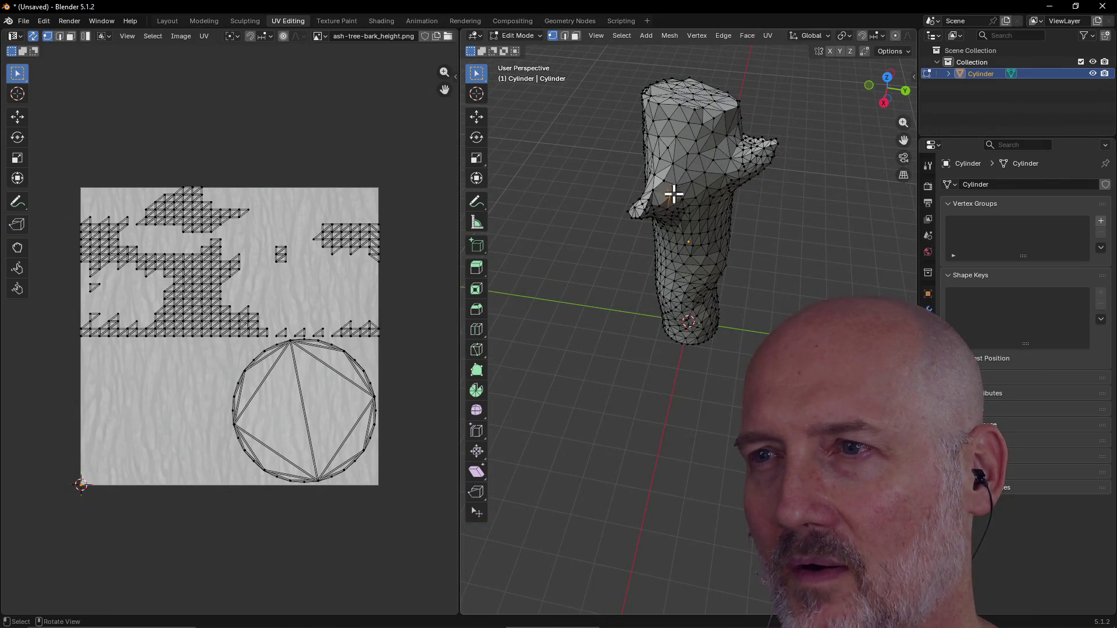
pyautogui.moveTo(651, 191); pyautogui.dragTo(693, 200, button='middle')
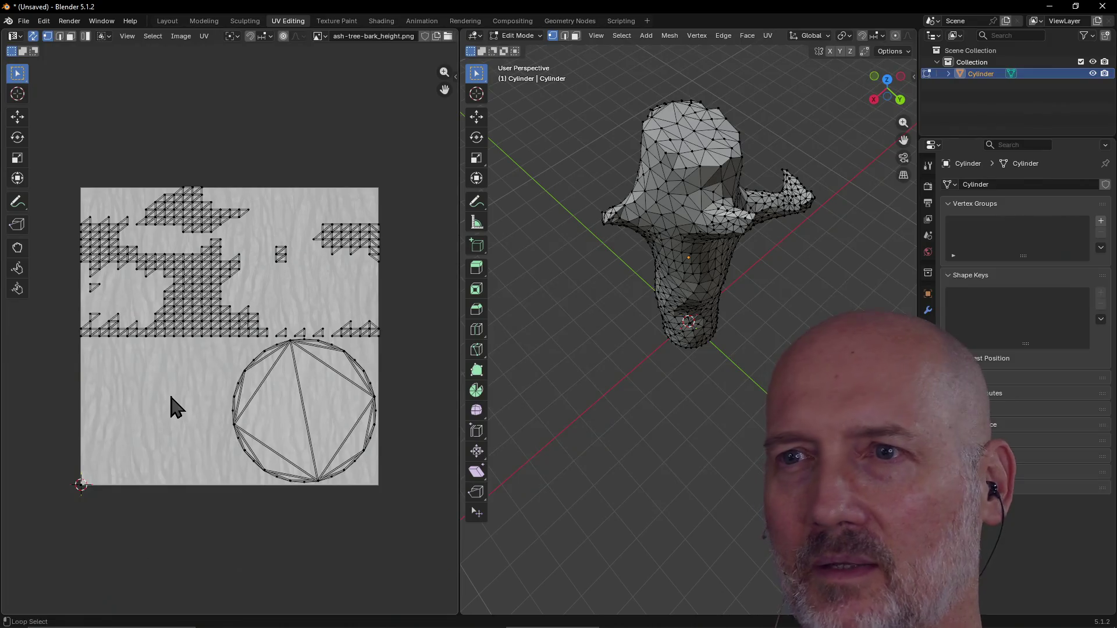
# In Firefox, search the web for 'blender regnerete uvs' in a new tab.
pyautogui.hotkey('alt', 'Tab')
pyautogui.hotkey('alt', 'Tab')
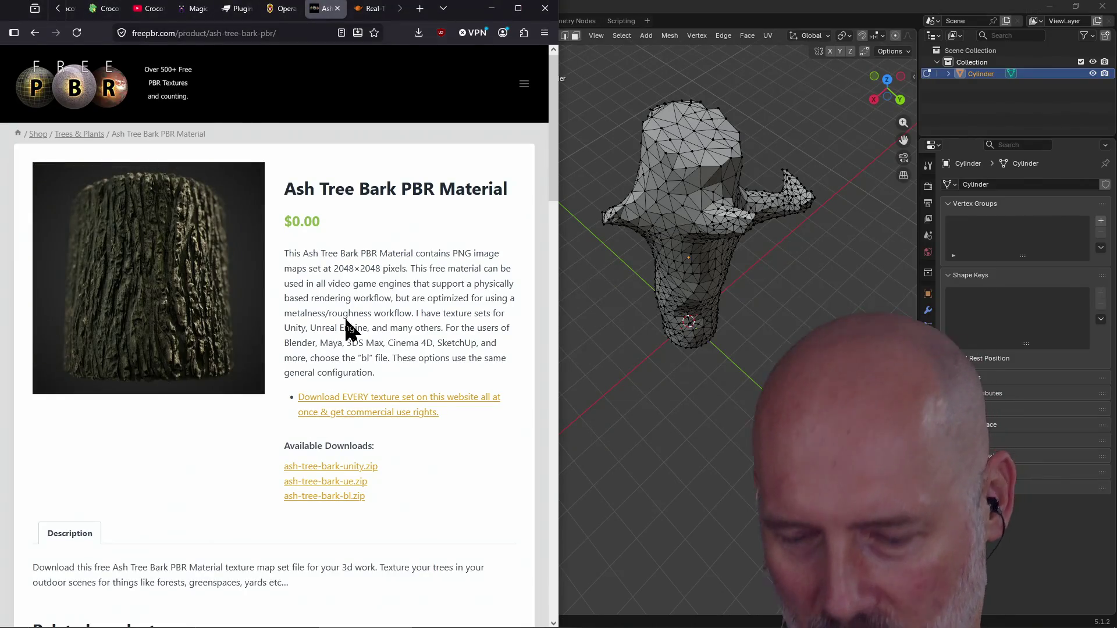
pyautogui.hotkey('ctrl', 't')
pyautogui.write('blend')
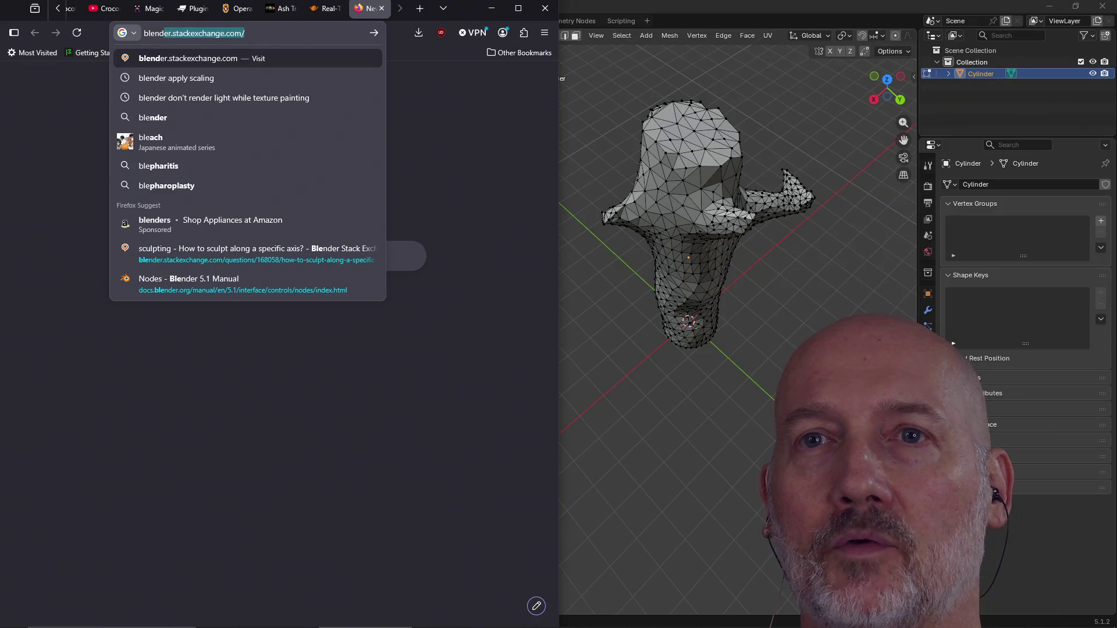
pyautogui.write('er regnere')
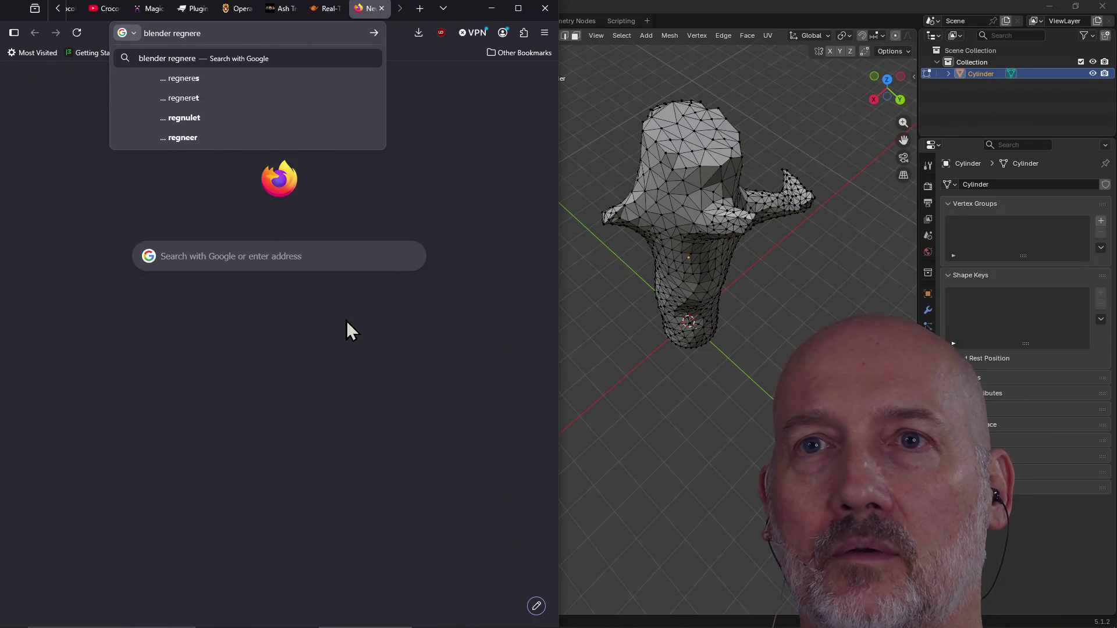
pyautogui.press('BackSpace')
pyautogui.write('ate uvs')
pyautogui.press('Return')
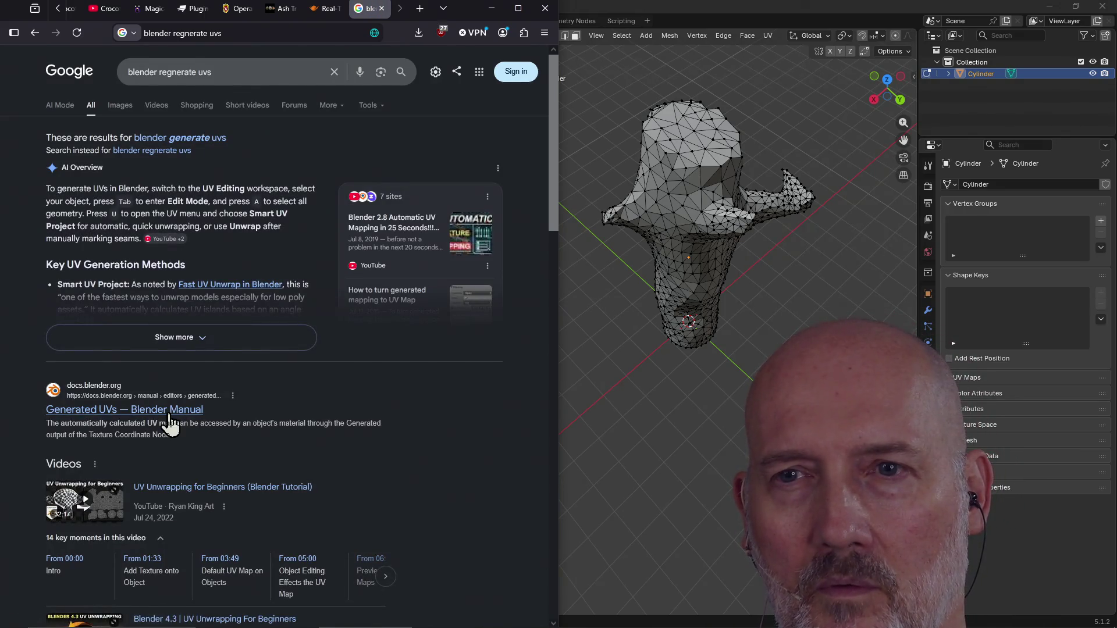
# Expand the AI overview, read the Blender Manual's Generated UVs page, and return to Blender.
pyautogui.click(223, 340)
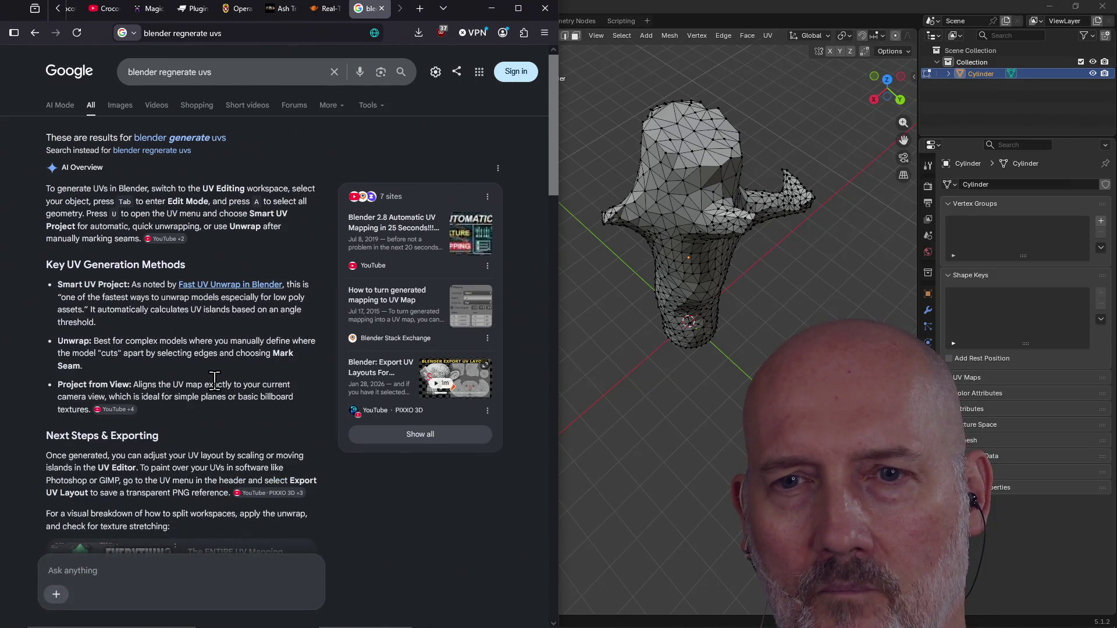
pyautogui.scroll(-5, 214, 382)
pyautogui.scroll(-5, 215, 381)
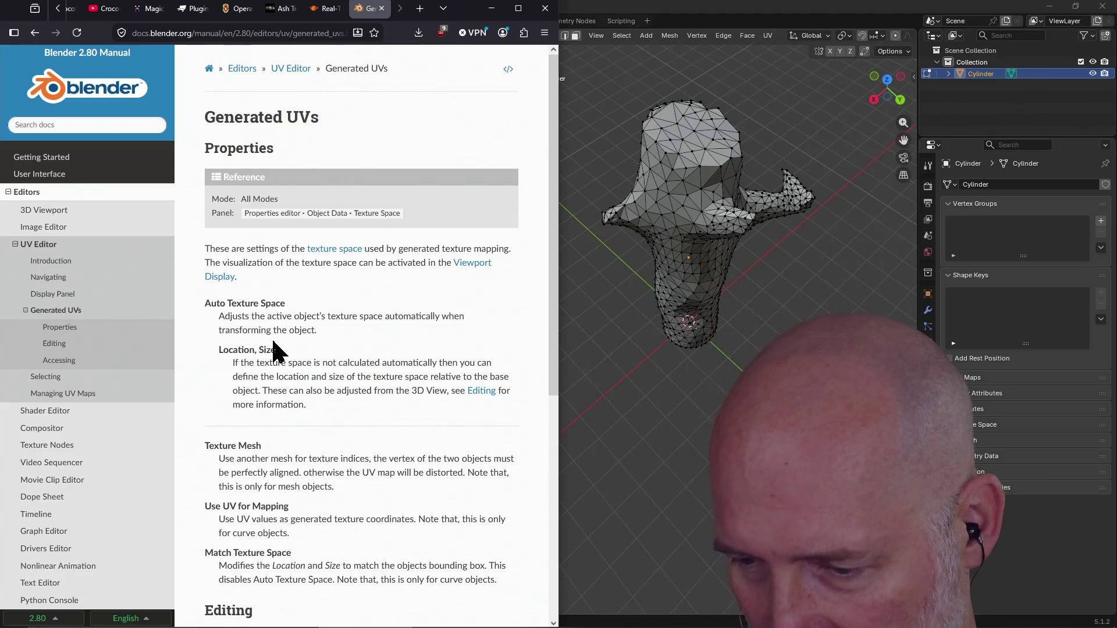
pyautogui.click(605, 1)
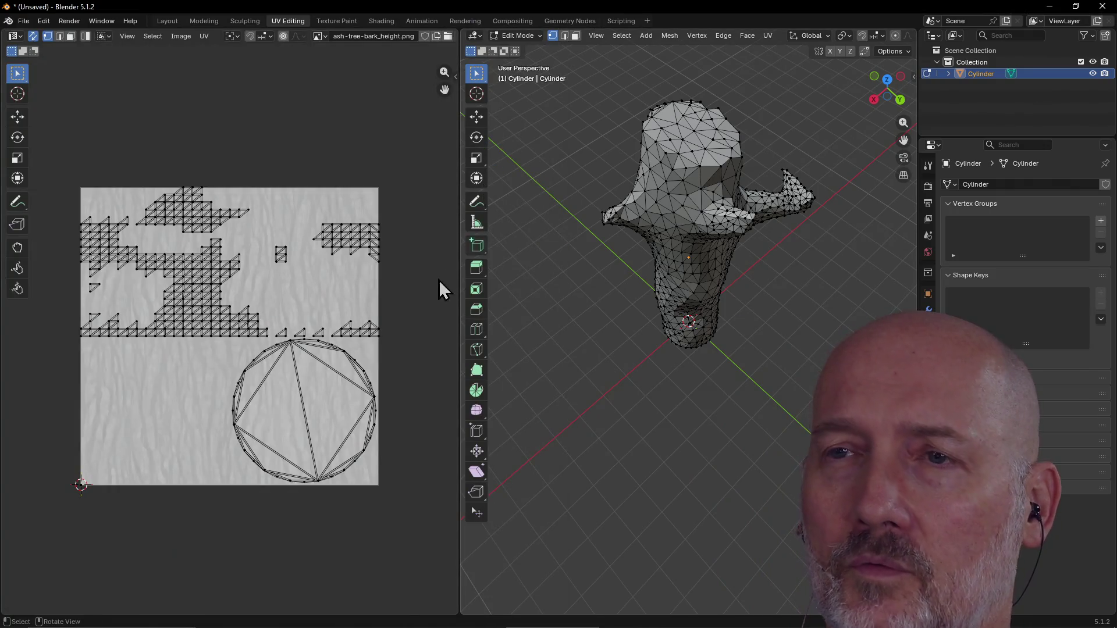
# In the Shading workspace, bring the Texture Coordinate and Mapping nodes into view.
pyautogui.click(388, 26)
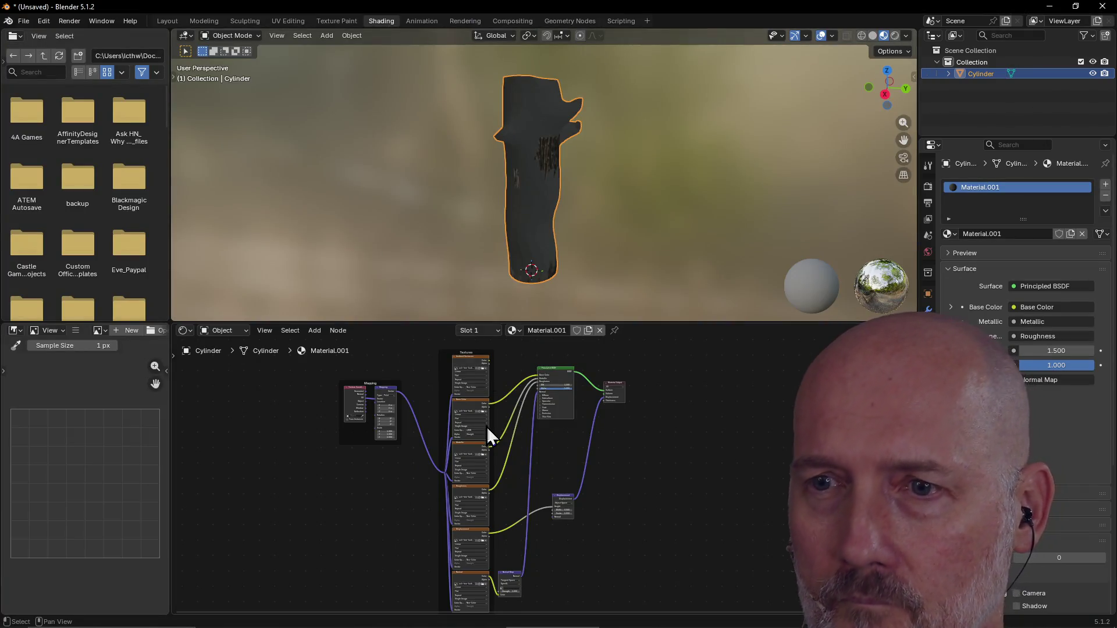
pyautogui.scroll(2, 547, 484)
pyautogui.scroll(4, 539, 467)
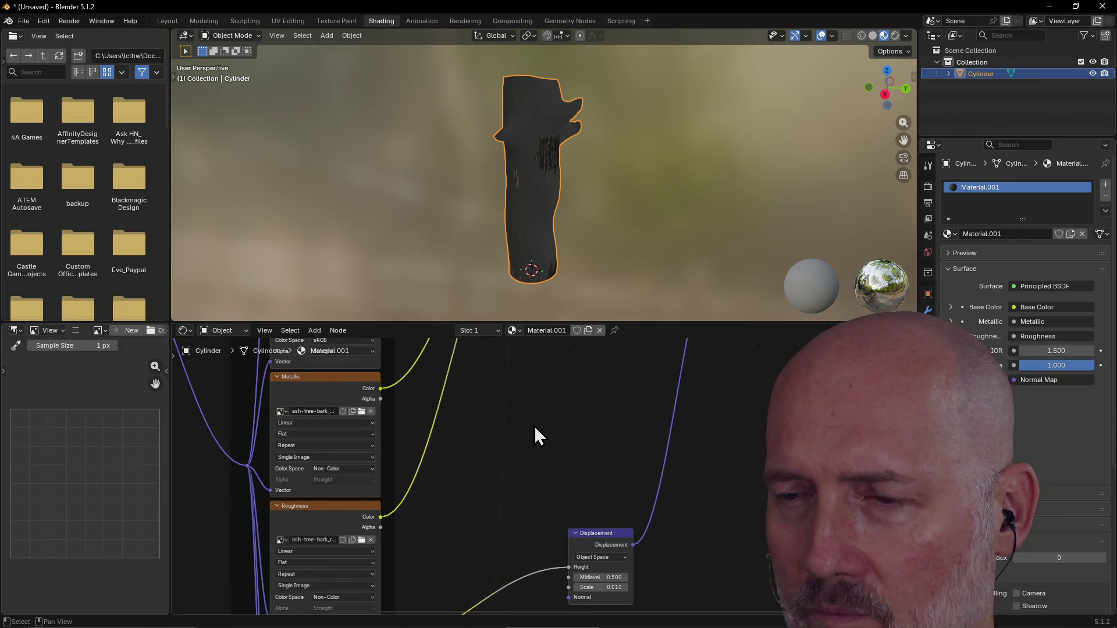
pyautogui.moveTo(507, 406)
pyautogui.mouseDown(button='middle')
pyautogui.moveTo(514, 481)
pyautogui.moveTo(495, 603)
pyautogui.moveTo(571, 593)
pyautogui.moveTo(569, 556)
pyautogui.moveTo(504, 559)
pyautogui.moveTo(674, 544)
pyautogui.mouseUp(button='middle')
pyautogui.moveTo(452, 496); pyautogui.dragTo(633, 499, button='middle')
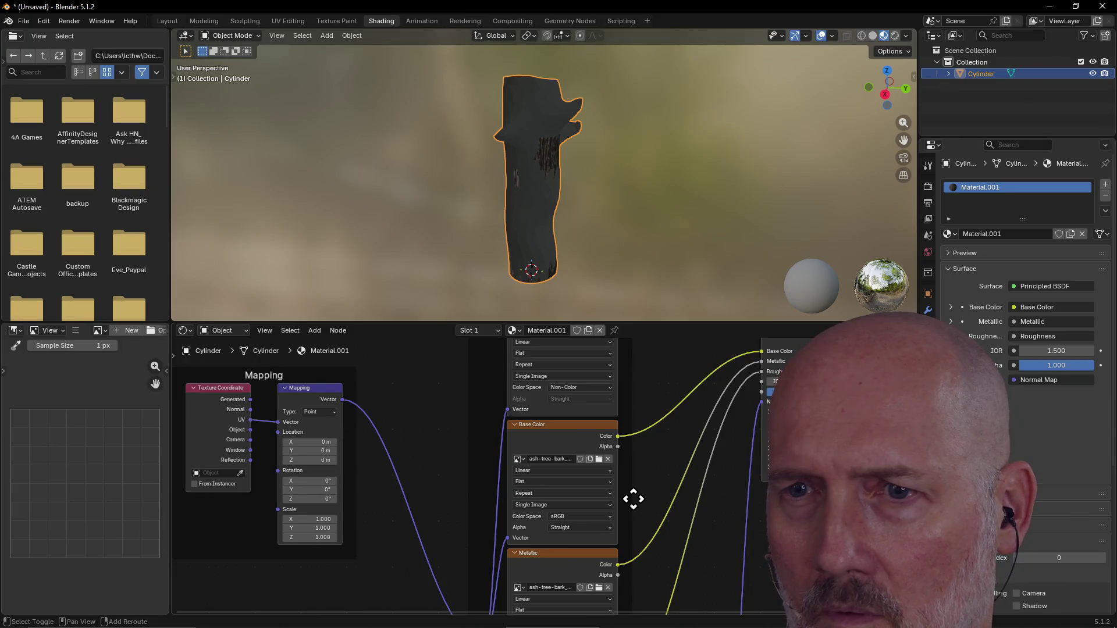
pyautogui.moveTo(420, 452); pyautogui.dragTo(463, 449, button='middle')
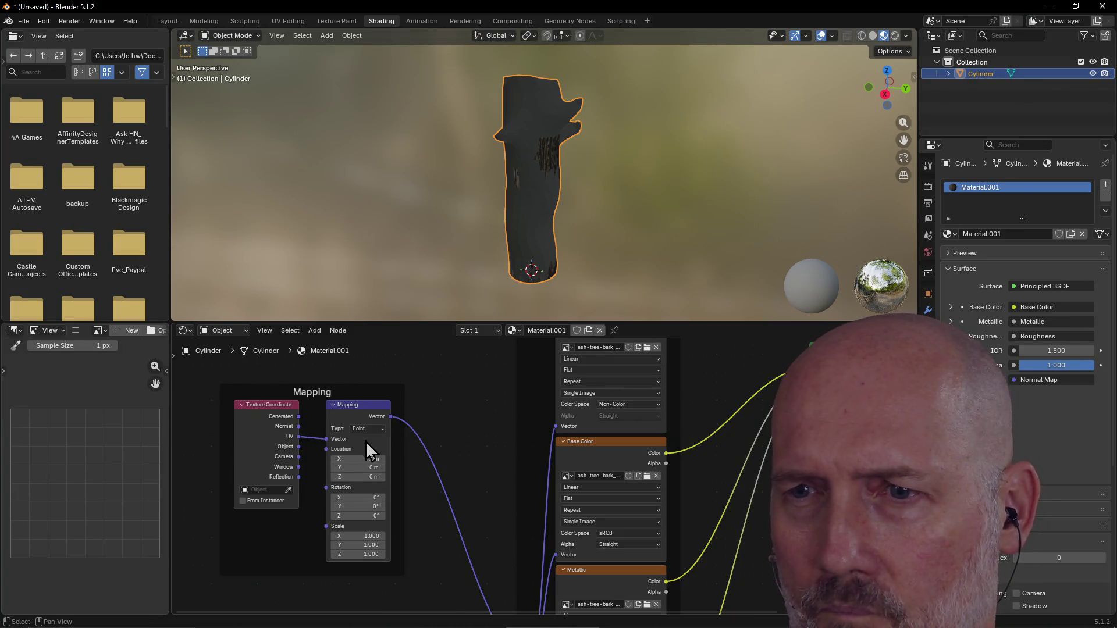
pyautogui.scroll(1, 367, 449)
pyautogui.moveTo(369, 444); pyautogui.dragTo(312, 433, button='middle')
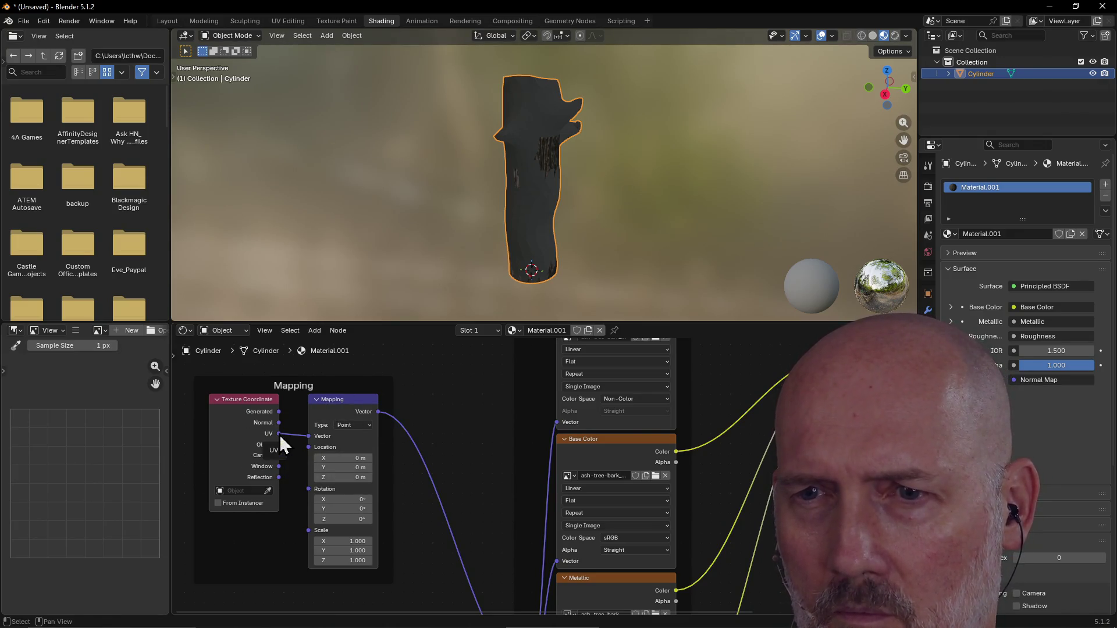
# Disconnect the UV link from the Mapping node's Vector input.
pyautogui.moveTo(280, 421); pyautogui.dragTo(288, 438)
pyautogui.press('Escape')
pyautogui.scroll(1, 354, 459)
pyautogui.moveTo(348, 456); pyautogui.dragTo(498, 459, button='middle')
pyautogui.moveTo(403, 430)
pyautogui.mouseDown()
pyautogui.moveTo(372, 423)
pyautogui.moveTo(377, 451)
pyautogui.mouseUp()
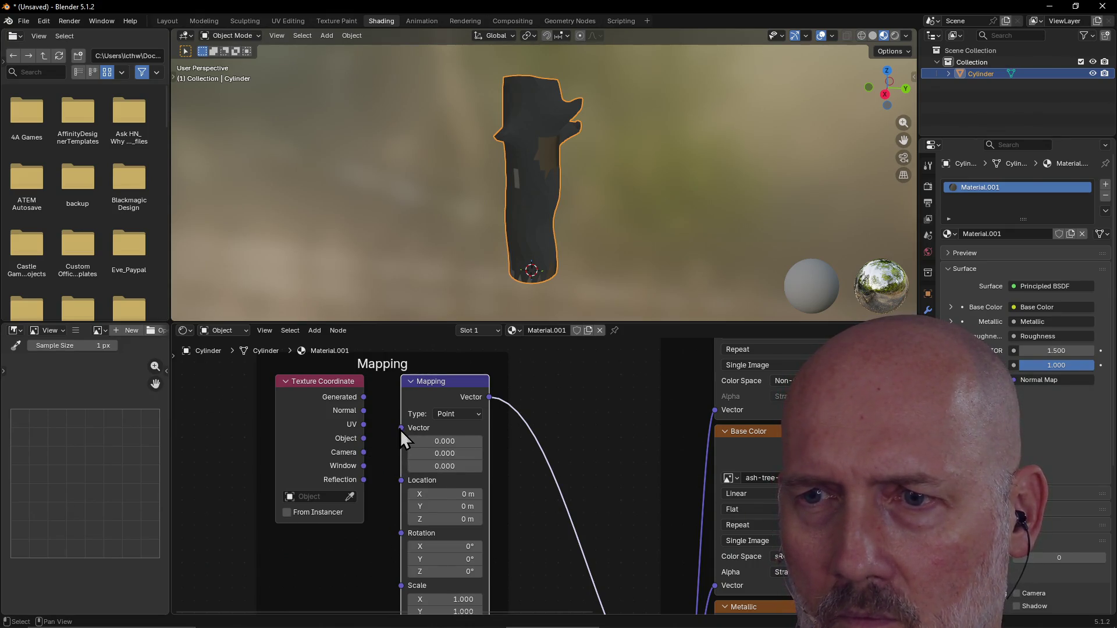
# Link Texture Coordinate Generated into the Mapping Vector input and inspect the bark wrapping the trunk.
pyautogui.moveTo(404, 430); pyautogui.dragTo(368, 400)
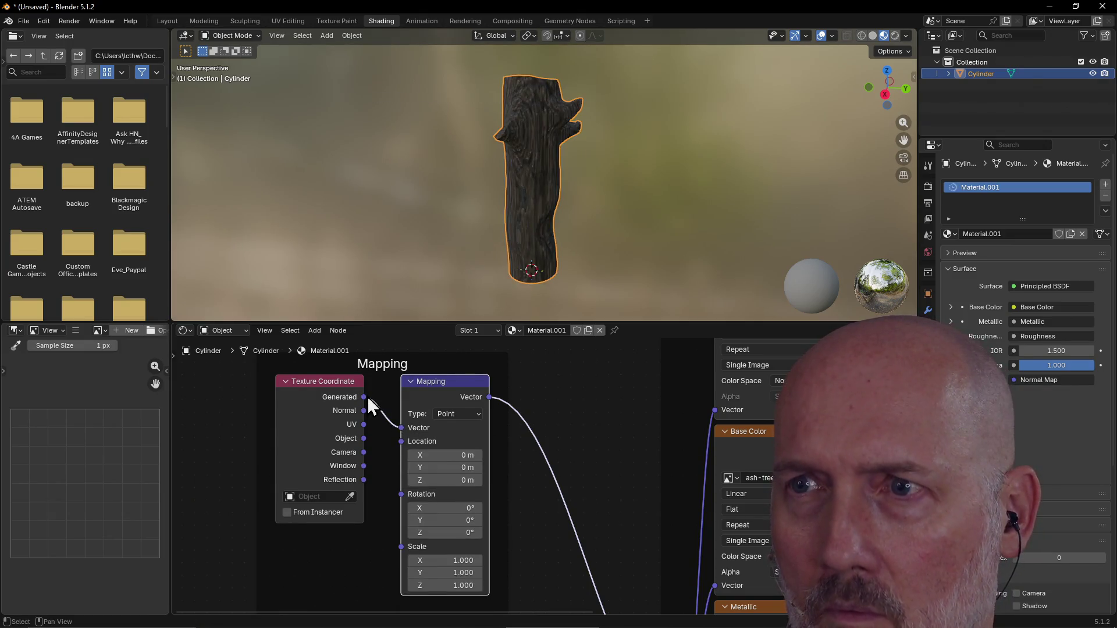
pyautogui.scroll(3, 578, 187)
pyautogui.scroll(-5, 579, 186)
pyautogui.moveTo(578, 187); pyautogui.dragTo(691, 200, button='middle')
pyautogui.scroll(2, 631, 162)
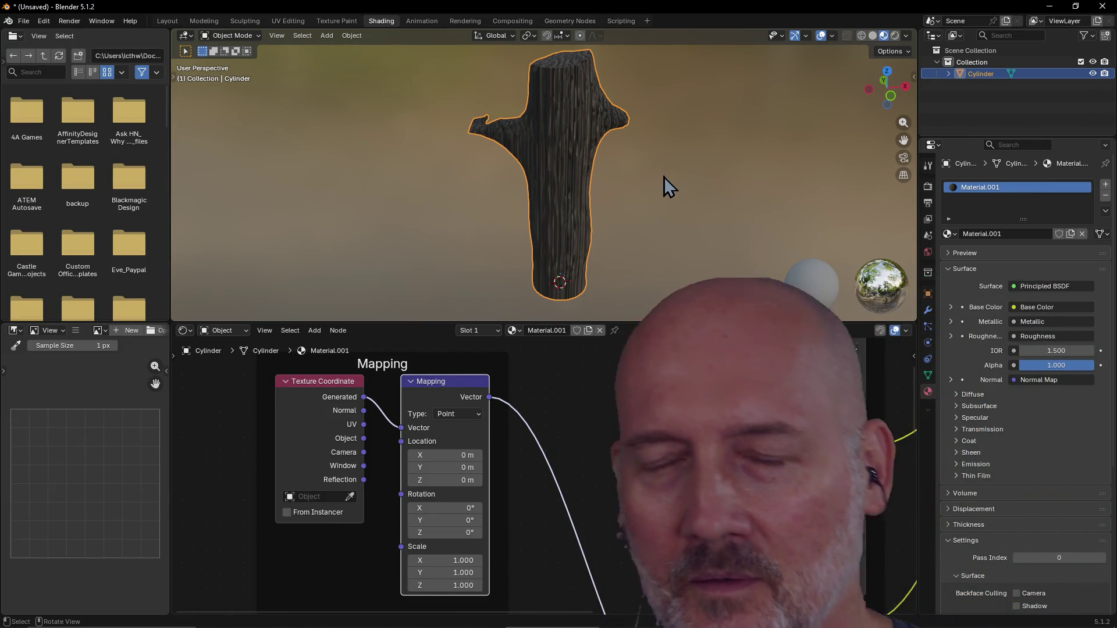
pyautogui.moveTo(591, 201)
pyautogui.mouseDown(button='middle')
pyautogui.moveTo(644, 163)
pyautogui.moveTo(693, 178)
pyautogui.moveTo(694, 211)
pyautogui.moveTo(641, 162)
pyautogui.moveTo(508, 110)
pyautogui.mouseUp(button='middle')
pyautogui.moveTo(497, 183)
pyautogui.mouseDown(button='middle')
pyautogui.moveTo(606, 159)
pyautogui.moveTo(526, 166)
pyautogui.mouseUp(button='middle')
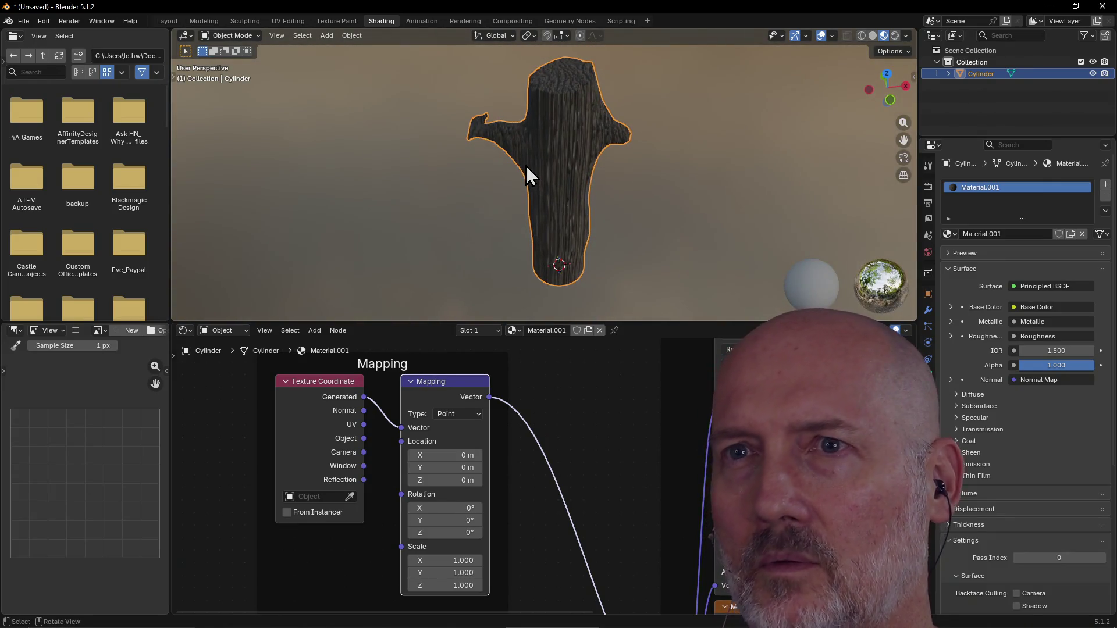
pyautogui.click(249, 22)
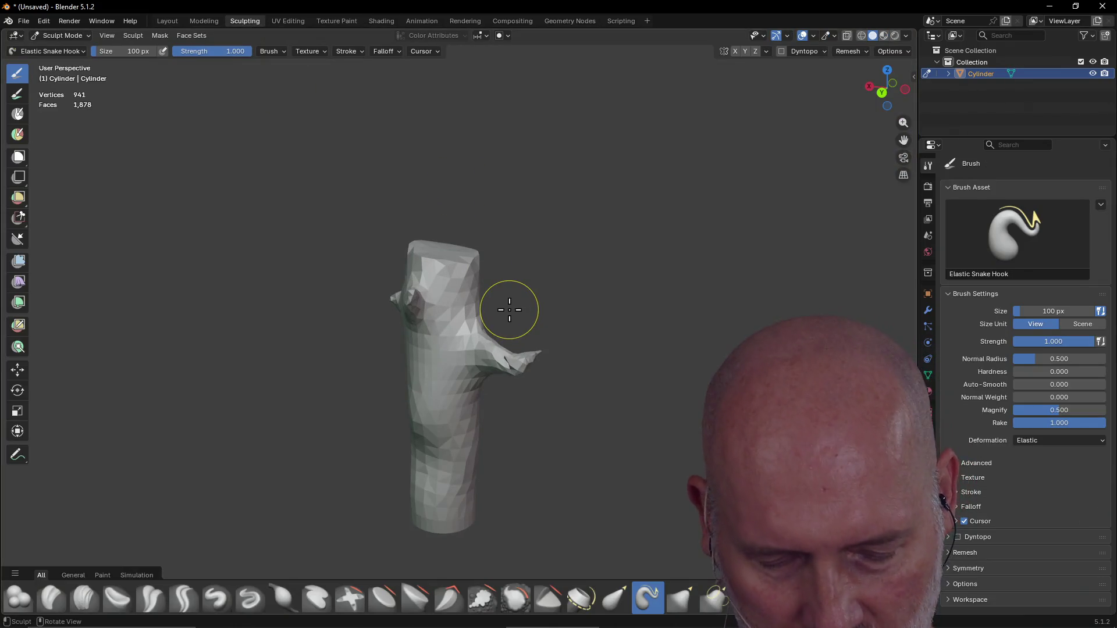
# Set the viewport to Material Preview shading and frame the trunk.
pyautogui.press('z')
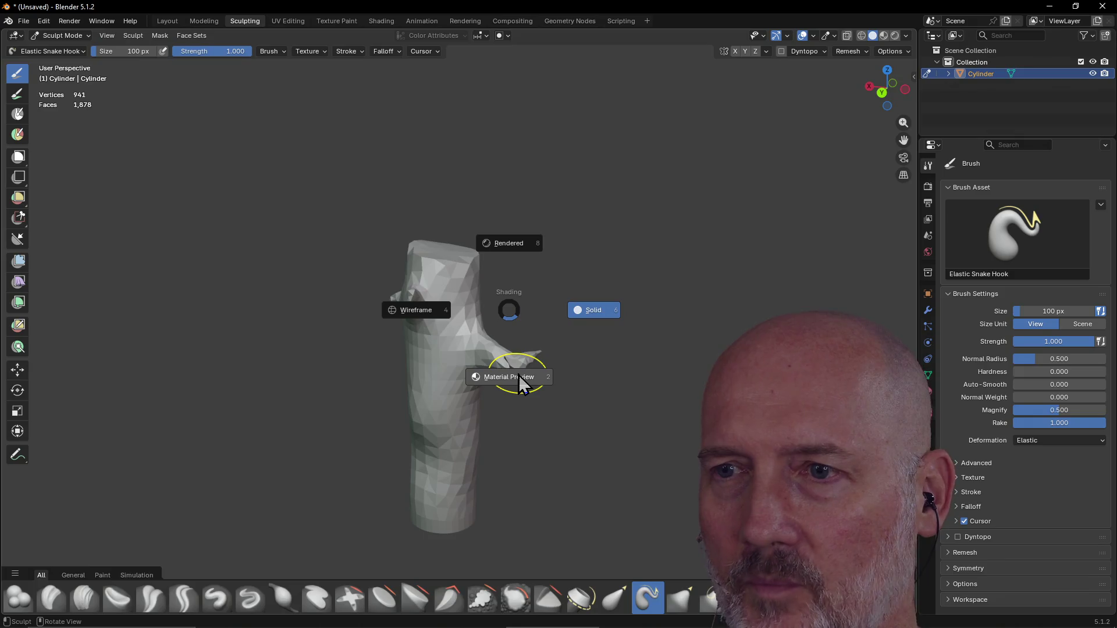
pyautogui.click(518, 375)
pyautogui.moveTo(499, 351)
pyautogui.mouseDown(button='middle')
pyautogui.moveTo(573, 319)
pyautogui.moveTo(644, 337)
pyautogui.moveTo(584, 327)
pyautogui.mouseUp(button='middle')
pyautogui.scroll(3, 616, 318)
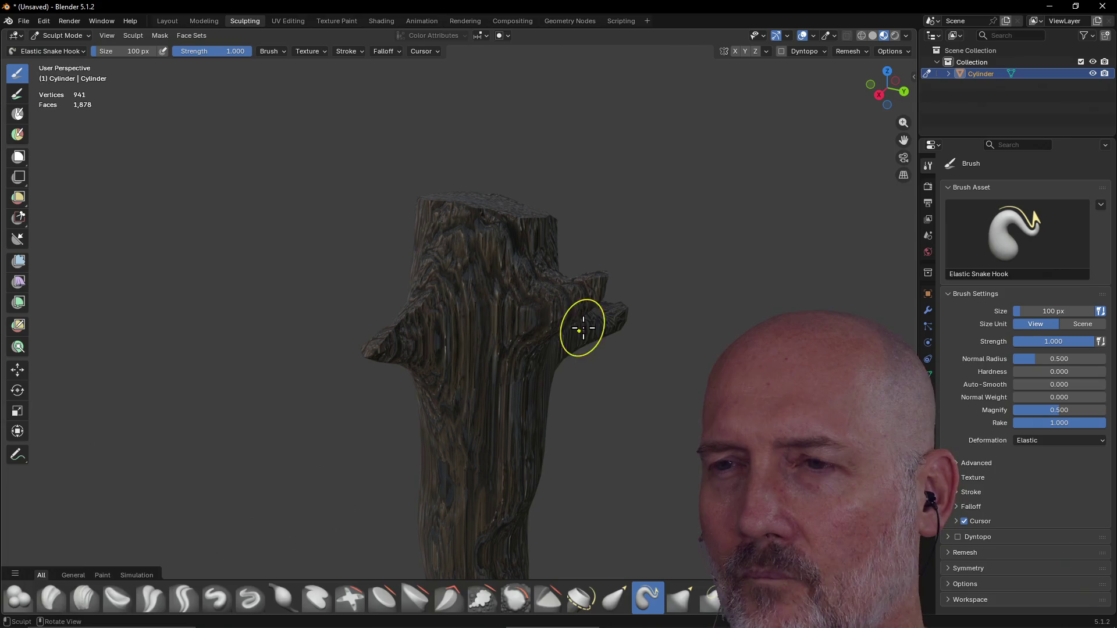
pyautogui.moveTo(495, 312)
pyautogui.mouseDown(button='middle')
pyautogui.moveTo(483, 308)
pyautogui.moveTo(561, 323)
pyautogui.moveTo(718, 307)
pyautogui.mouseUp(button='middle')
# Snake Hook the right branch, side bump and top branch tip outward.
pyautogui.moveTo(588, 304)
pyautogui.mouseDown()
pyautogui.moveTo(622, 288)
pyautogui.moveTo(633, 215)
pyautogui.moveTo(637, 250)
pyautogui.mouseUp()
pyautogui.moveTo(663, 236); pyautogui.dragTo(601, 246, button='middle')
pyautogui.moveTo(587, 365); pyautogui.dragTo(543, 382)
pyautogui.moveTo(524, 426); pyautogui.dragTo(527, 424)
pyautogui.moveTo(527, 424)
pyautogui.mouseDown(button='middle')
pyautogui.moveTo(563, 382)
pyautogui.moveTo(548, 212)
pyautogui.mouseUp(button='middle')
pyautogui.moveTo(575, 157)
pyautogui.mouseDown()
pyautogui.moveTo(531, 112)
pyautogui.moveTo(553, 119)
pyautogui.moveTo(571, 62)
pyautogui.moveTo(562, 116)
pyautogui.mouseUp()
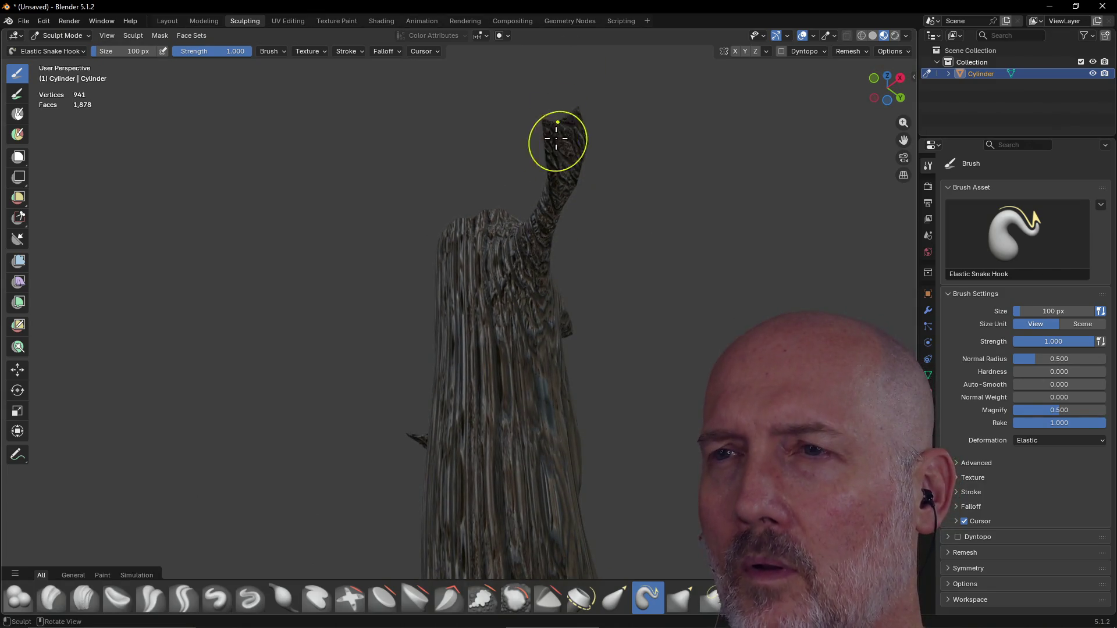
pyautogui.moveTo(557, 139); pyautogui.dragTo(575, 223, button='middle')
pyautogui.moveTo(627, 296)
pyautogui.mouseDown()
pyautogui.moveTo(690, 237)
pyautogui.moveTo(710, 297)
pyautogui.mouseUp()
pyautogui.moveTo(710, 297)
pyautogui.mouseDown(button='middle')
pyautogui.moveTo(718, 341)
pyautogui.moveTo(733, 314)
pyautogui.mouseUp(button='middle')
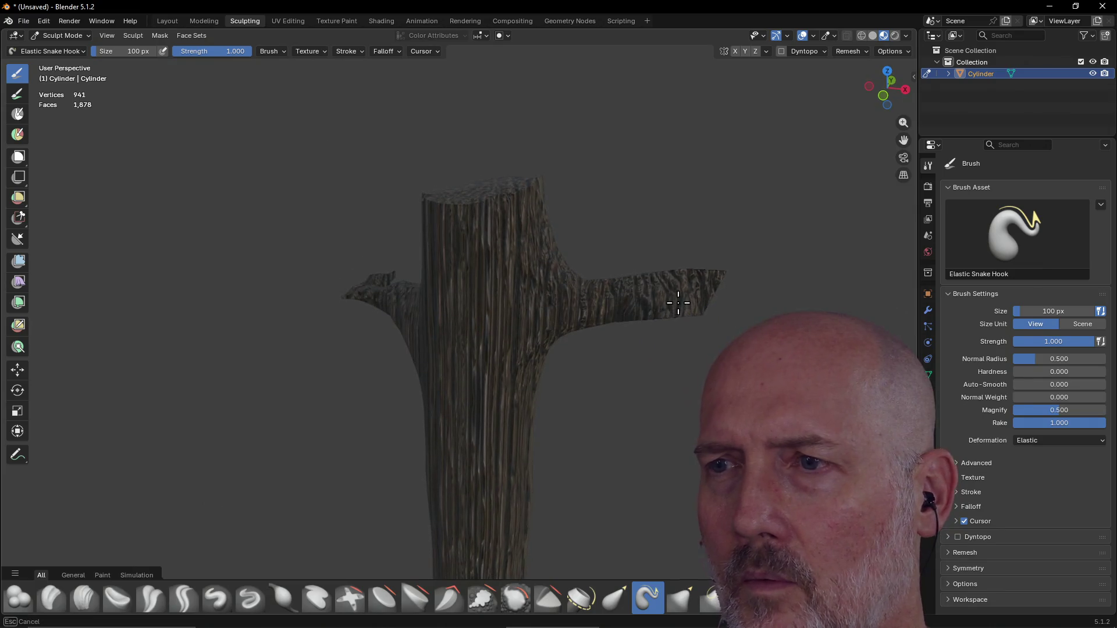
# Reshape the right branch tip, stretch the trunk stub and branch tips, then enable Dyntopo.
pyautogui.moveTo(697, 300); pyautogui.dragTo(710, 299)
pyautogui.moveTo(711, 299)
pyautogui.mouseDown(button='middle')
pyautogui.moveTo(641, 337)
pyautogui.moveTo(621, 297)
pyautogui.moveTo(674, 308)
pyautogui.moveTo(653, 326)
pyautogui.mouseUp(button='middle')
pyautogui.moveTo(653, 326); pyautogui.dragTo(691, 304)
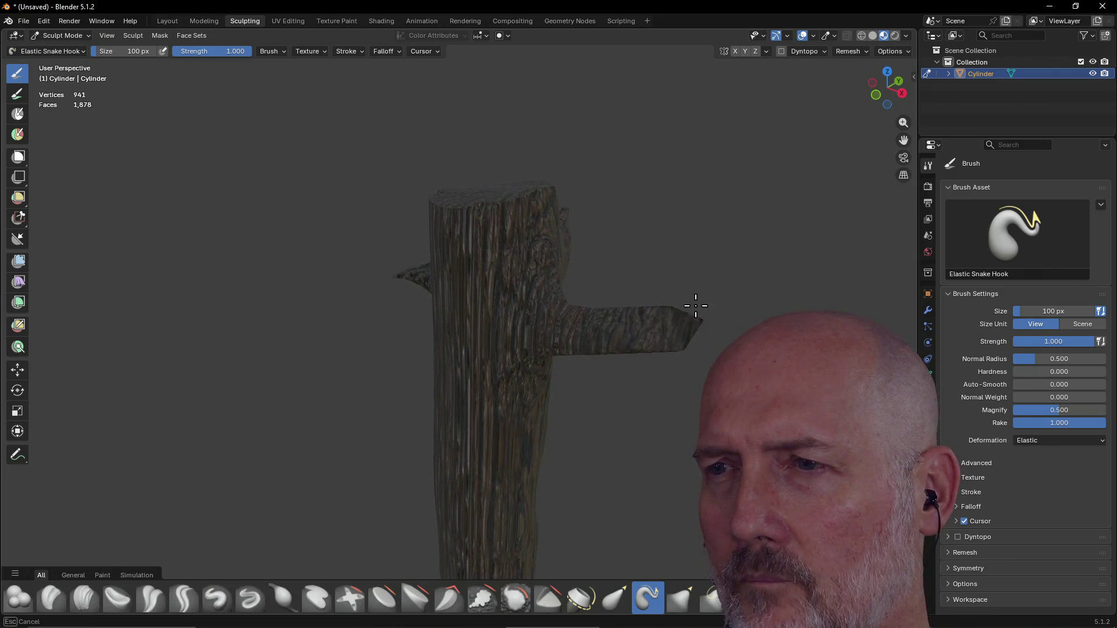
pyautogui.moveTo(710, 267); pyautogui.dragTo(700, 334, button='middle')
pyautogui.moveTo(700, 334); pyautogui.dragTo(701, 336)
pyautogui.moveTo(681, 275); pyautogui.dragTo(669, 298)
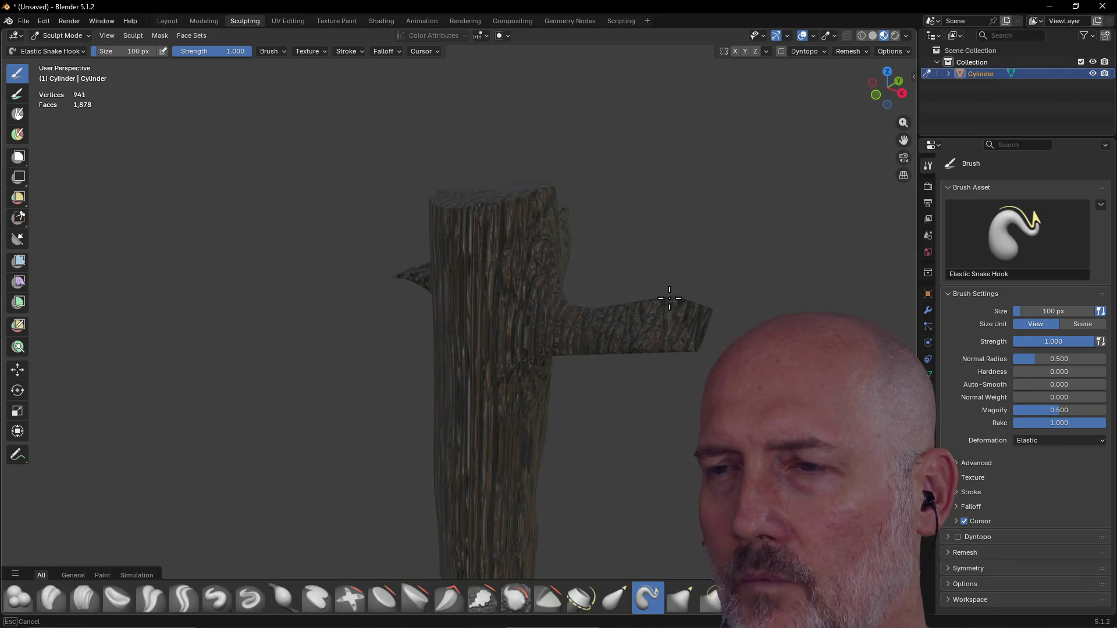
pyautogui.moveTo(704, 249)
pyautogui.mouseDown(button='middle')
pyautogui.moveTo(641, 260)
pyautogui.moveTo(464, 397)
pyautogui.mouseUp(button='middle')
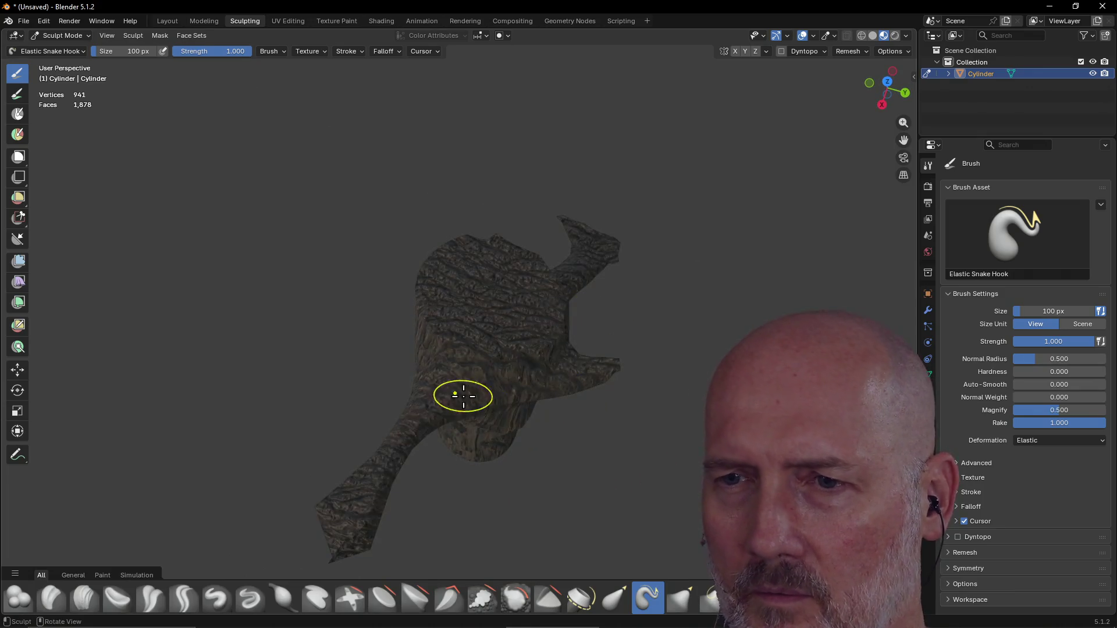
pyautogui.moveTo(367, 533)
pyautogui.mouseDown()
pyautogui.moveTo(351, 516)
pyautogui.moveTo(341, 531)
pyautogui.moveTo(357, 528)
pyautogui.moveTo(359, 508)
pyautogui.mouseUp()
pyautogui.moveTo(359, 508)
pyautogui.mouseDown(button='middle')
pyautogui.moveTo(455, 459)
pyautogui.moveTo(397, 456)
pyautogui.moveTo(526, 416)
pyautogui.mouseUp(button='middle')
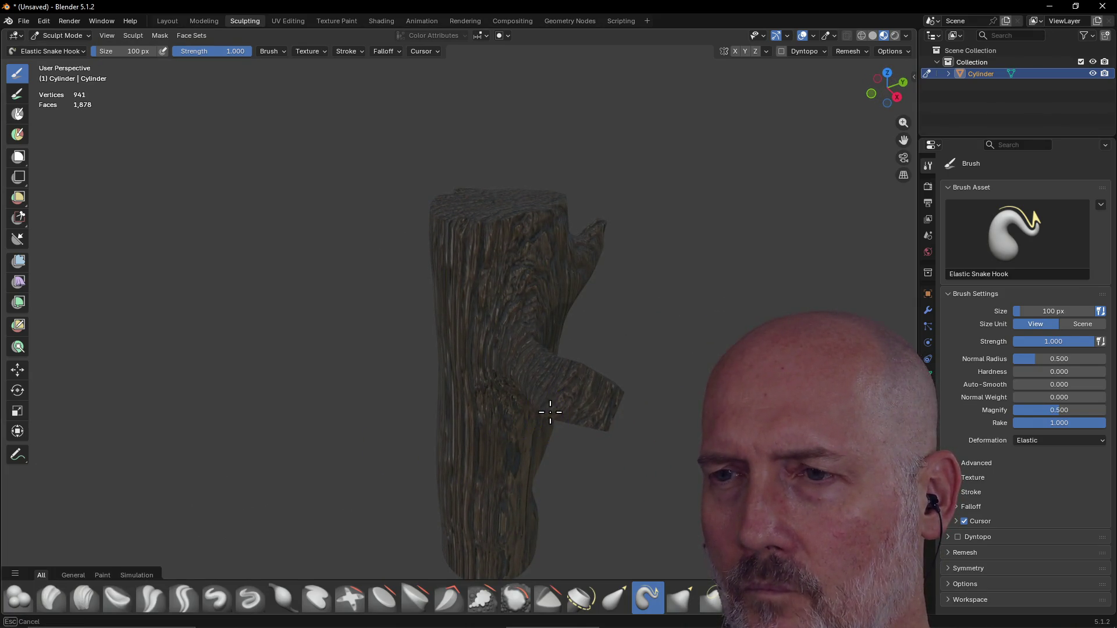
pyautogui.moveTo(584, 400)
pyautogui.mouseDown()
pyautogui.moveTo(598, 397)
pyautogui.moveTo(585, 429)
pyautogui.mouseUp()
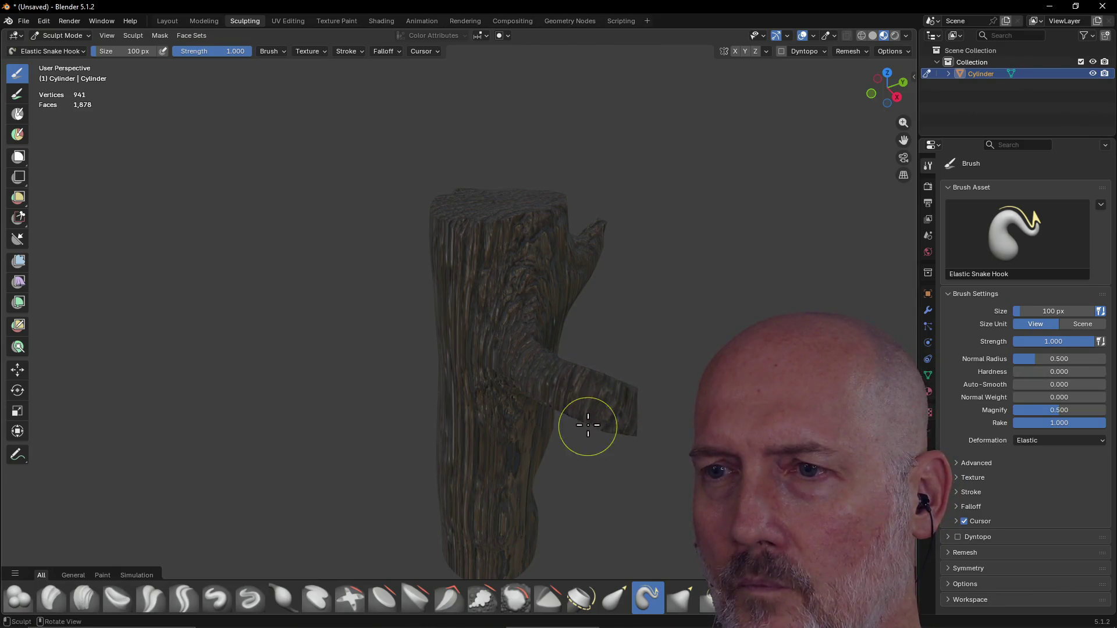
pyautogui.moveTo(643, 337)
pyautogui.mouseDown(button='middle')
pyautogui.moveTo(669, 271)
pyautogui.moveTo(570, 252)
pyautogui.moveTo(581, 237)
pyautogui.mouseUp(button='middle')
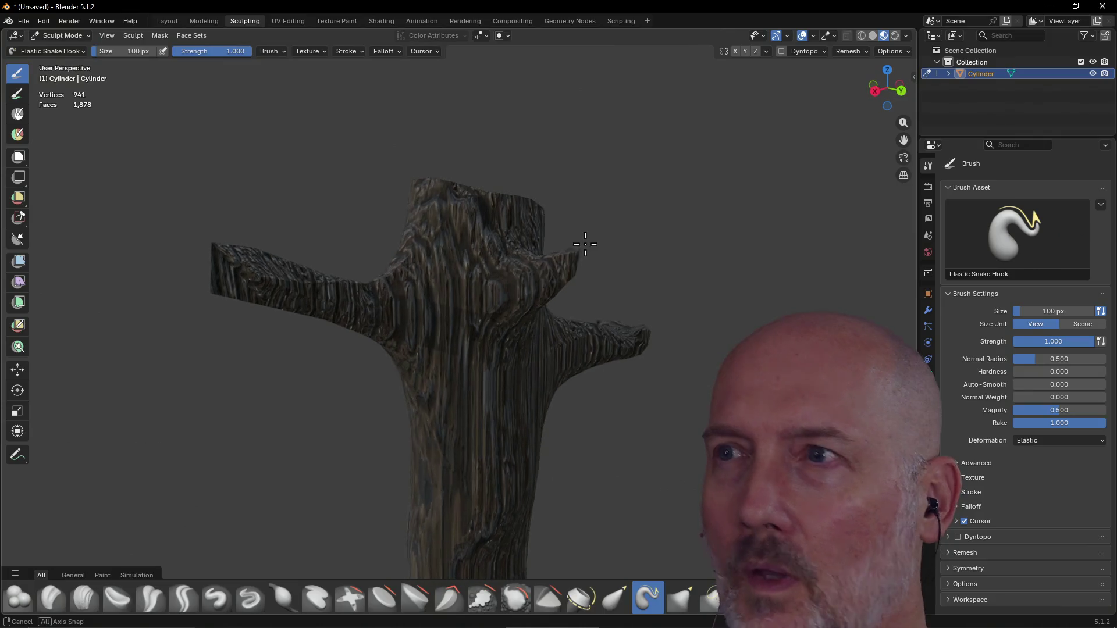
pyautogui.click(782, 51)
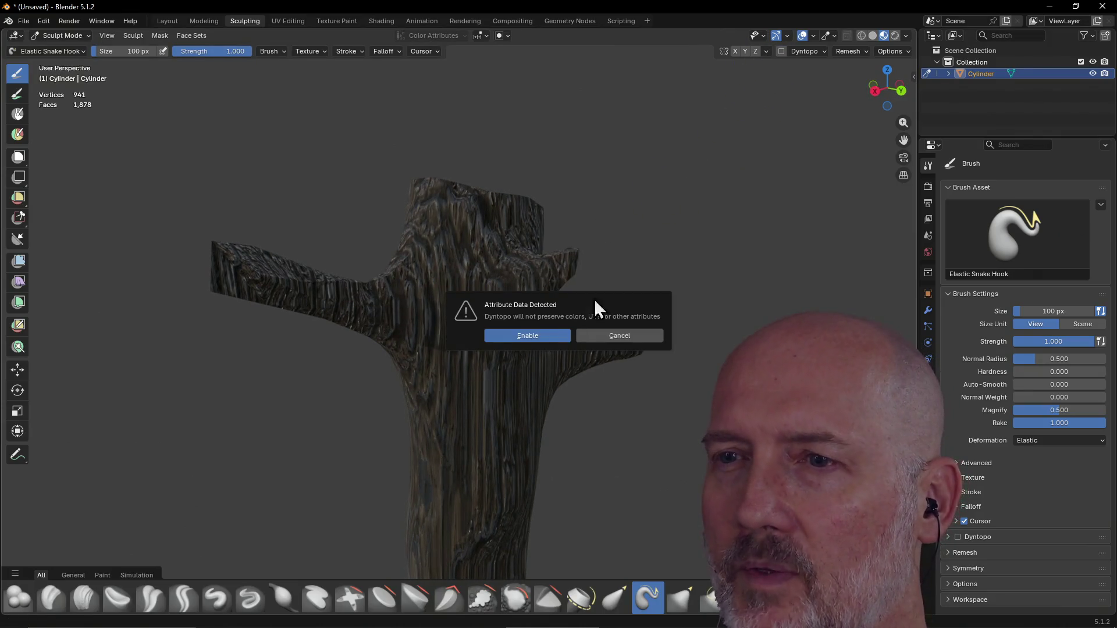
# Confirm enabling dynamic topology, then stretch and reshape the lower and right branches.
pyautogui.click(528, 336)
pyautogui.moveTo(337, 324); pyautogui.dragTo(419, 411, button='middle')
pyautogui.moveTo(433, 438); pyautogui.dragTo(385, 437)
pyautogui.moveTo(456, 428)
pyautogui.mouseDown()
pyautogui.moveTo(429, 423)
pyautogui.moveTo(427, 464)
pyautogui.moveTo(449, 469)
pyautogui.mouseUp()
pyautogui.moveTo(449, 469); pyautogui.dragTo(555, 464, button='middle')
pyautogui.moveTo(707, 282)
pyautogui.mouseDown()
pyautogui.moveTo(753, 242)
pyautogui.moveTo(760, 190)
pyautogui.moveTo(748, 237)
pyautogui.moveTo(790, 197)
pyautogui.mouseUp()
pyautogui.moveTo(708, 260)
pyautogui.mouseDown()
pyautogui.moveTo(636, 304)
pyautogui.moveTo(669, 324)
pyautogui.moveTo(708, 301)
pyautogui.moveTo(719, 250)
pyautogui.moveTo(773, 219)
pyautogui.moveTo(786, 181)
pyautogui.moveTo(803, 180)
pyautogui.mouseUp()
pyautogui.moveTo(728, 174)
pyautogui.mouseDown(button='middle')
pyautogui.moveTo(748, 162)
pyautogui.moveTo(455, 335)
pyautogui.mouseUp(button='middle')
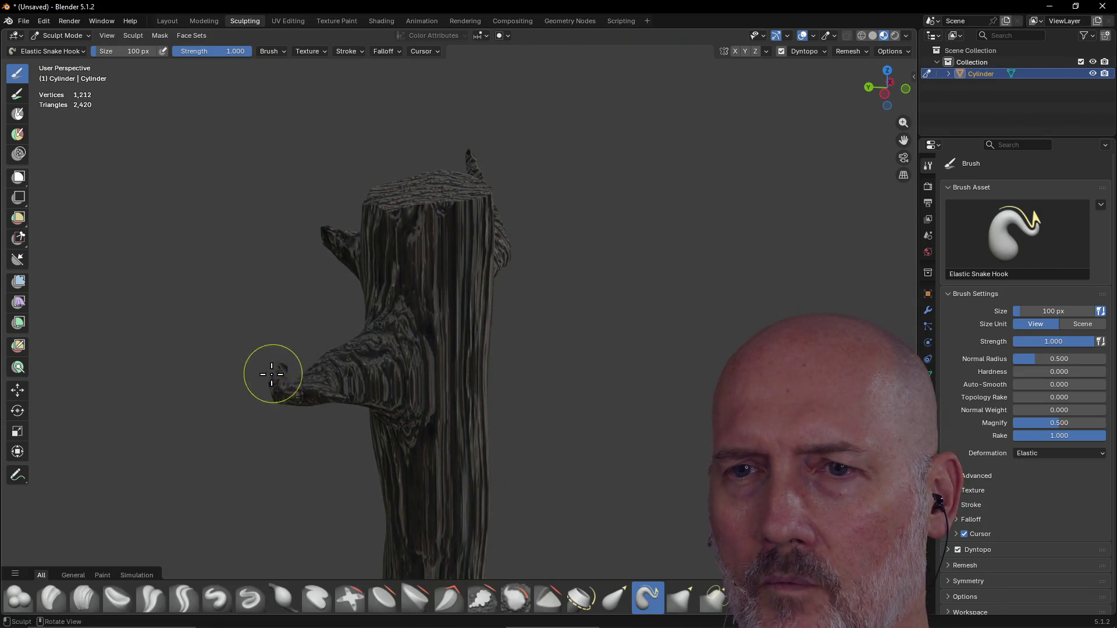
# Pull a new branch up and right from the knot and extend the right branch tip.
pyautogui.moveTo(272, 374); pyautogui.dragTo(387, 375, button='middle')
pyautogui.moveTo(489, 407)
pyautogui.mouseDown(button='middle')
pyautogui.moveTo(483, 418)
pyautogui.moveTo(474, 406)
pyautogui.mouseUp(button='middle')
pyautogui.moveTo(480, 396); pyautogui.dragTo(572, 380)
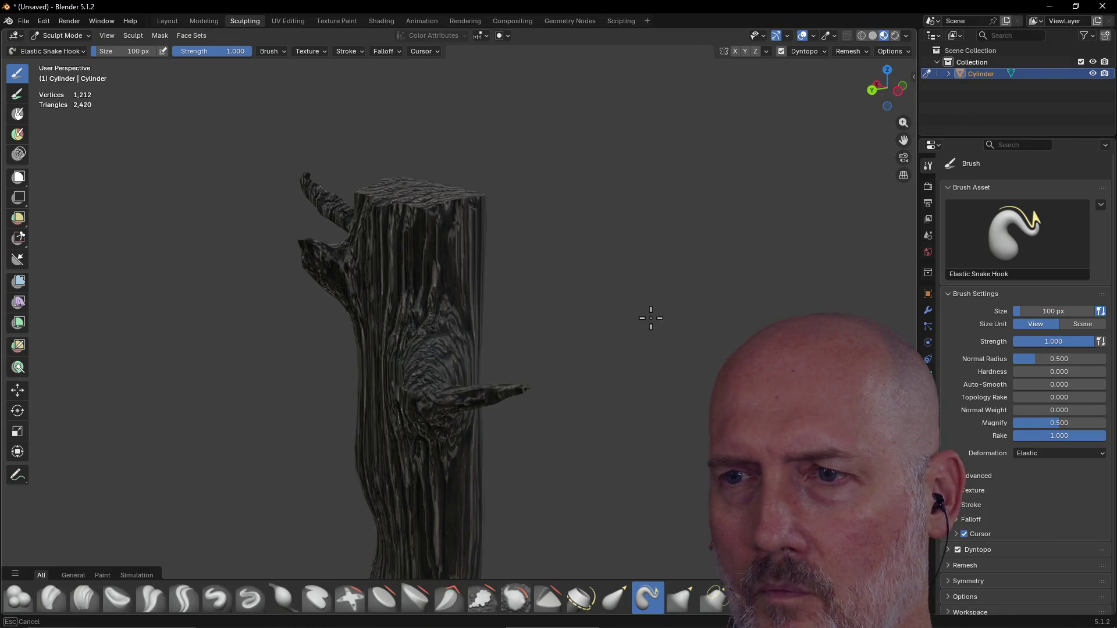
pyautogui.moveTo(505, 399)
pyautogui.mouseDown()
pyautogui.moveTo(570, 347)
pyautogui.moveTo(573, 326)
pyautogui.mouseUp()
pyautogui.moveTo(515, 379); pyautogui.dragTo(562, 339)
pyautogui.moveTo(470, 396)
pyautogui.mouseDown(button='middle')
pyautogui.moveTo(582, 392)
pyautogui.moveTo(626, 368)
pyautogui.mouseUp(button='middle')
pyautogui.moveTo(626, 369)
pyautogui.mouseDown()
pyautogui.moveTo(730, 311)
pyautogui.moveTo(681, 350)
pyautogui.moveTo(719, 282)
pyautogui.mouseUp()
pyautogui.moveTo(712, 320)
pyautogui.mouseDown()
pyautogui.moveTo(771, 242)
pyautogui.moveTo(762, 256)
pyautogui.mouseUp()
pyautogui.moveTo(730, 302); pyautogui.dragTo(775, 302)
# Review the long branches from several angles and return to the Shading workspace.
pyautogui.moveTo(776, 302)
pyautogui.mouseDown(button='middle')
pyautogui.moveTo(591, 262)
pyautogui.moveTo(673, 250)
pyautogui.moveTo(720, 282)
pyautogui.moveTo(511, 312)
pyautogui.moveTo(531, 256)
pyautogui.moveTo(506, 237)
pyautogui.mouseUp(button='middle')
pyautogui.scroll(-3, 588, 259)
pyautogui.scroll(3, 511, 312)
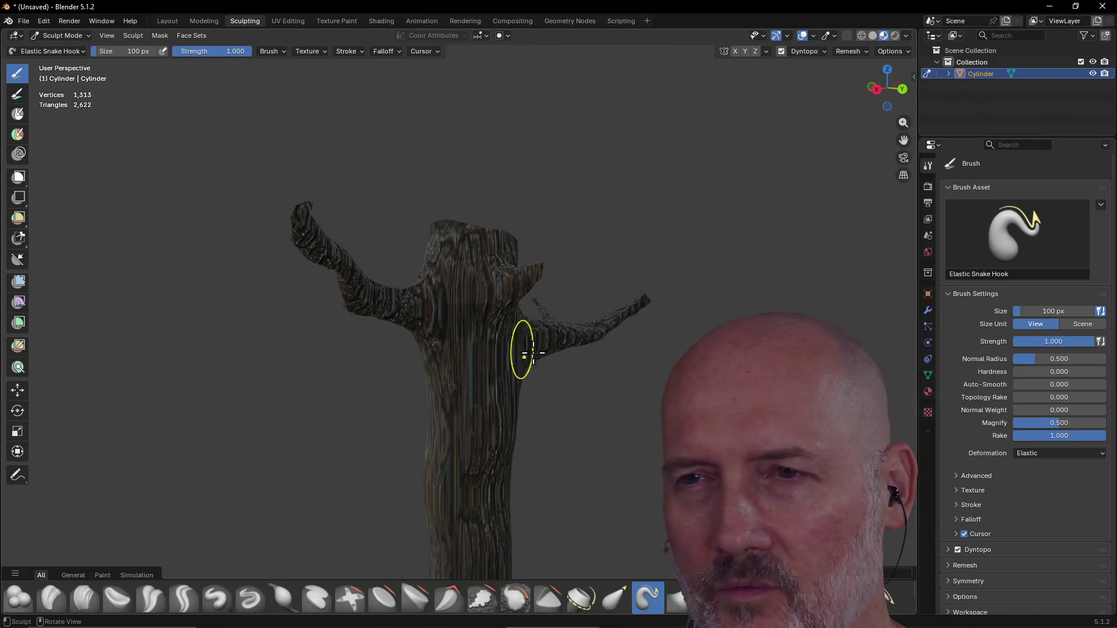
pyautogui.moveTo(541, 324)
pyautogui.mouseDown(button='middle')
pyautogui.moveTo(591, 259)
pyautogui.moveTo(590, 241)
pyautogui.moveTo(571, 309)
pyautogui.moveTo(647, 304)
pyautogui.moveTo(520, 319)
pyautogui.mouseUp(button='middle')
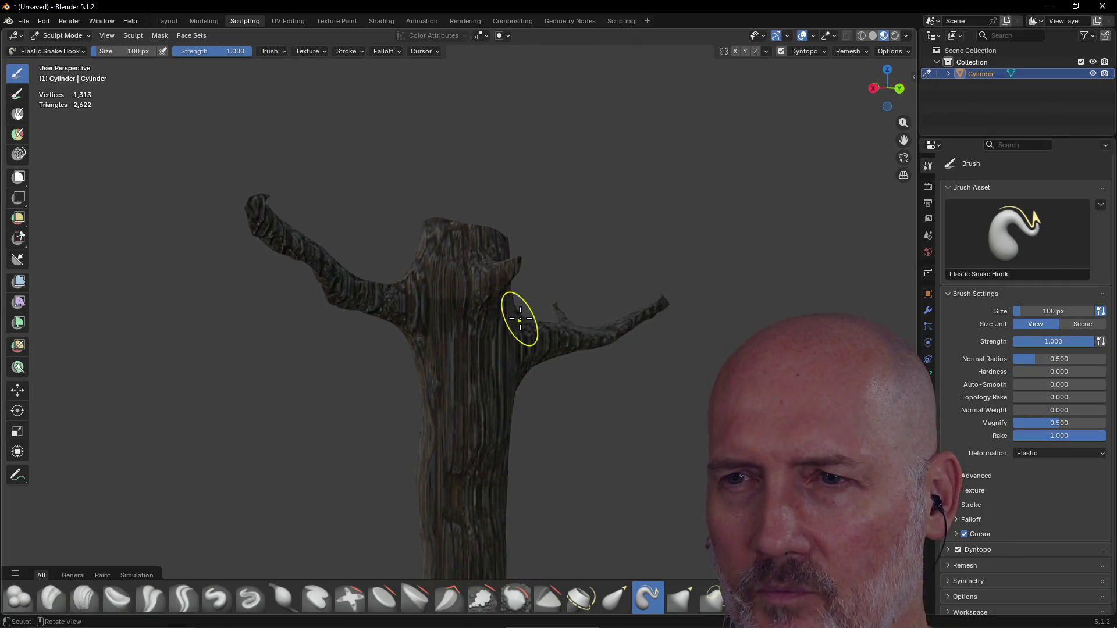
pyautogui.moveTo(456, 356)
pyautogui.mouseDown(button='middle')
pyautogui.moveTo(397, 332)
pyautogui.moveTo(473, 311)
pyautogui.moveTo(526, 320)
pyautogui.moveTo(440, 275)
pyautogui.moveTo(516, 267)
pyautogui.moveTo(514, 285)
pyautogui.moveTo(578, 274)
pyautogui.moveTo(532, 319)
pyautogui.moveTo(535, 352)
pyautogui.moveTo(414, 314)
pyautogui.mouseUp(button='middle')
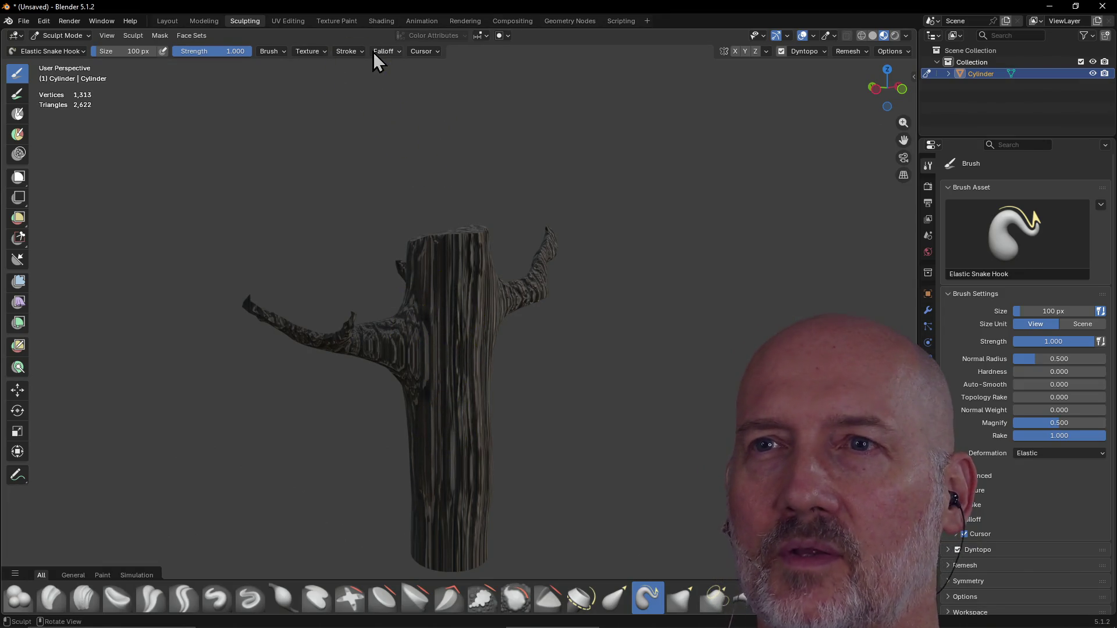
pyautogui.click(381, 21)
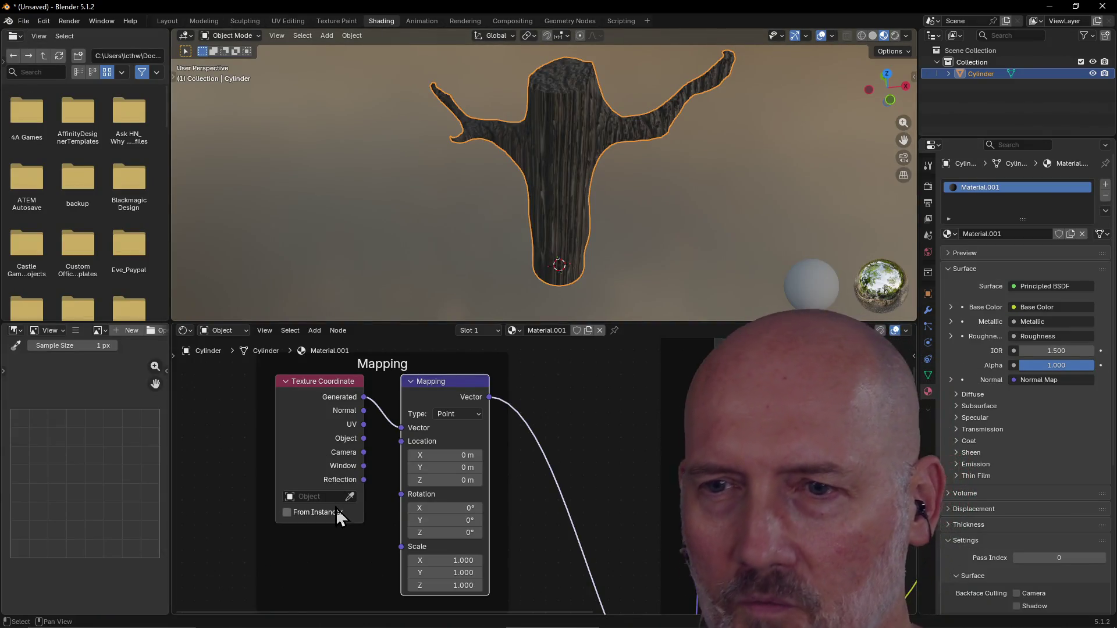